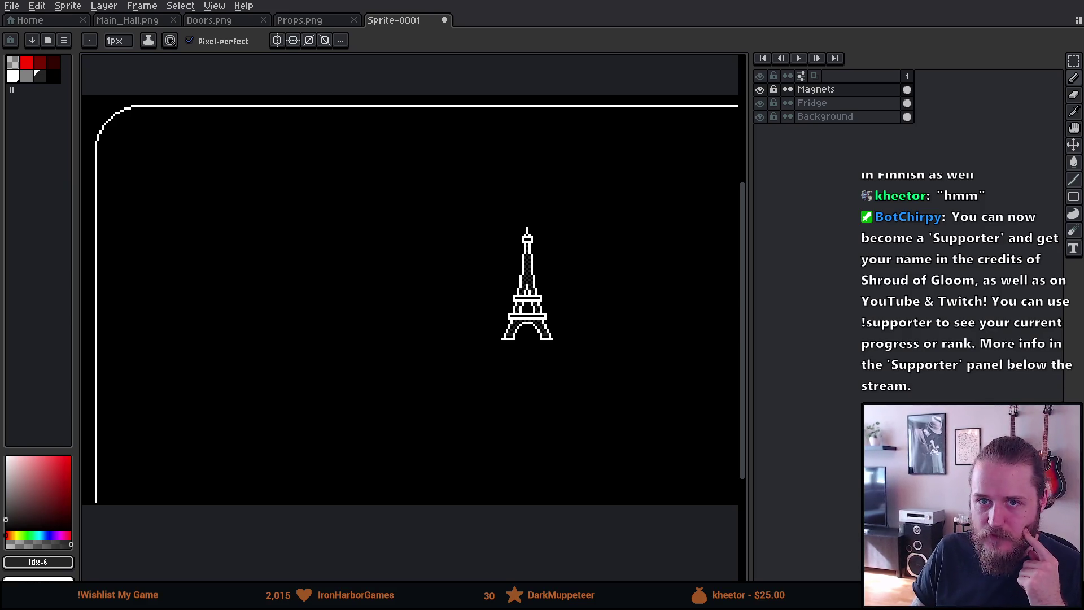
Switch from the Eiffel tower sprite to the browser showing Porto Portugal fridge magnet images.
key("alt+Tab")
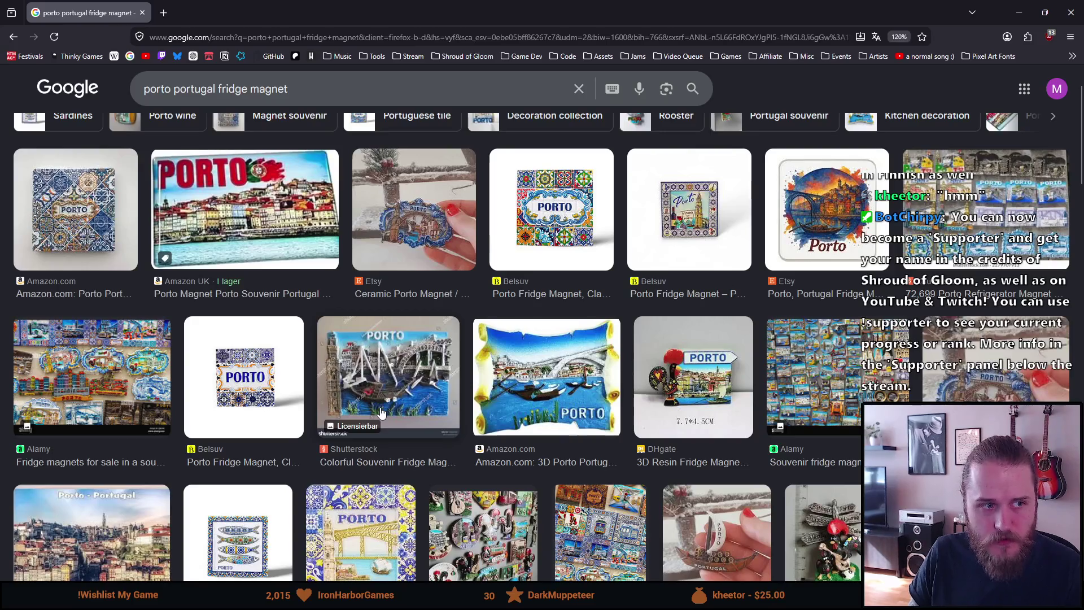
scroll(351, 452, "up", 2)
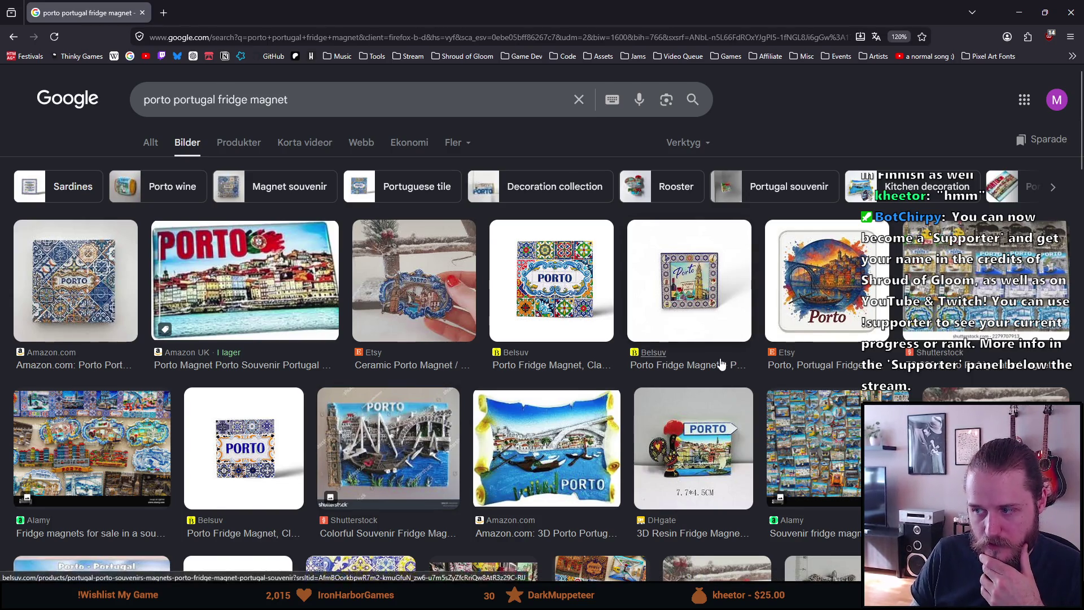
scroll(723, 364, "down", 10)
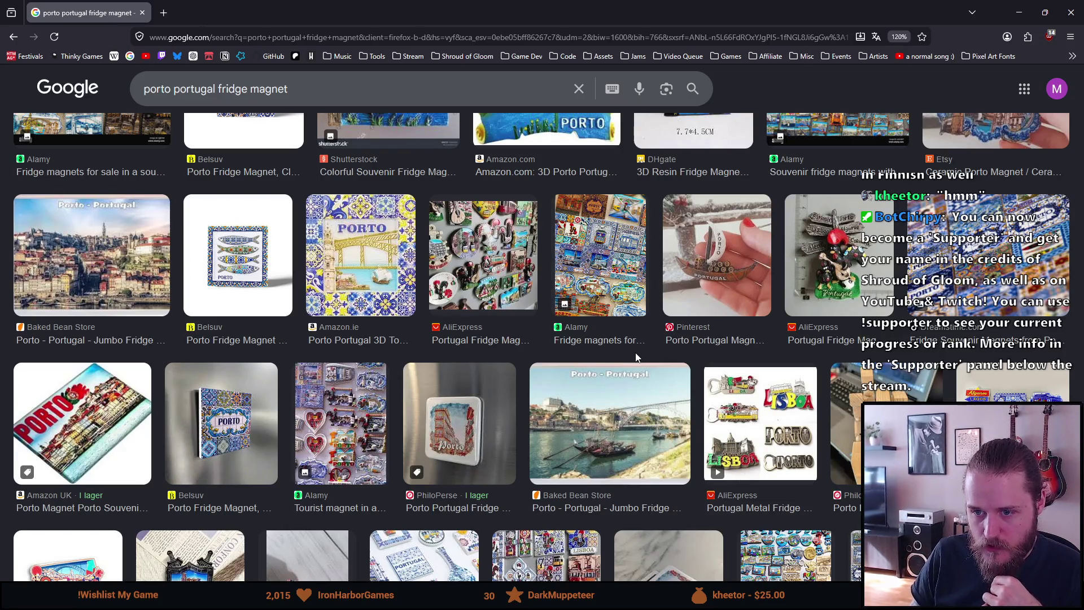
scroll(637, 357, "down", 1)
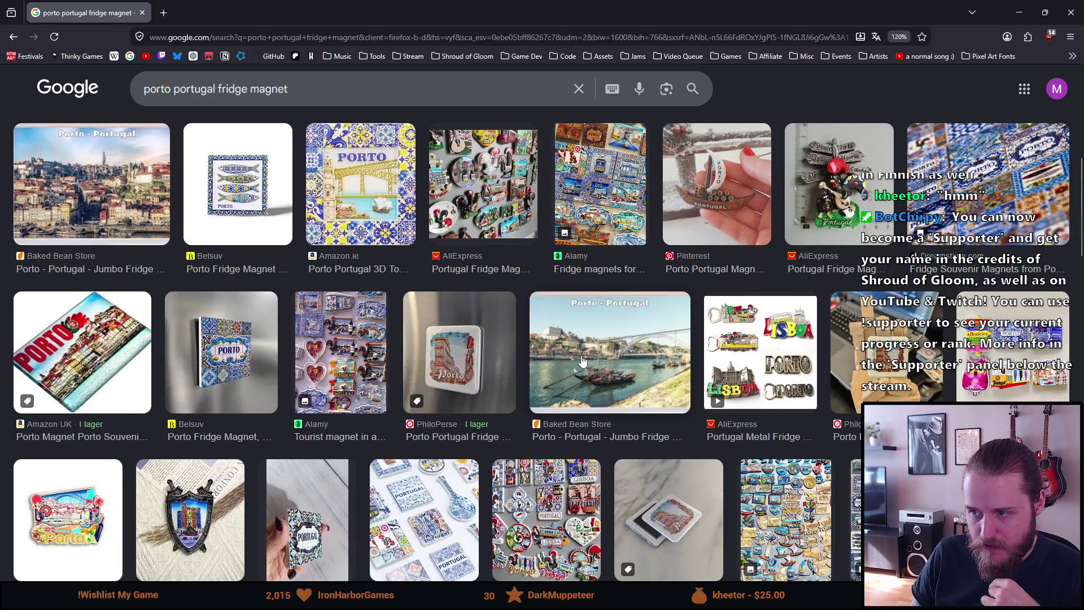
scroll(582, 361, "down", 4)
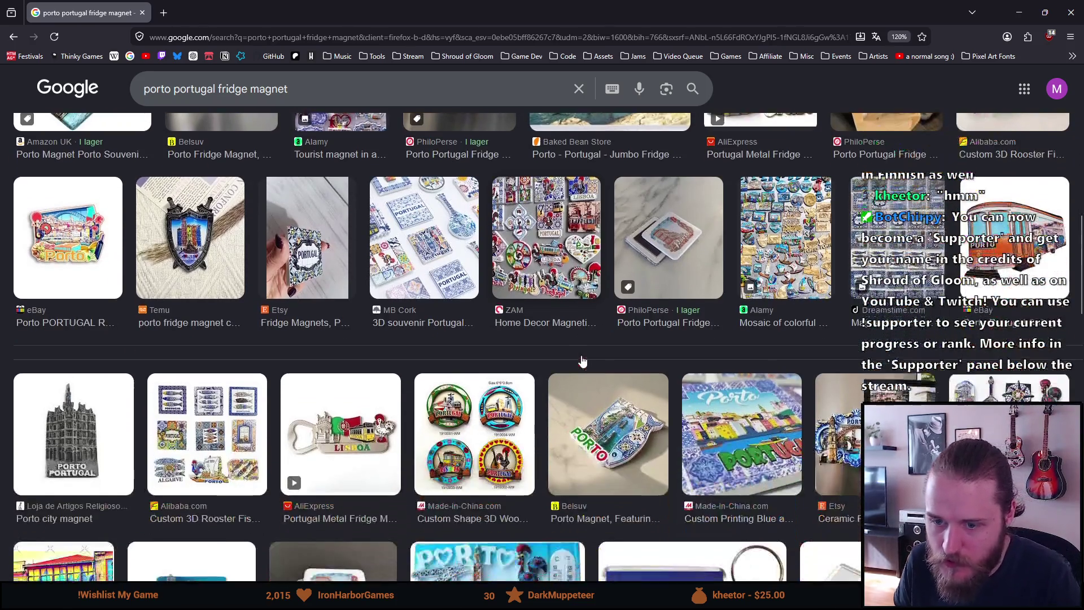
scroll(525, 330, "down", 3)
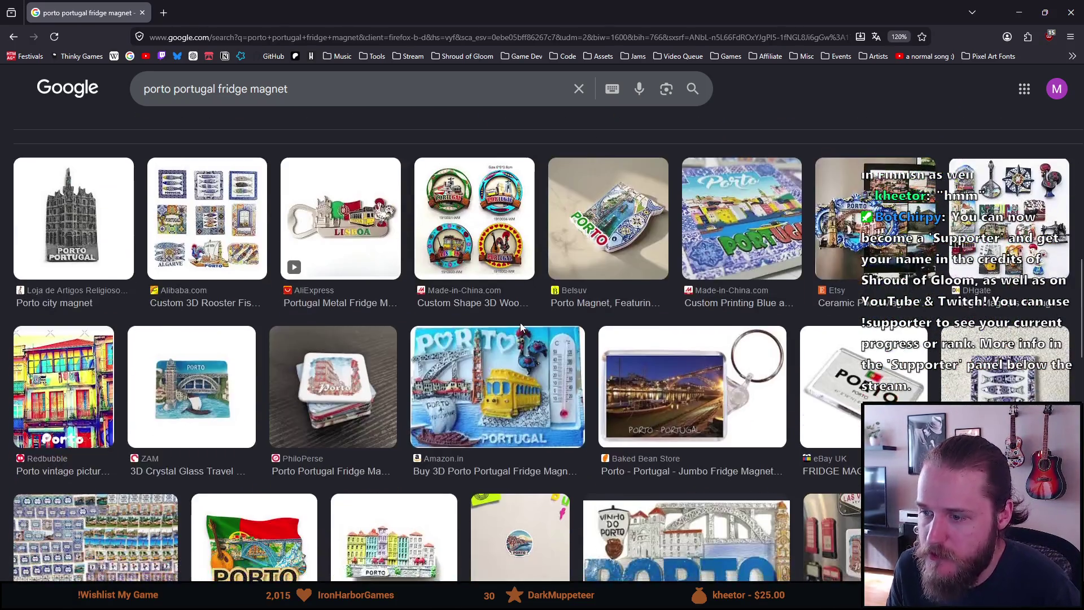
Open a larger preview of the ZAM crystal glass bridge magnet result.
left_click(195, 377)
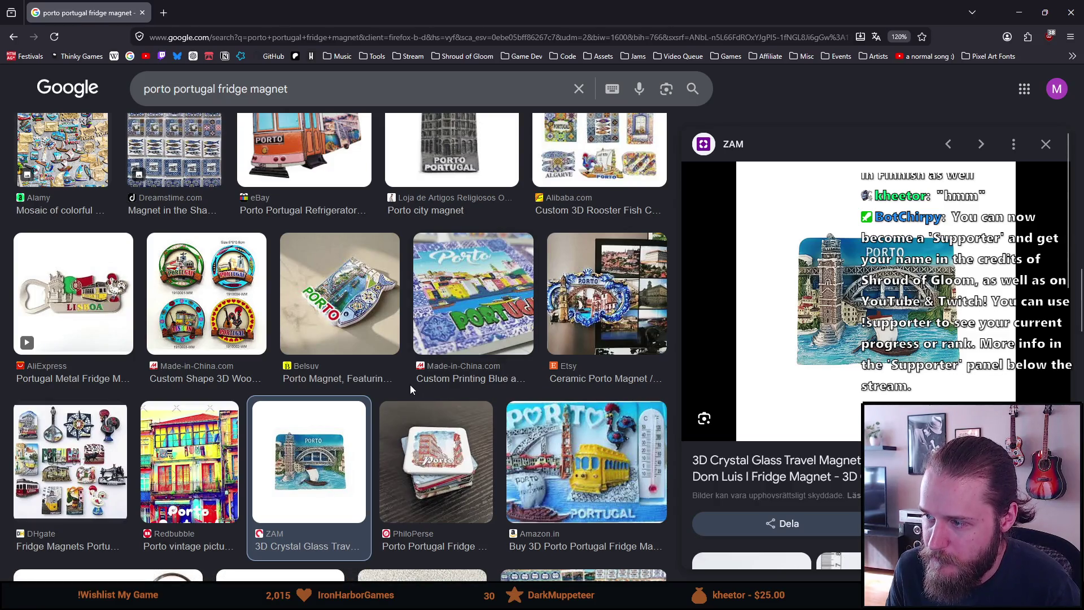
scroll(410, 390, "down", 4)
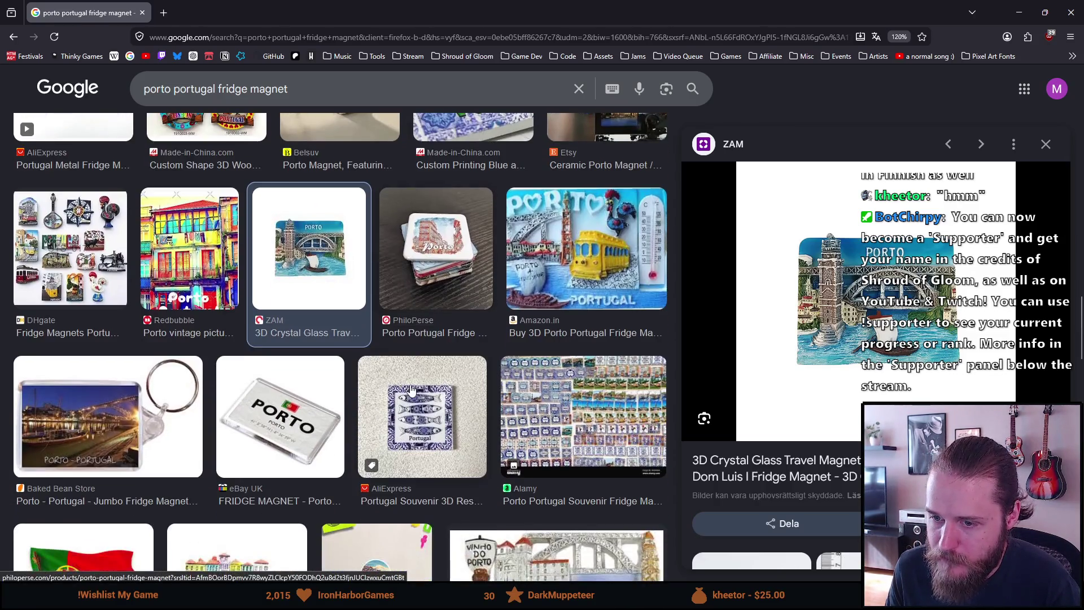
scroll(411, 389, "down", 3)
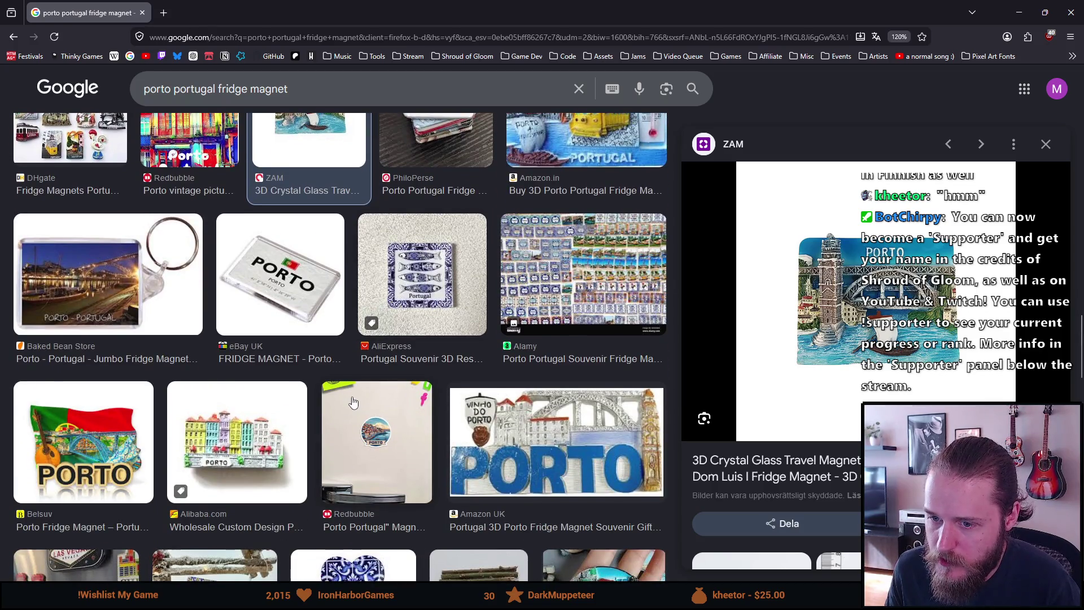
scroll(353, 401, "down", 1)
Preview the Alibaba colourful Porto houses magnet, then return to the Aseprite sprite.
left_click(243, 373)
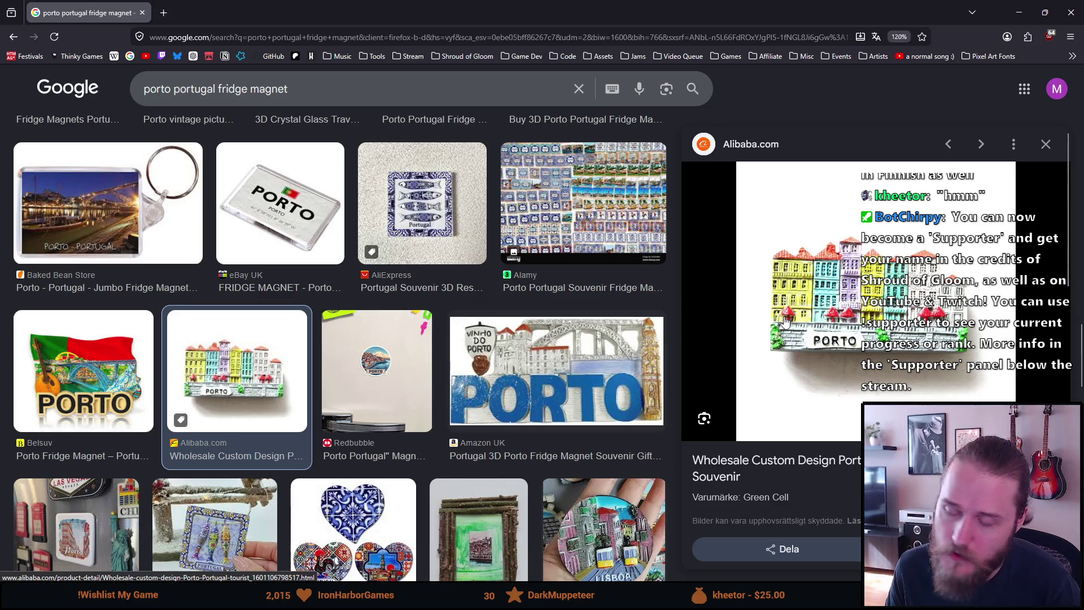
scroll(381, 440, "down", 1)
scroll(381, 440, "down", 3)
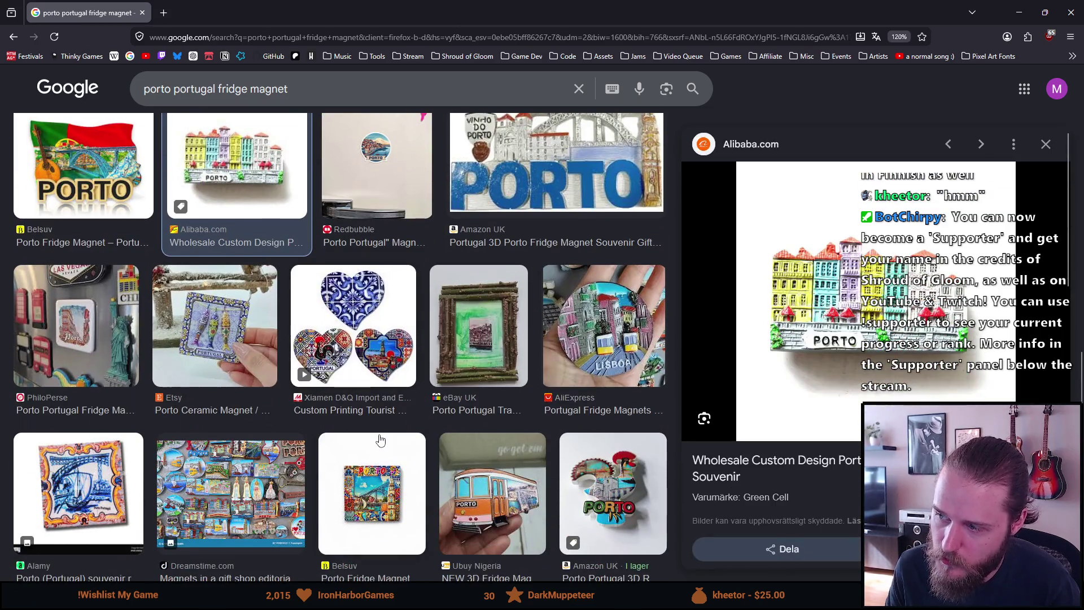
scroll(380, 440, "down", 1)
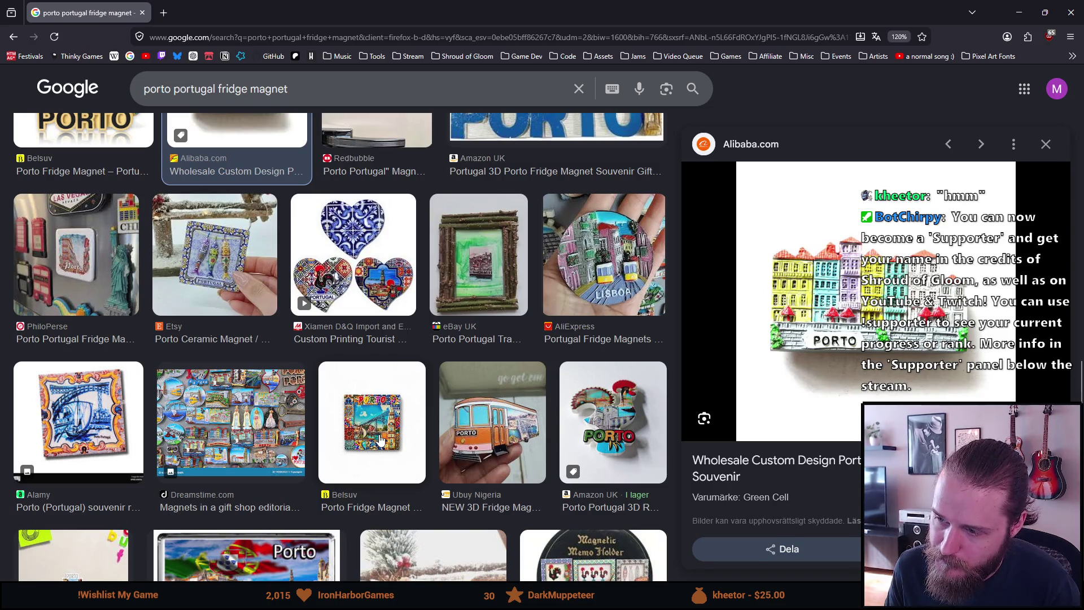
scroll(380, 439, "down", 1)
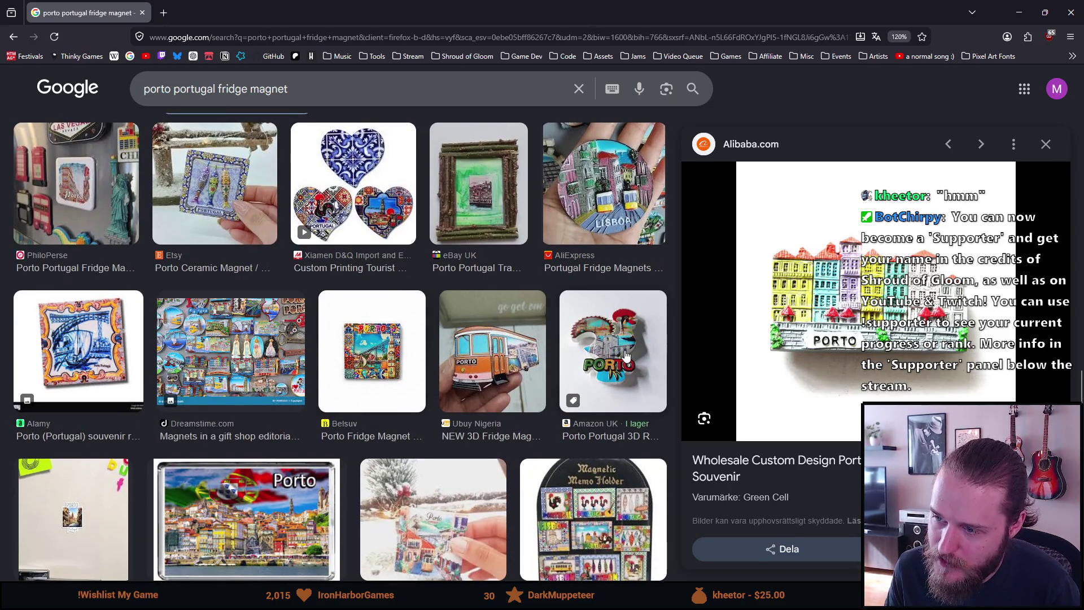
scroll(364, 372, "down", 4)
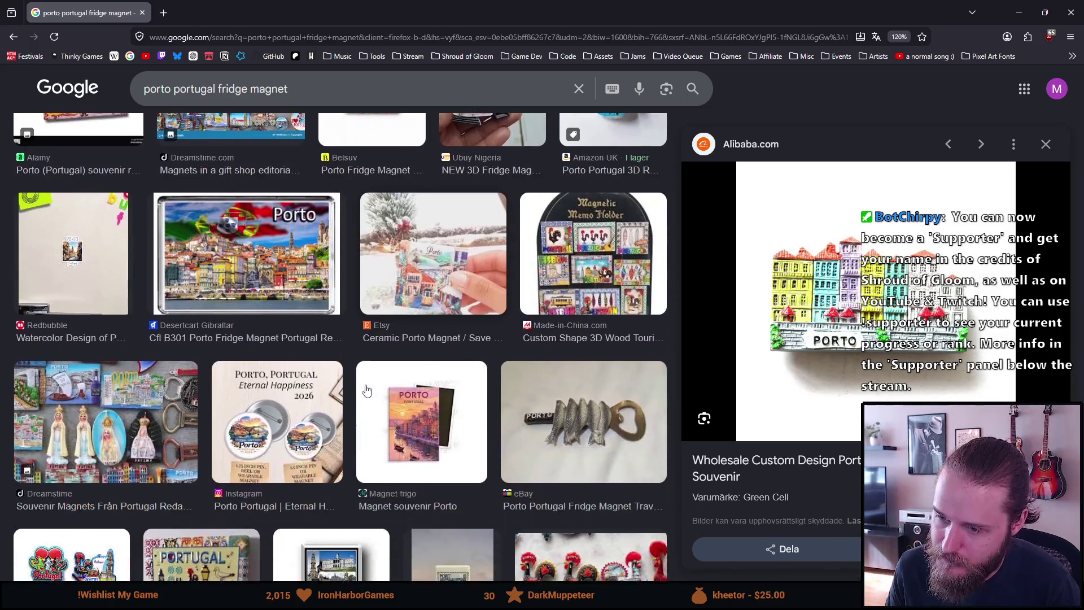
scroll(366, 390, "up", 10)
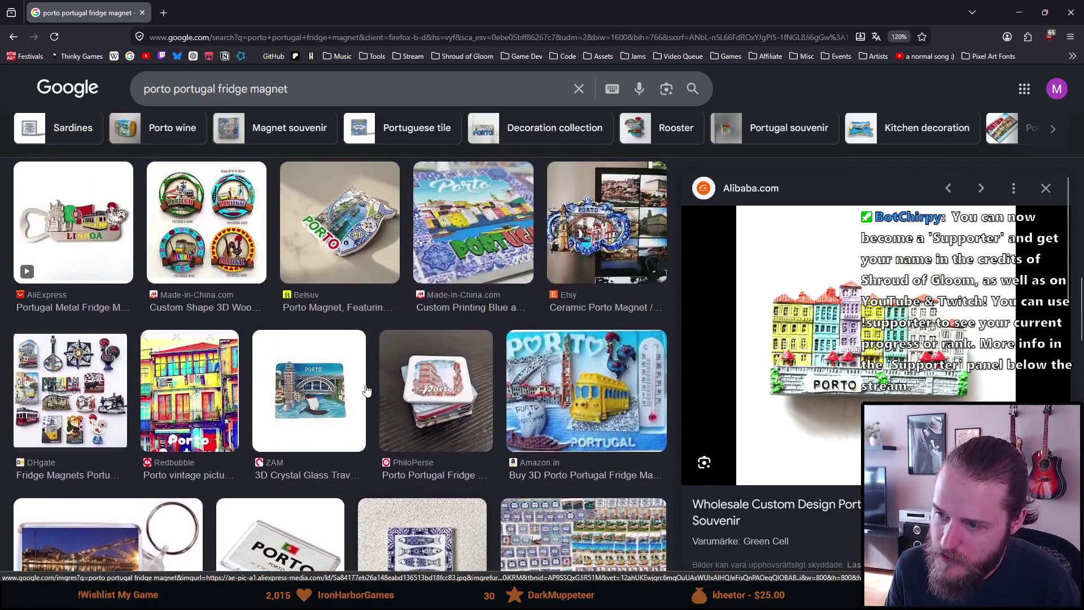
scroll(366, 390, "up", 5)
scroll(362, 389, "up", 5)
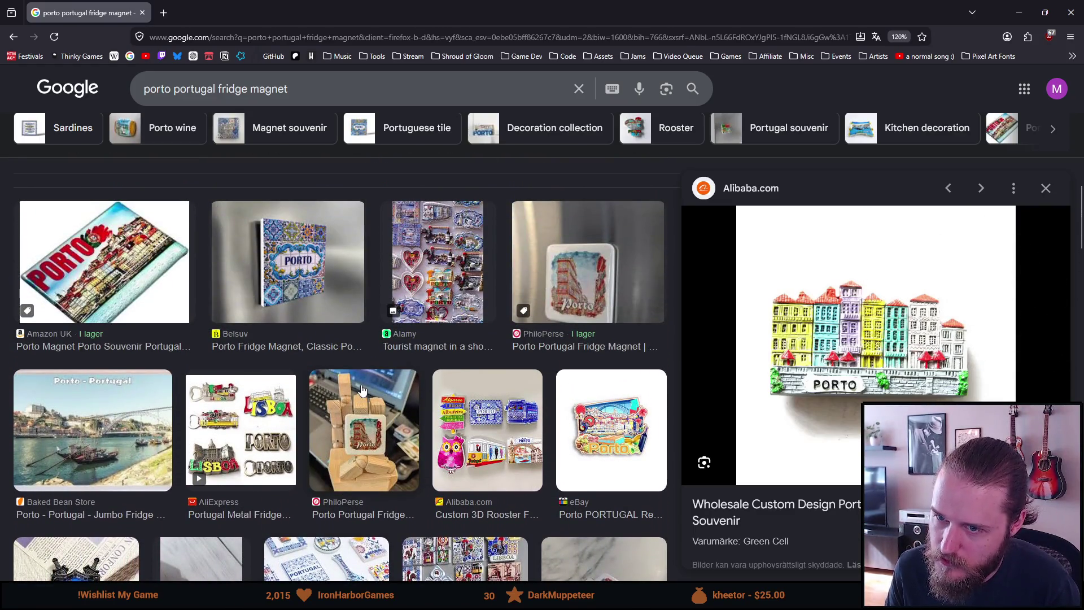
scroll(362, 389, "up", 5)
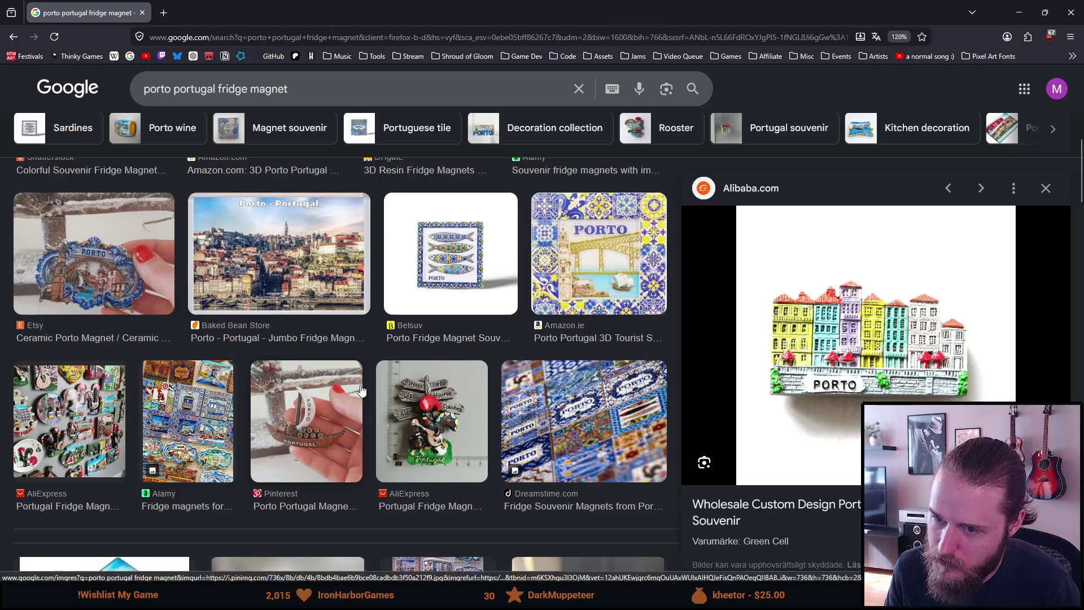
scroll(362, 389, "up", 5)
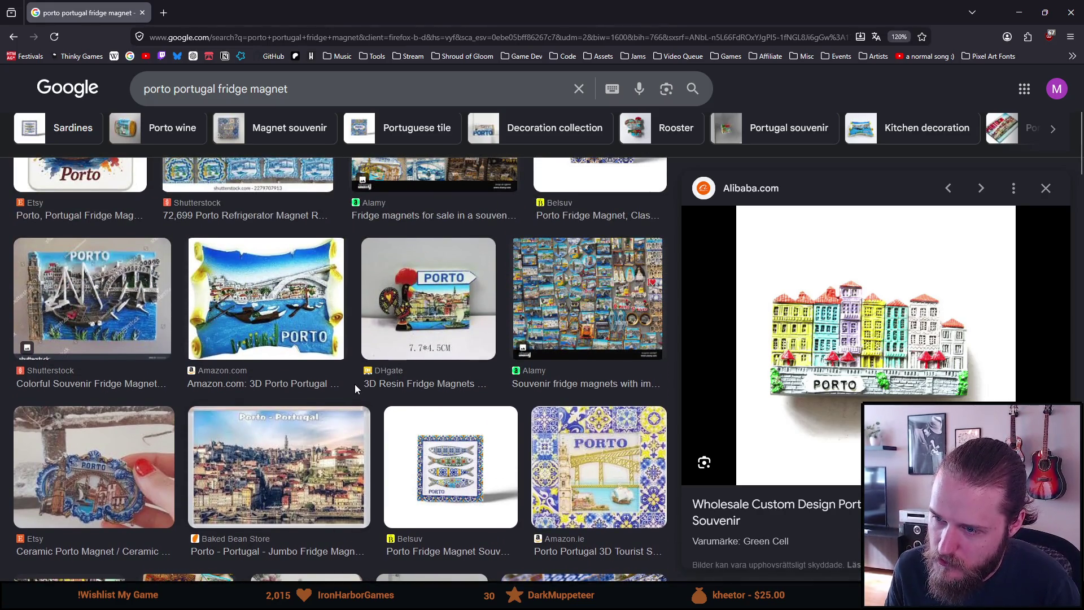
scroll(356, 389, "up", 3)
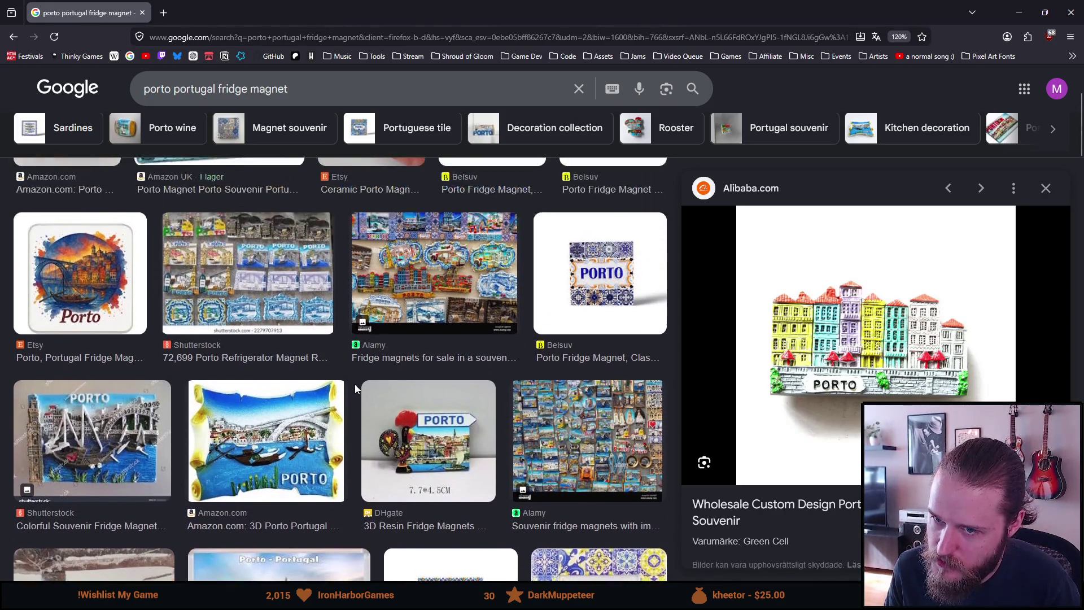
scroll(355, 389, "up", 2)
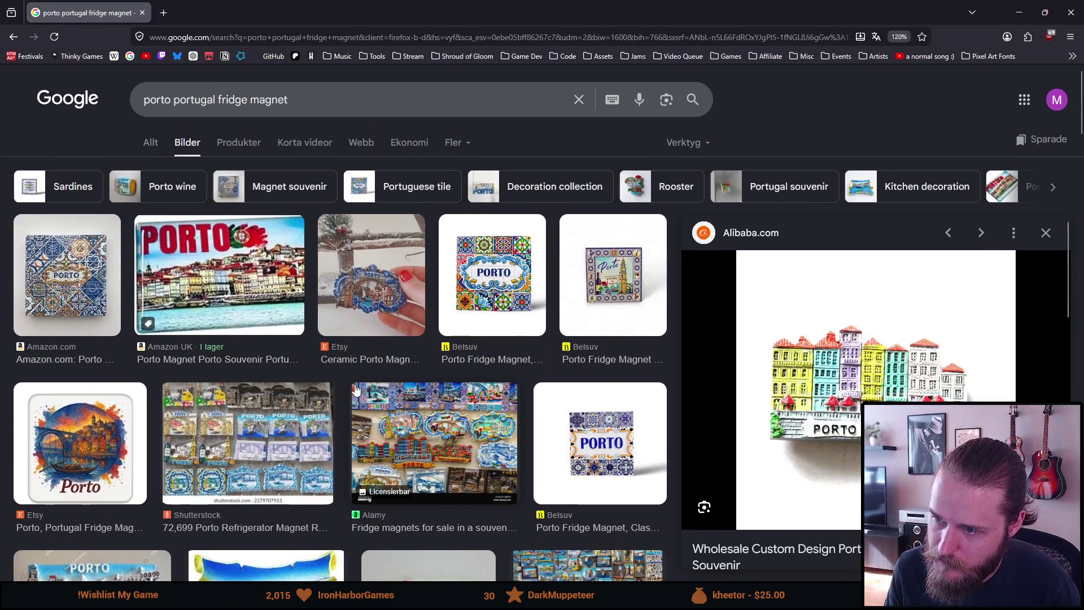
scroll(355, 389, "down", 1)
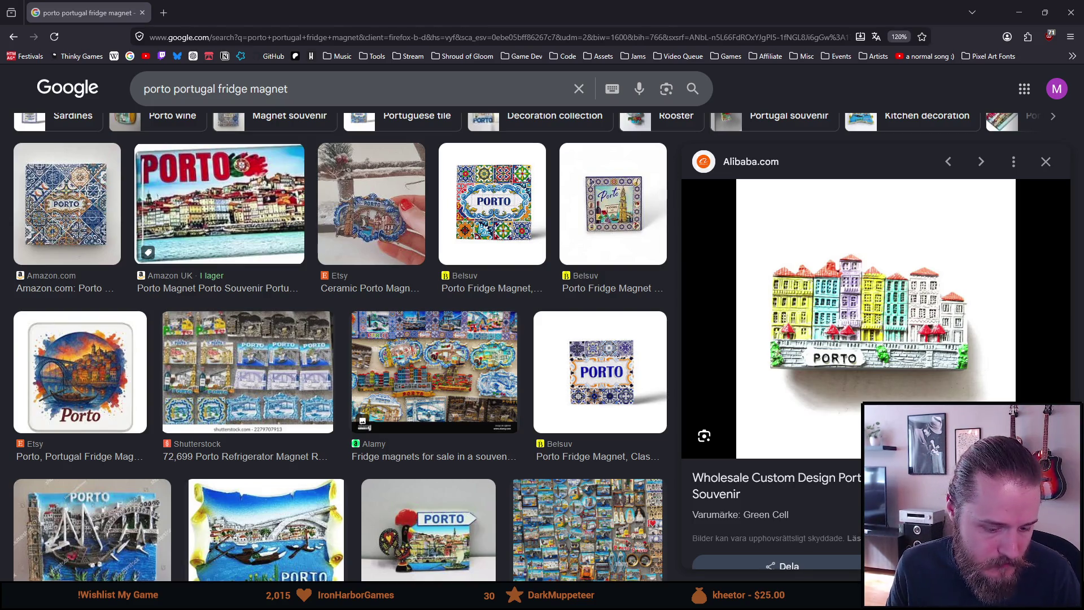
key("alt+Tab")
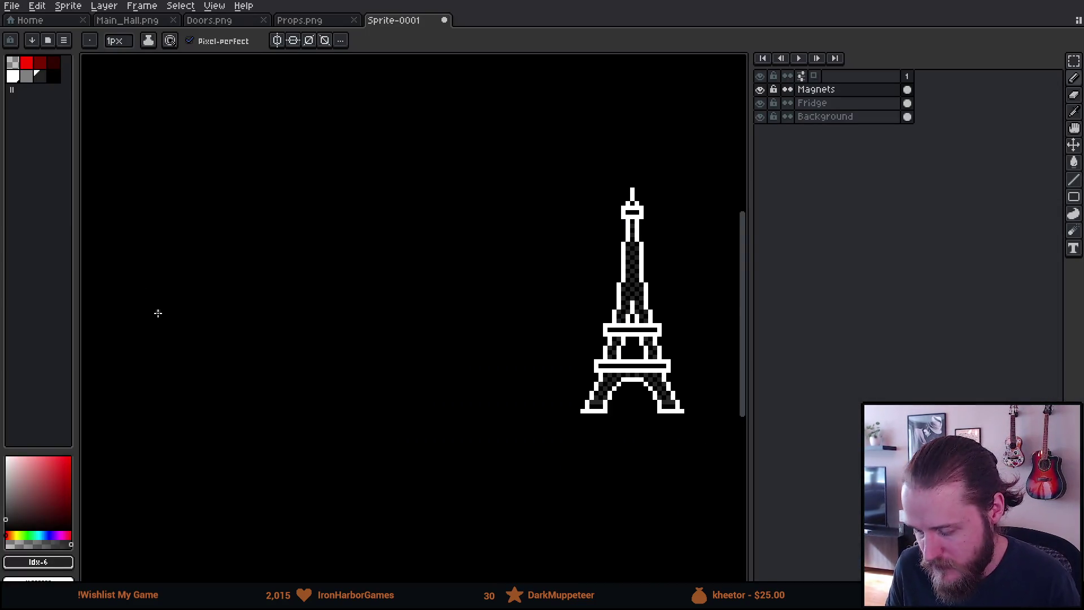
Draw a wide white rectangle outline on empty canvas beside the Eiffel tower.
scroll(158, 313, "up", 1)
left_click_drag(395, 313, 310, 323)
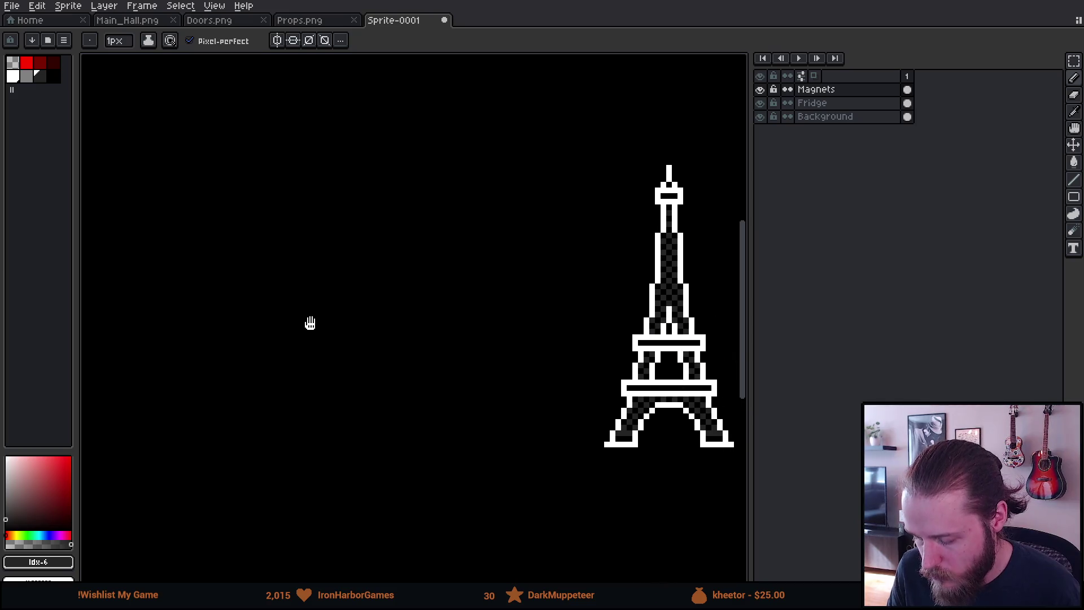
left_click(13, 79)
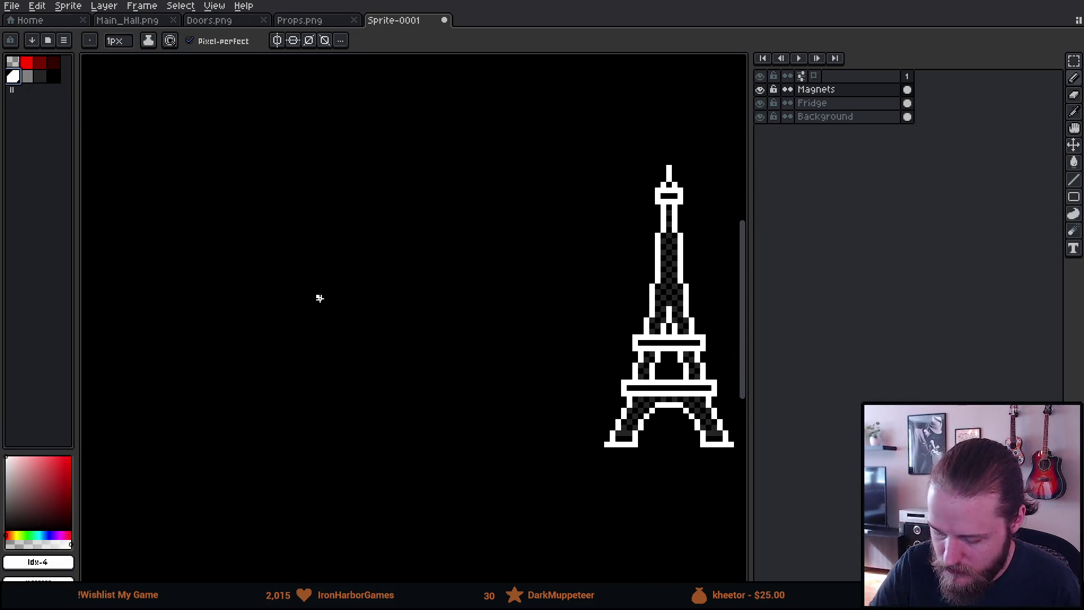
key("u")
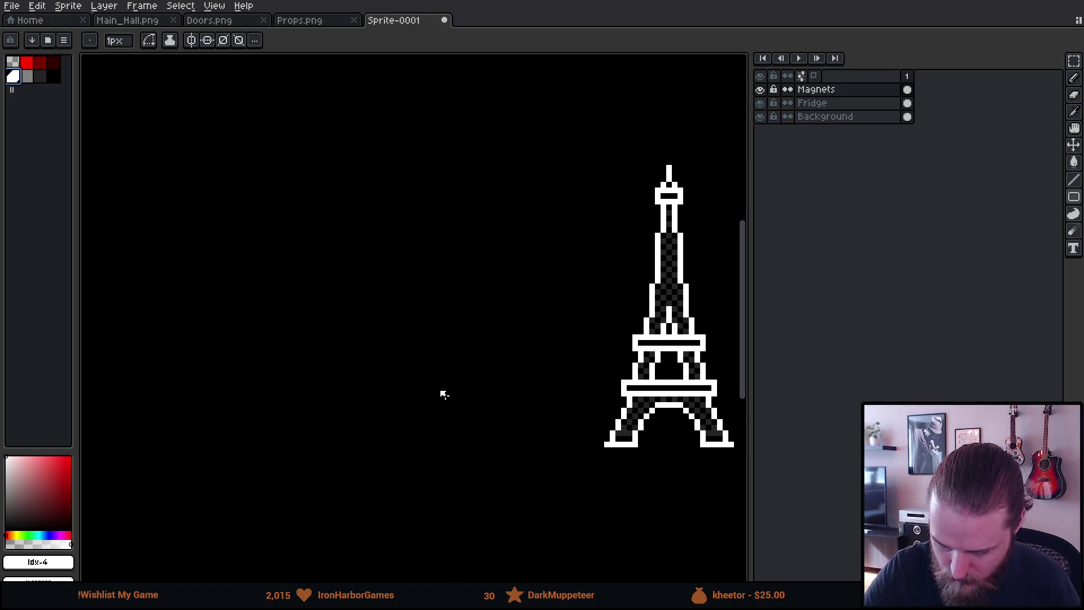
mouse_move(266, 364)
left_mouse_down()
mouse_move(500, 403)
mouse_move(490, 415)
mouse_move(517, 408)
mouse_move(481, 401)
left_mouse_up()
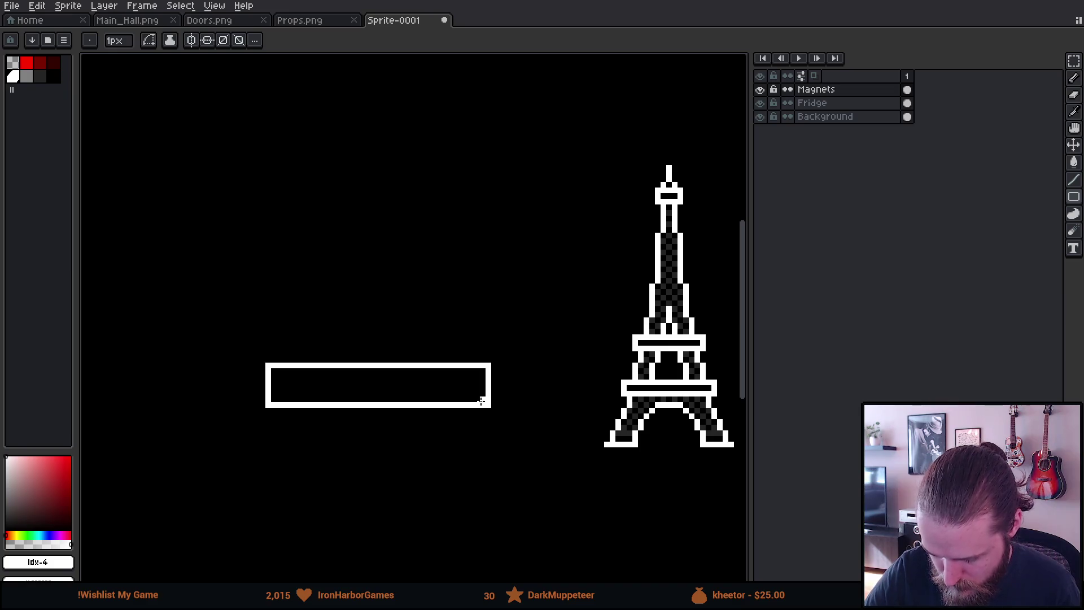
Align the vertical symmetry axis with the rectangle's centre.
left_click_drag(595, 389, 610, 439)
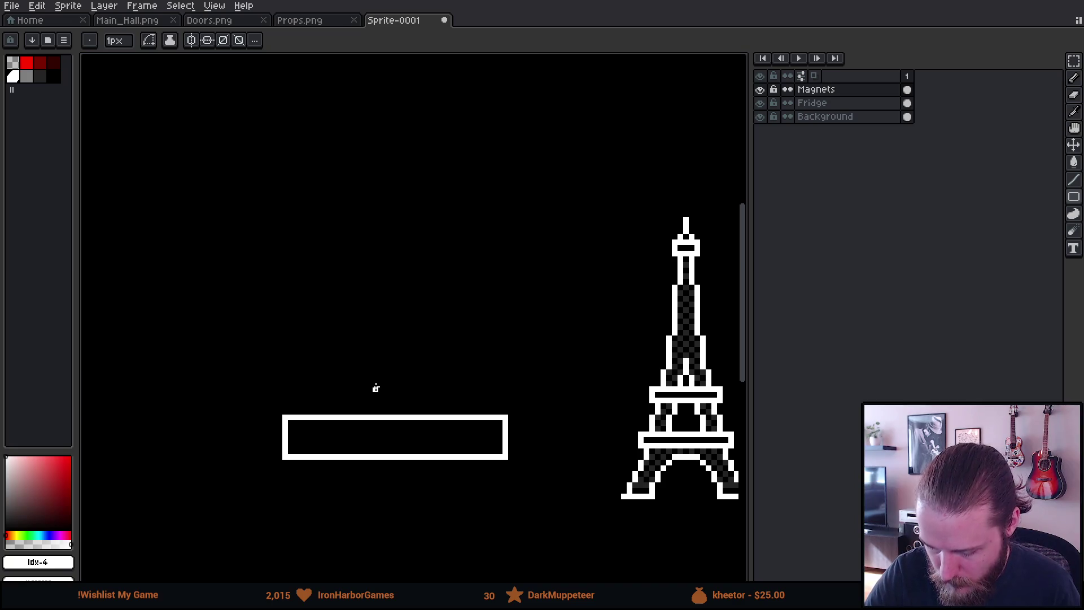
scroll(421, 411, "up", 2)
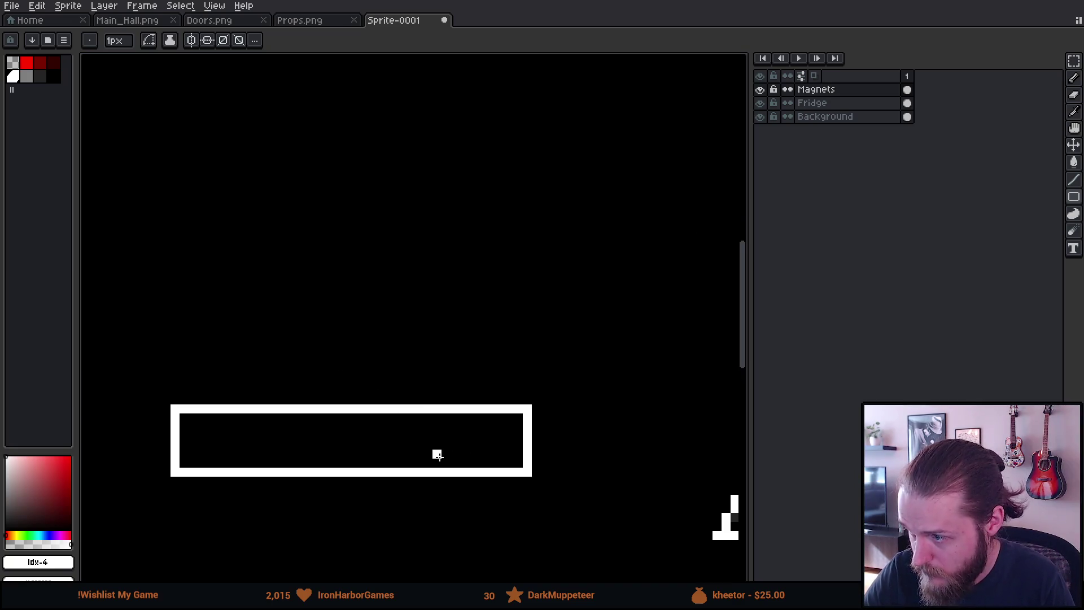
left_click_drag(445, 452, 491, 486)
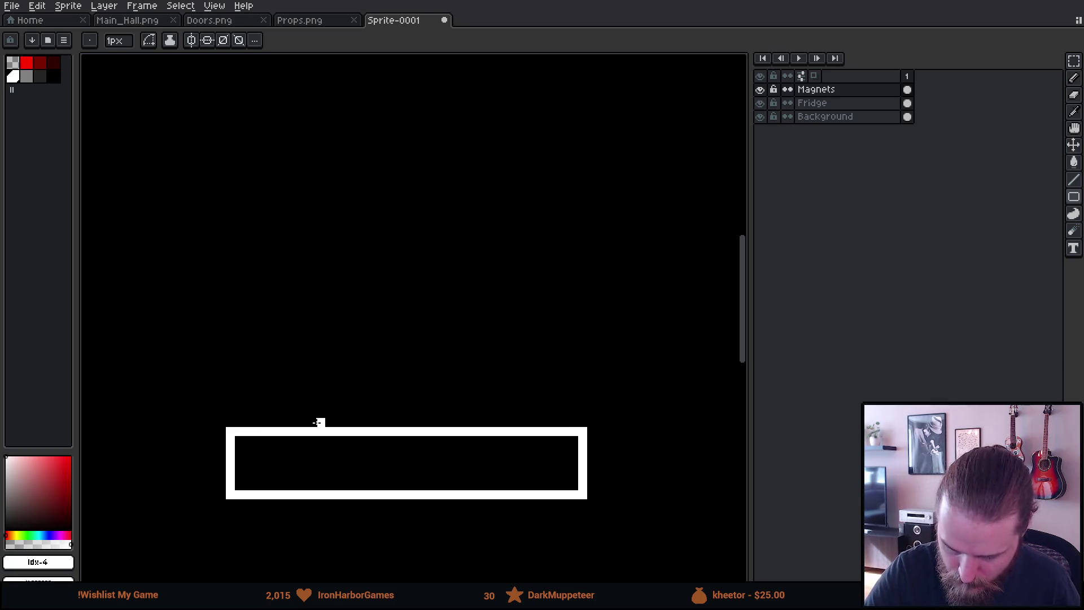
mouse_move(609, 269)
left_mouse_down()
mouse_move(329, 405)
mouse_move(366, 388)
left_mouse_up()
mouse_move(627, 59)
left_mouse_down()
mouse_move(576, 59)
mouse_move(150, 147)
left_mouse_up()
mouse_move(237, 279)
left_mouse_down()
mouse_move(438, 179)
mouse_move(449, 220)
left_mouse_up()
left_click_drag(336, 58, 359, 60)
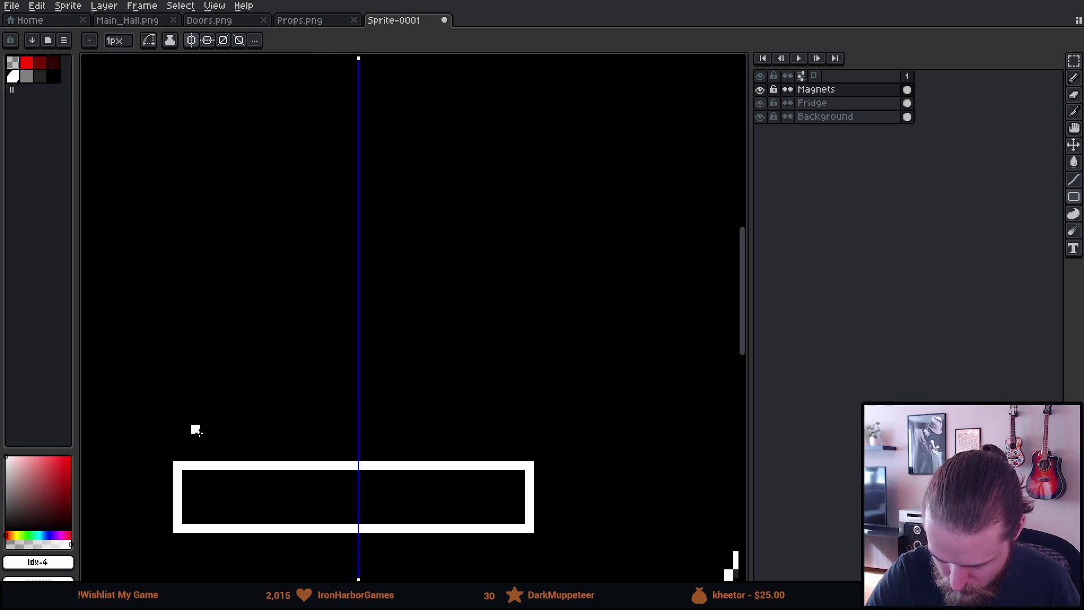
Test mirrored pixels and nudge the symmetry axis slightly left.
left_click(178, 438)
key("ctrl+z")
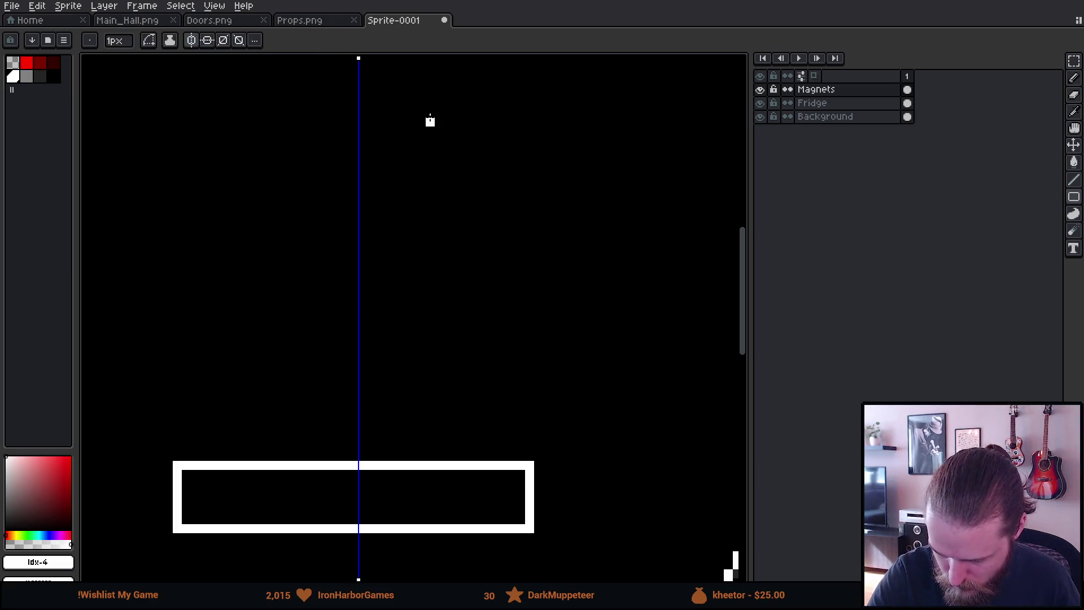
left_click_drag(358, 58, 356, 59)
left_click(178, 438)
key("ctrl+z")
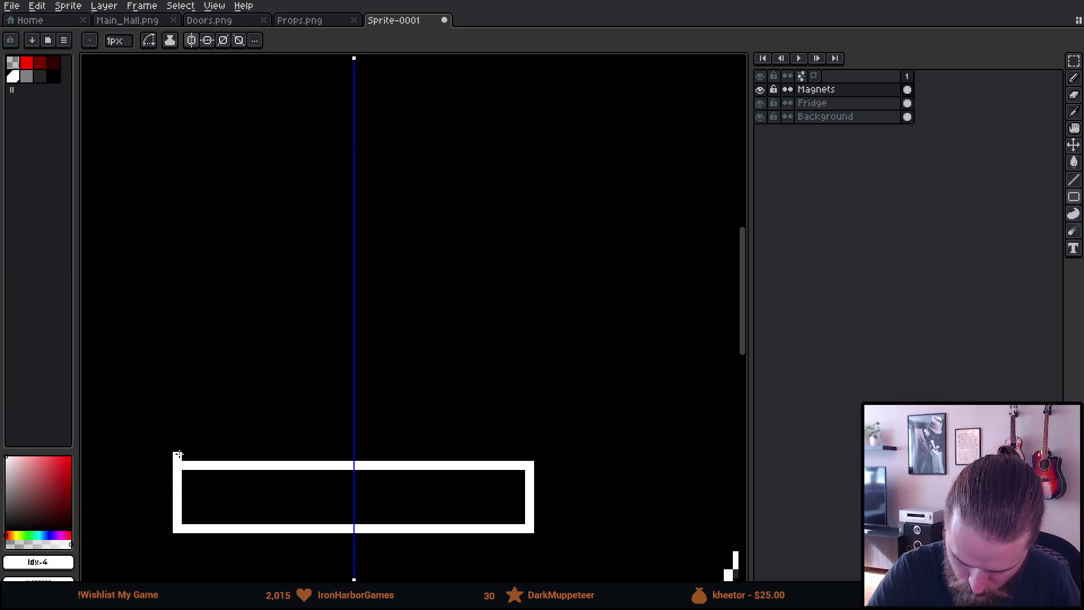
Draw mirrored corner posts and a row of checker pixels along the top edge.
left_click_drag(178, 446, 177, 455)
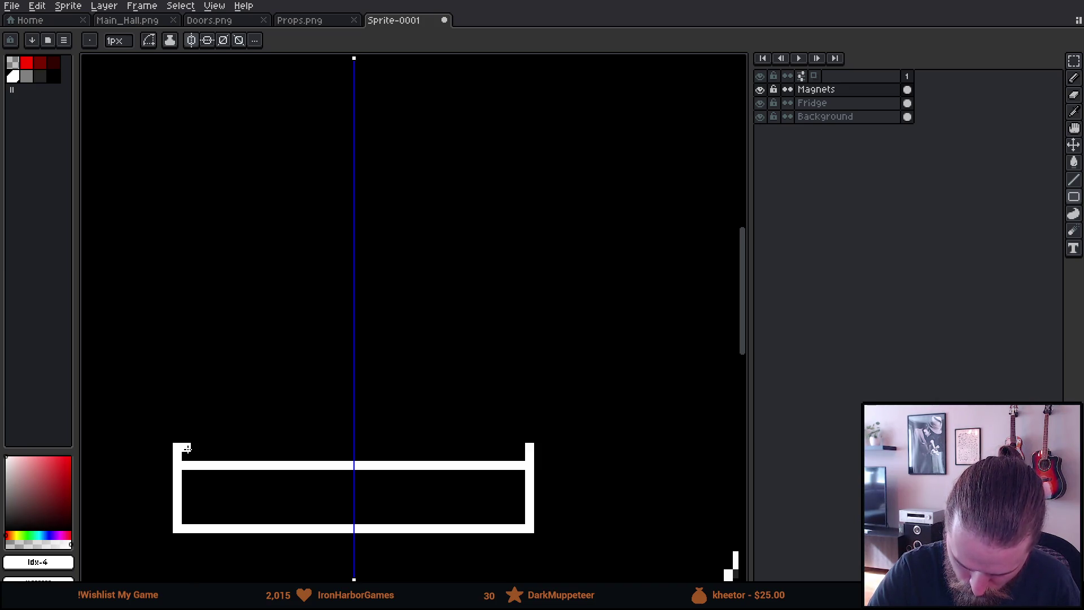
left_click(187, 447)
left_click(195, 456)
left_click(204, 447)
left_click(213, 456)
left_click(222, 447)
left_click(231, 457)
left_click(241, 447)
Replace the checker pixels with a solid white bar joining both top corners.
left_click_drag(535, 326, 609, 310)
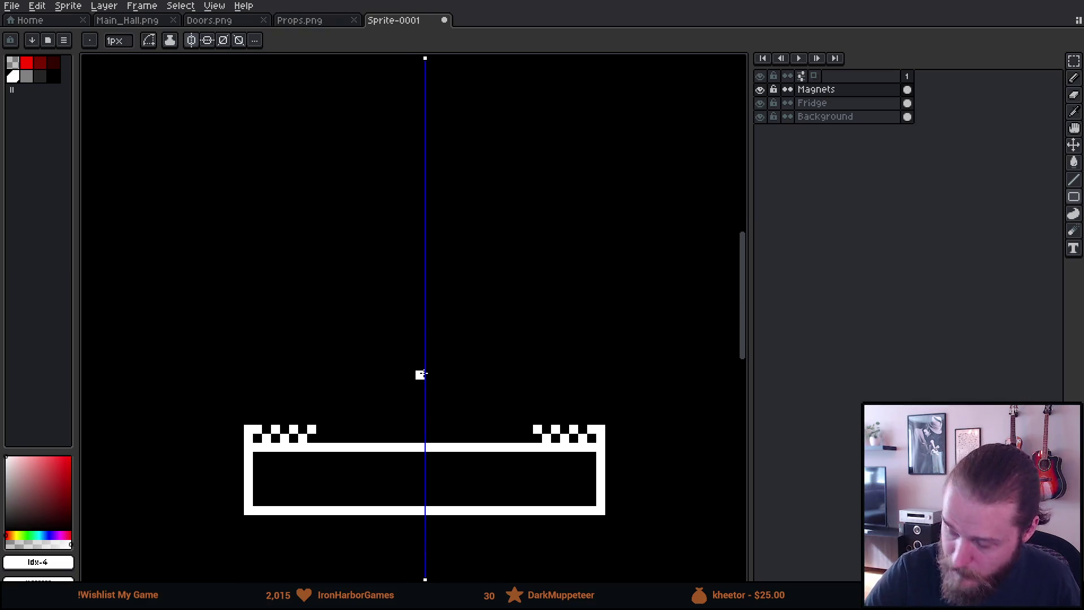
key("v")
key("ctrl+z")
key("ctrl+z")
key("ctrl+z")
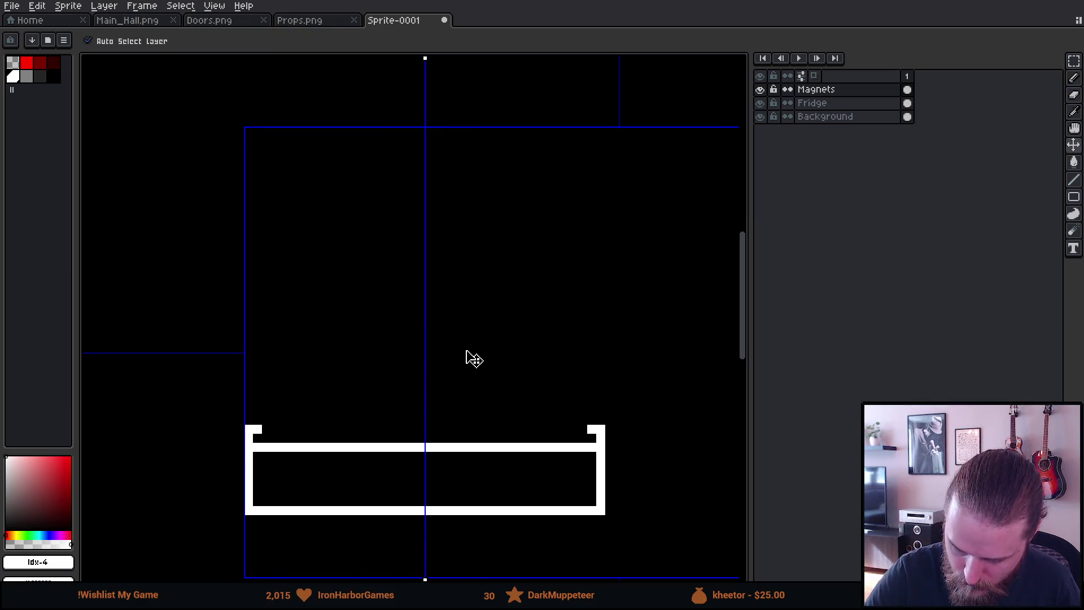
key("b")
left_click(266, 430)
left_click(510, 429)
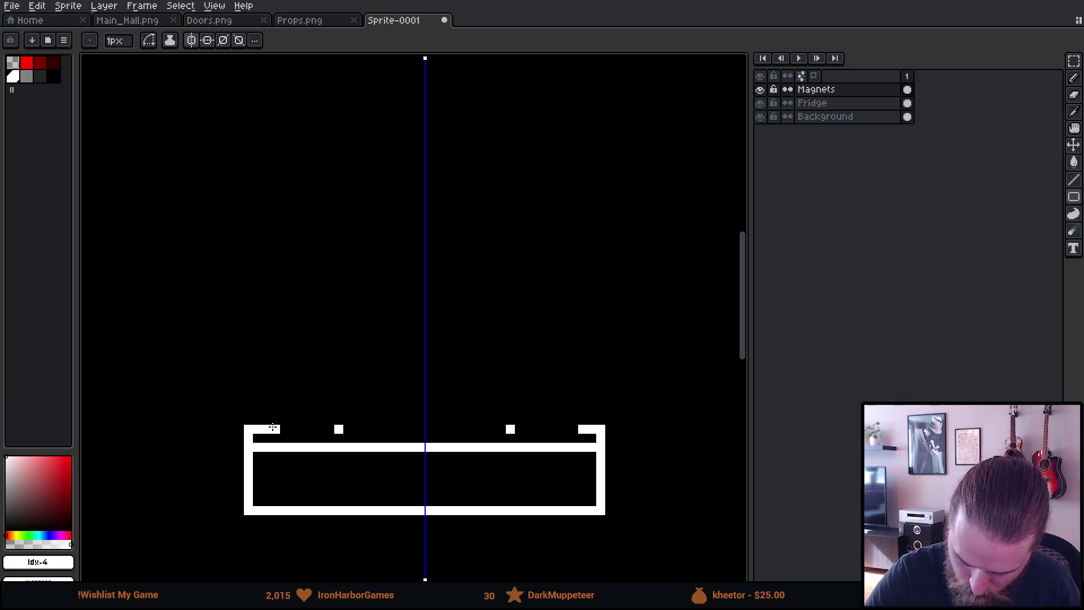
key("b")
left_click(276, 430)
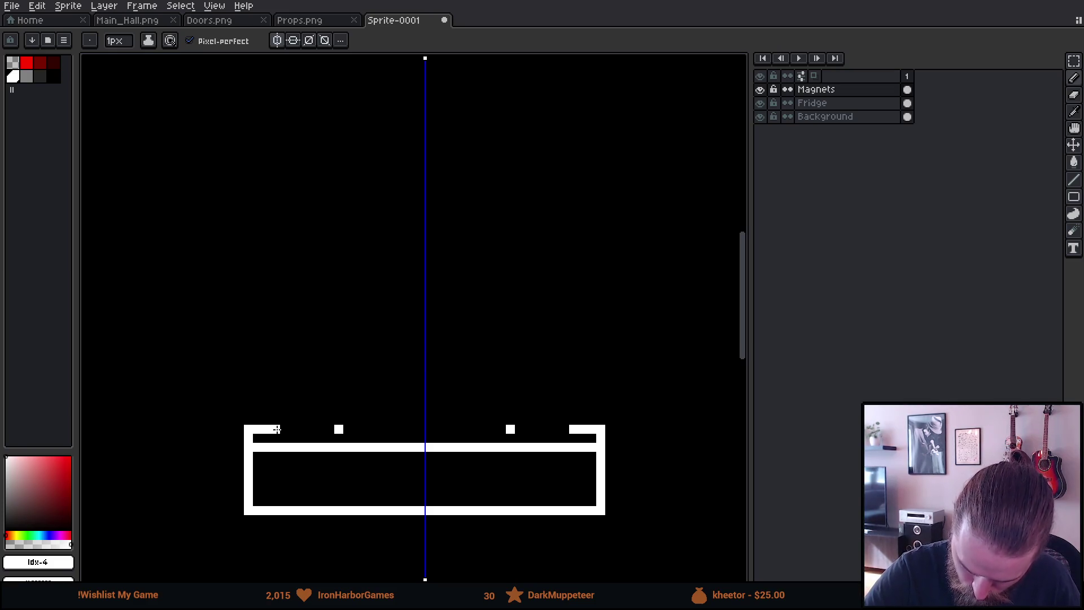
left_click(569, 429, "shift")
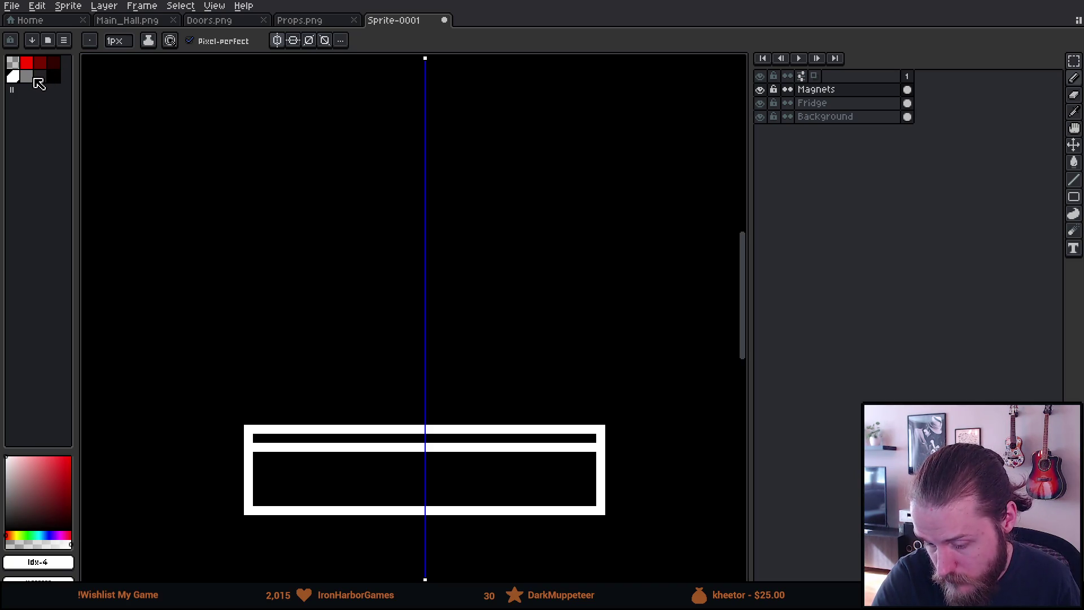
Fill the narrow top strip with a grey-and-black checker pattern.
left_click(27, 76)
left_click(266, 437)
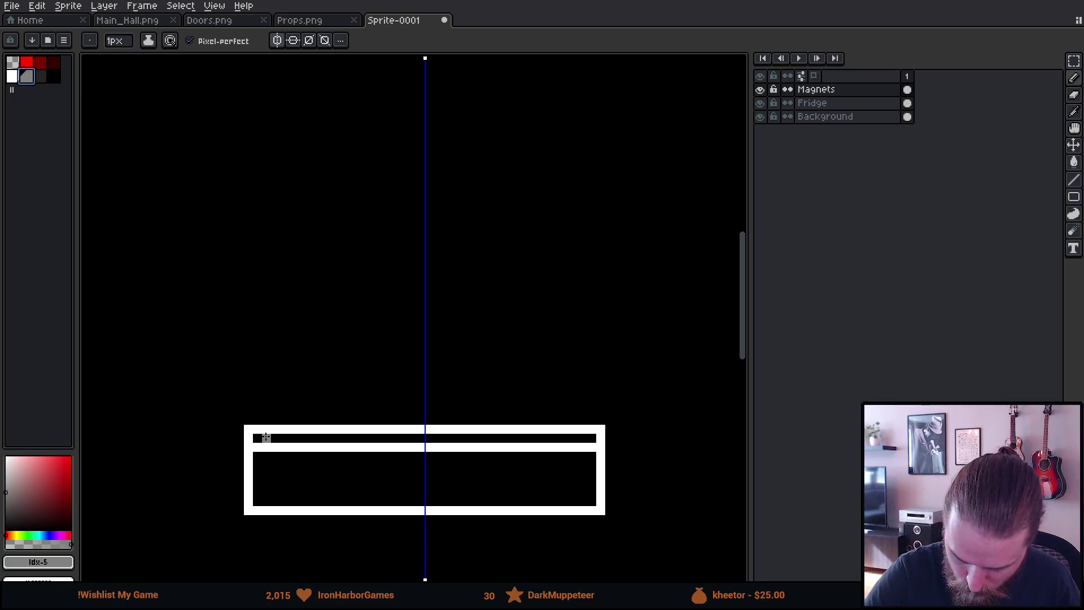
left_click(303, 438)
left_click(321, 438)
left_click(340, 438)
left_click(347, 437)
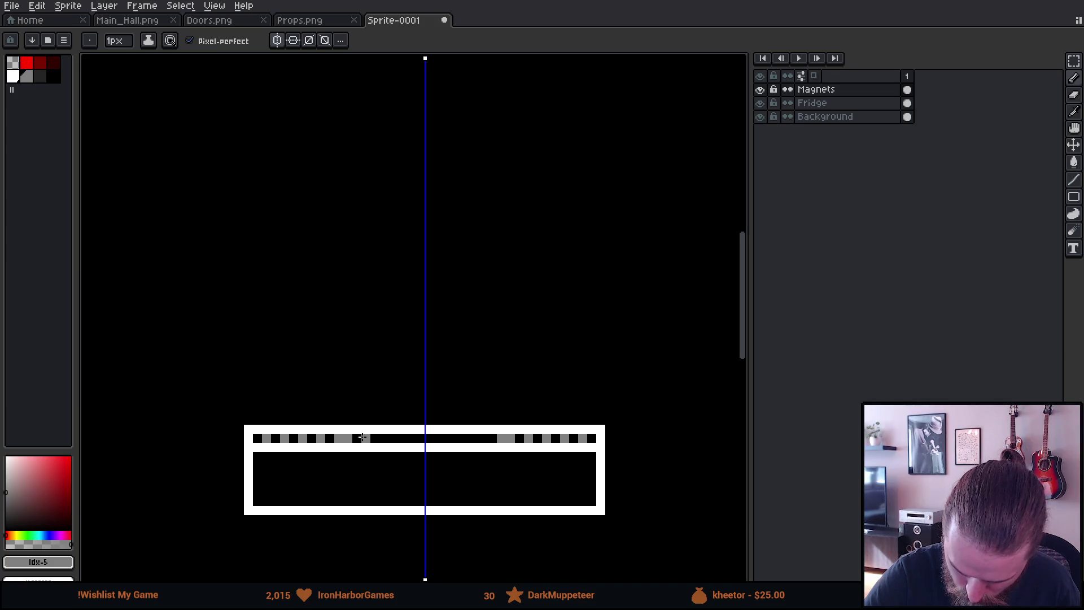
left_click(338, 437)
left_click(357, 438)
left_click(375, 438)
left_click(393, 437)
left_click(412, 437)
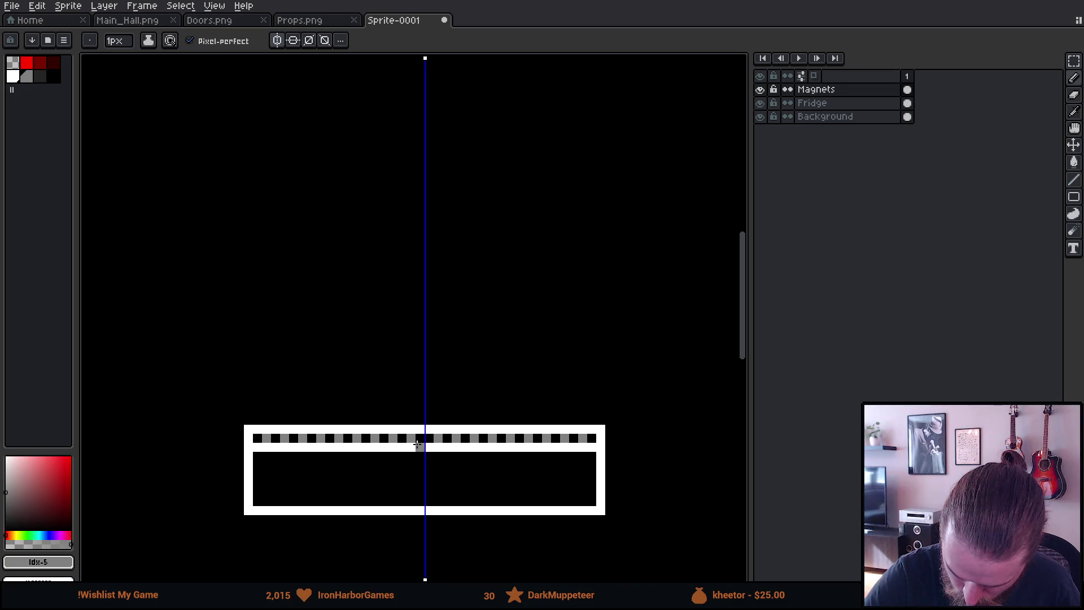
Turn off mirror symmetry and shift the sign's right half one pixel left.
key("m")
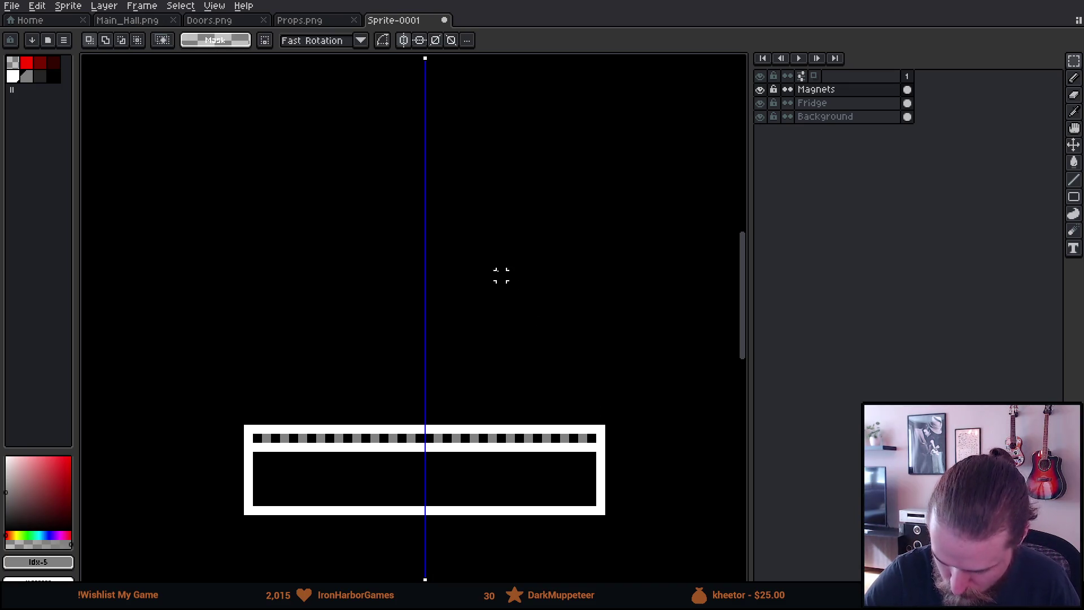
left_click(403, 41)
mouse_move(437, 411)
left_mouse_down()
mouse_move(480, 492)
mouse_move(637, 535)
left_mouse_up()
key("Left")
left_click(529, 347)
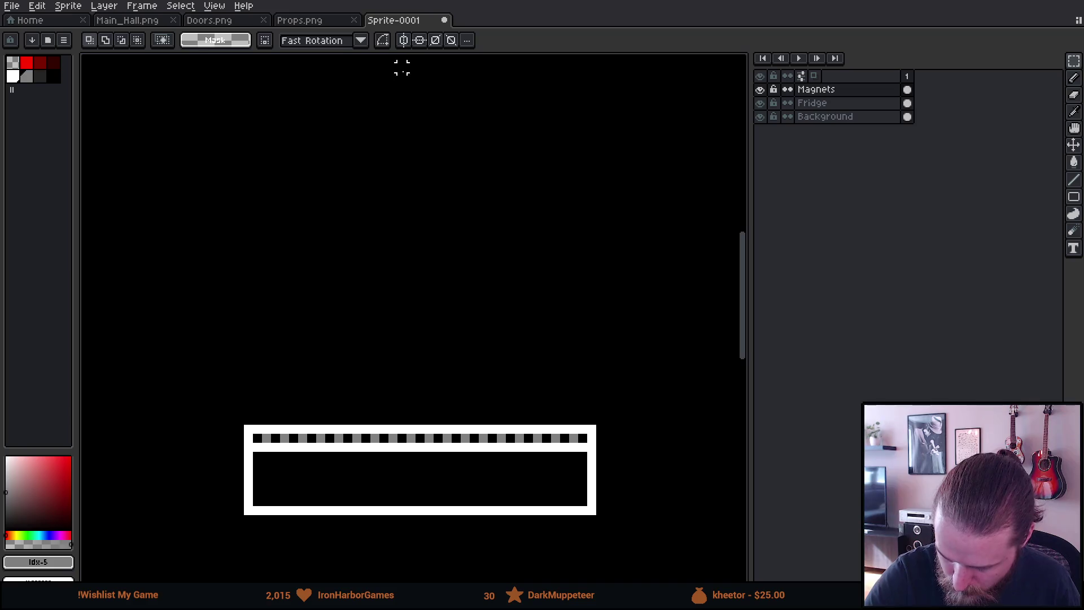
left_click_drag(417, 435, 465, 375)
key("b")
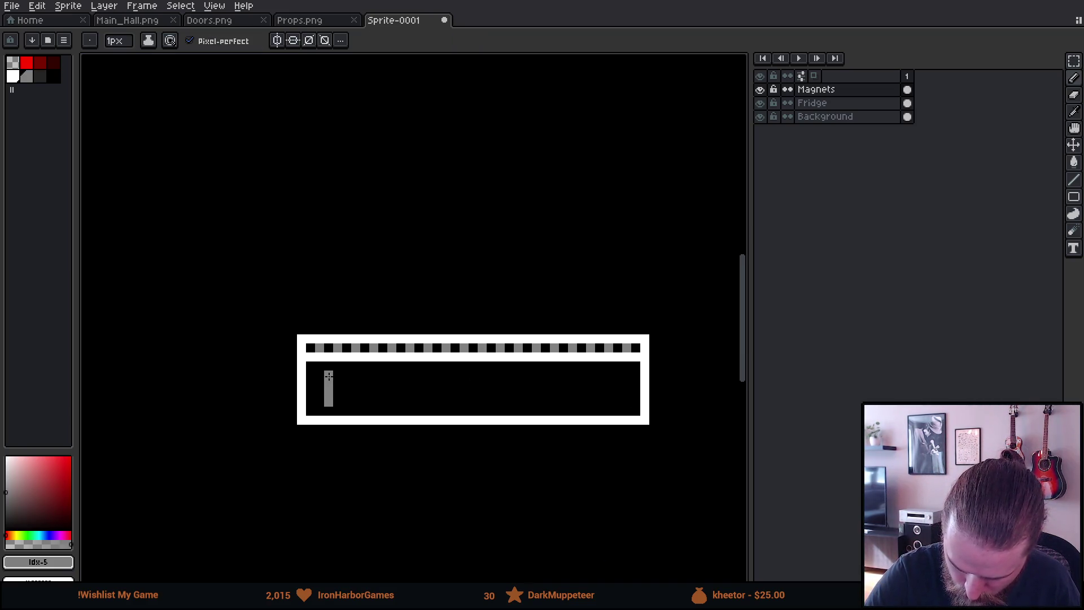
Move the sign's lower box down one pixel and close the gap across its middle.
key("m")
mouse_move(276, 376)
left_mouse_down()
mouse_move(356, 436)
mouse_move(661, 491)
left_mouse_up()
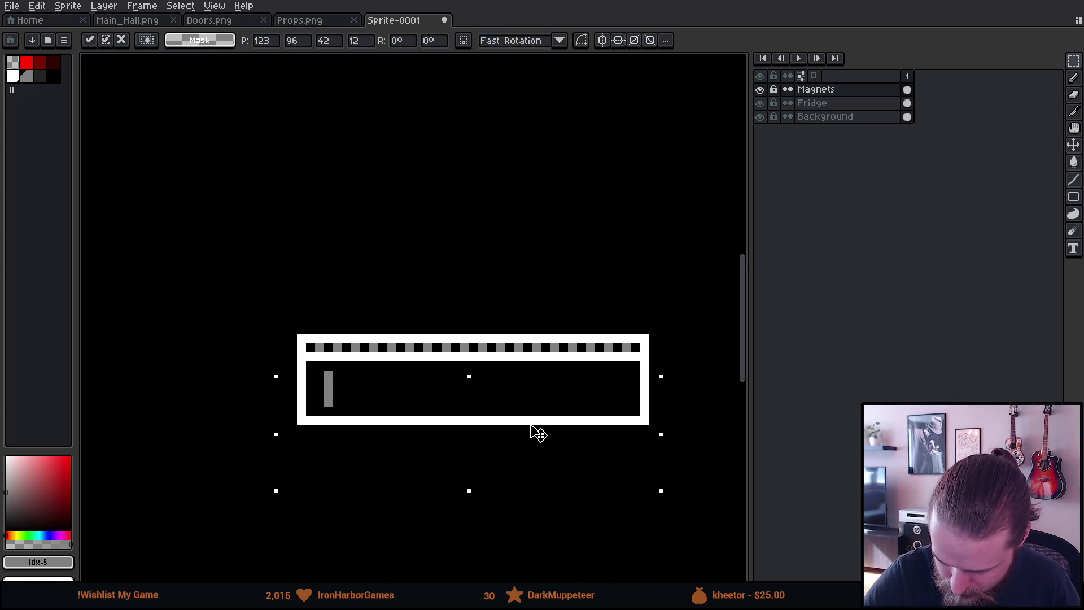
left_click_drag(537, 440, 537, 449)
key("Return")
mouse_move(301, 394)
left_mouse_down()
mouse_move(593, 394)
mouse_move(674, 405)
left_mouse_up()
left_click(494, 389)
left_click_drag(494, 390, 491, 372)
key("Return")
key("b")
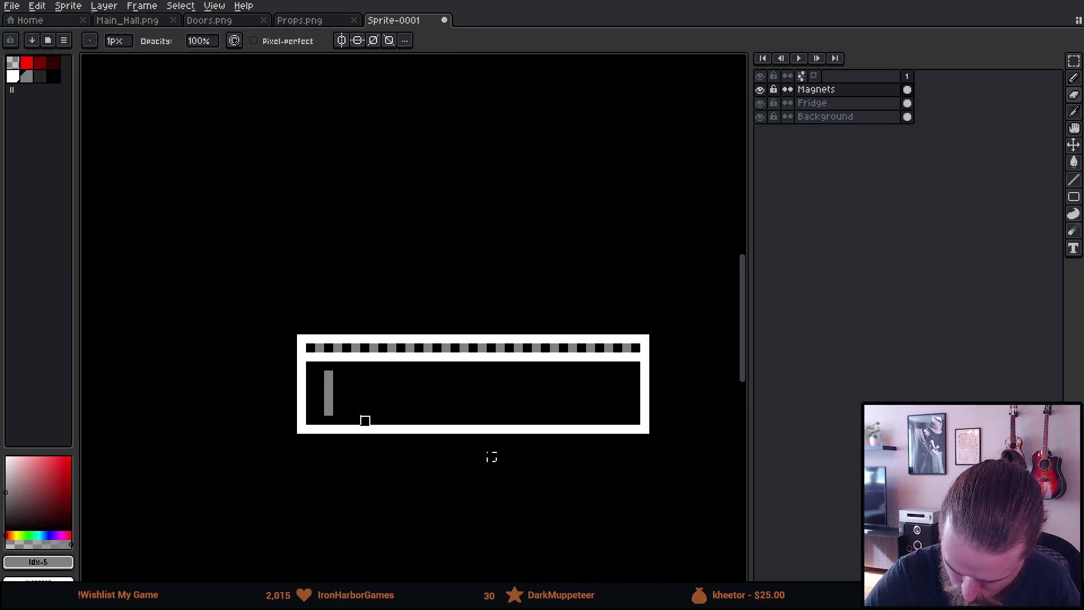
Paint over the stray grey bar in black and sample a colour from the sign.
key("m")
key("b")
left_click_drag(329, 374, 329, 412)
left_click_drag(608, 483, 619, 492)
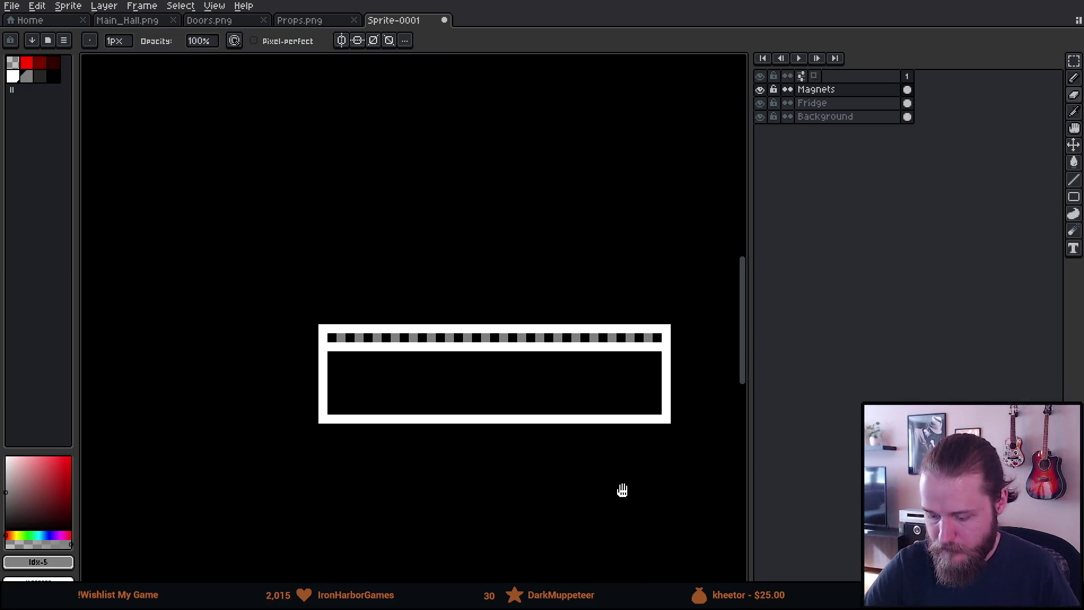
scroll(627, 491, "up", 3)
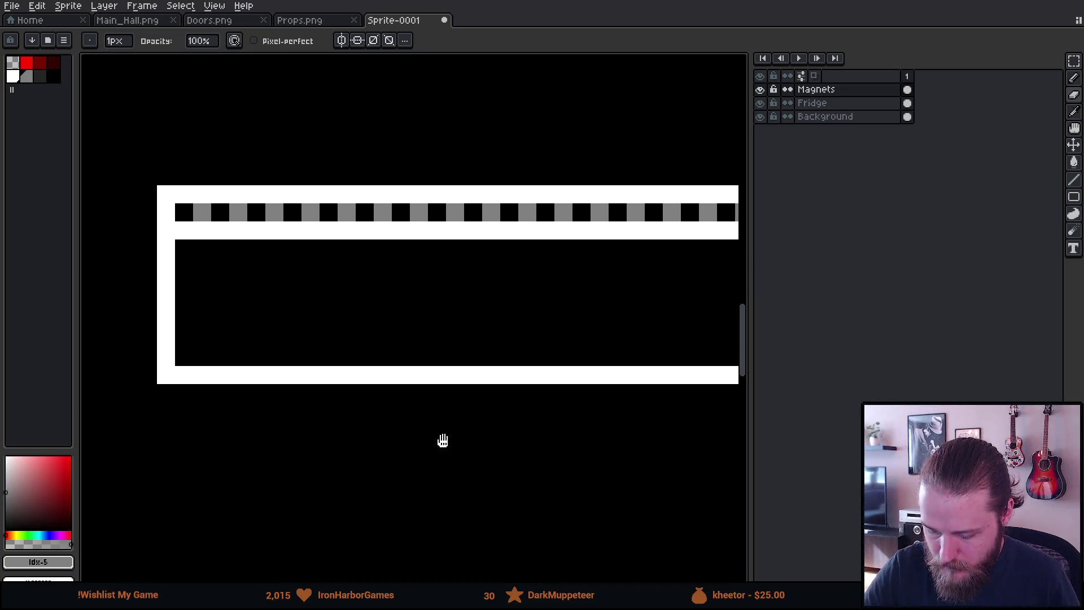
left_click_drag(433, 439, 586, 467)
key("i")
left_click(397, 250)
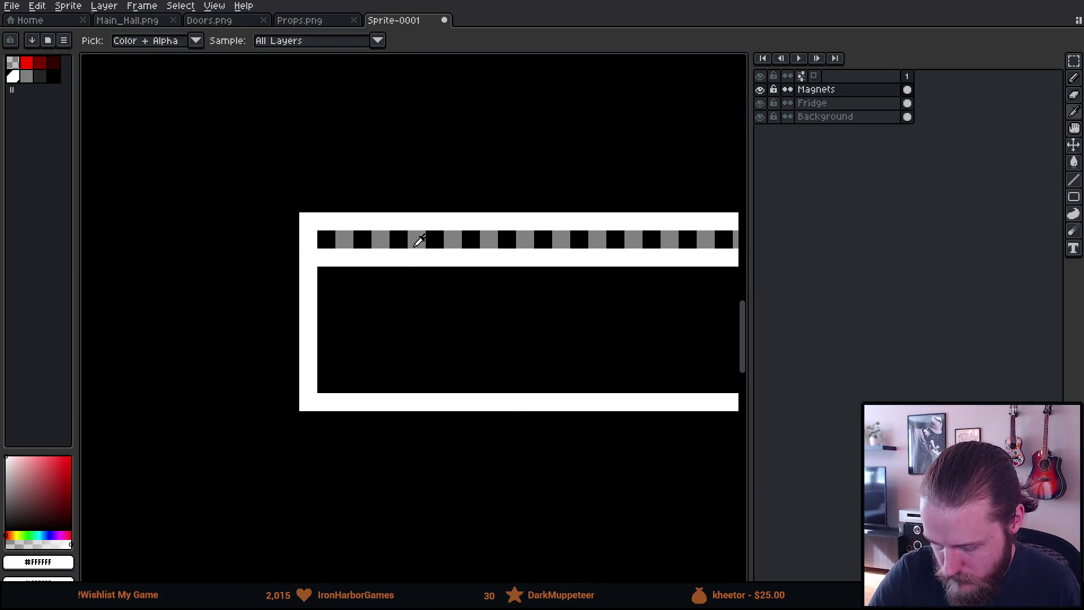
Sample the checker grey and draw the letters P and O.
left_click(417, 245)
key("b")
left_click_drag(380, 293, 380, 367)
left_click(399, 329)
left_click(399, 292)
left_click(417, 312)
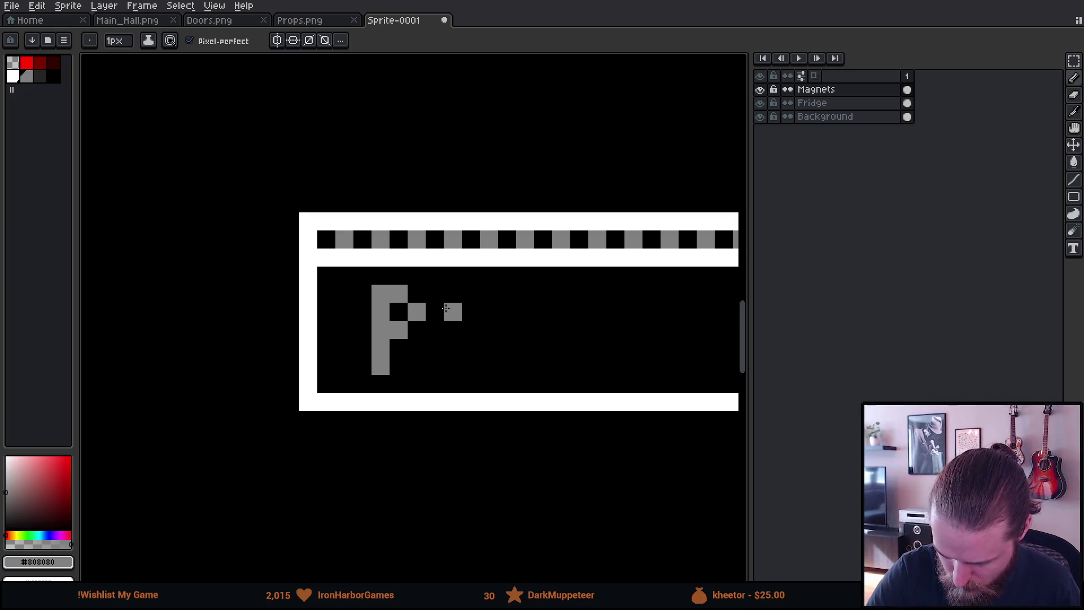
left_click_drag(453, 312, 453, 347)
left_click(471, 294)
left_click(489, 311)
left_click_drag(489, 312, 489, 348)
left_click(471, 366)
Draw the R, T and final O to complete PORTO.
left_click(525, 294)
mouse_move(525, 293)
left_mouse_down()
mouse_move(525, 360)
mouse_move(543, 312)
mouse_move(561, 365)
left_mouse_up()
left_click(597, 293)
mouse_move(606, 294)
left_mouse_down()
mouse_move(633, 294)
mouse_move(615, 330)
mouse_move(615, 366)
left_mouse_up()
mouse_move(651, 402)
left_mouse_down()
mouse_move(443, 346)
mouse_move(462, 321)
mouse_move(464, 356)
mouse_move(498, 353)
mouse_move(498, 317)
mouse_move(480, 300)
left_mouse_up()
Shift the PORTO lettering slightly left.
scroll(597, 467, "down", 3)
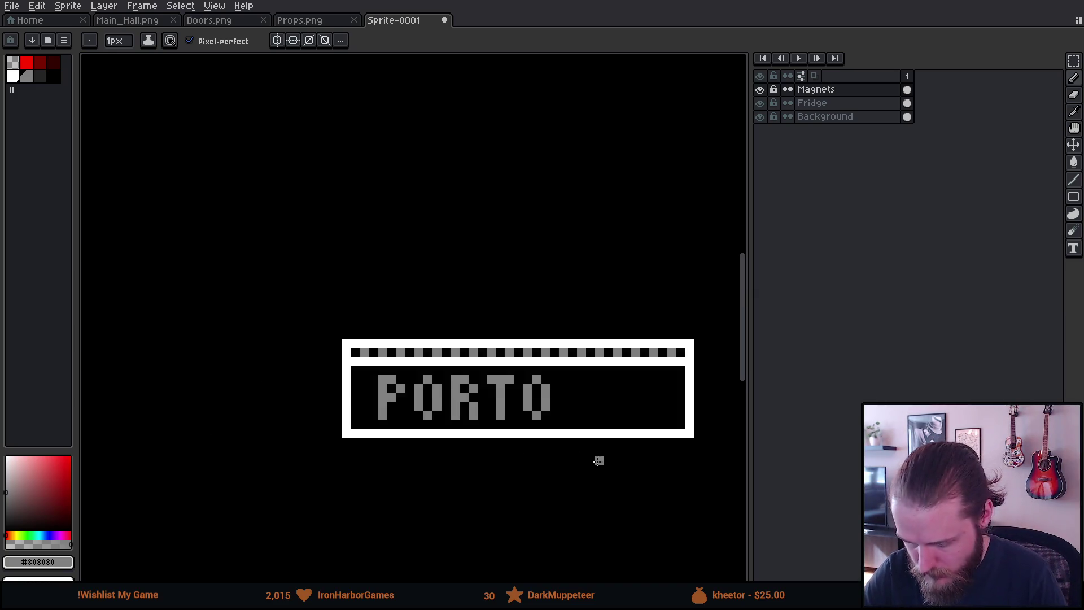
scroll(508, 454, "up", 1)
scroll(423, 411, "up", 2)
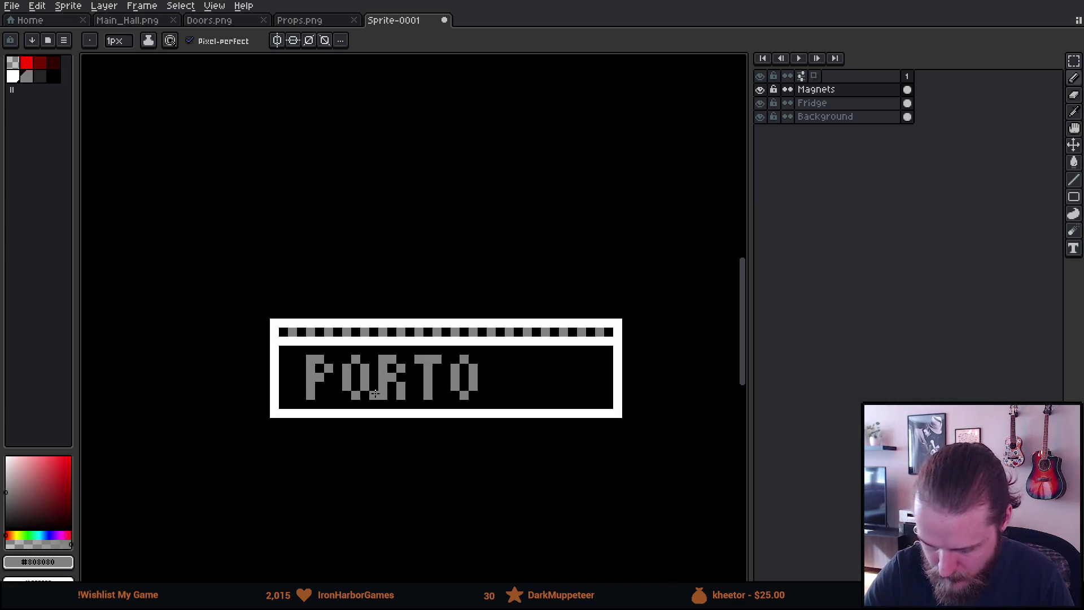
key("m")
mouse_move(330, 378)
left_mouse_down()
mouse_move(528, 402)
mouse_move(461, 390)
left_mouse_up()
left_click(467, 439)
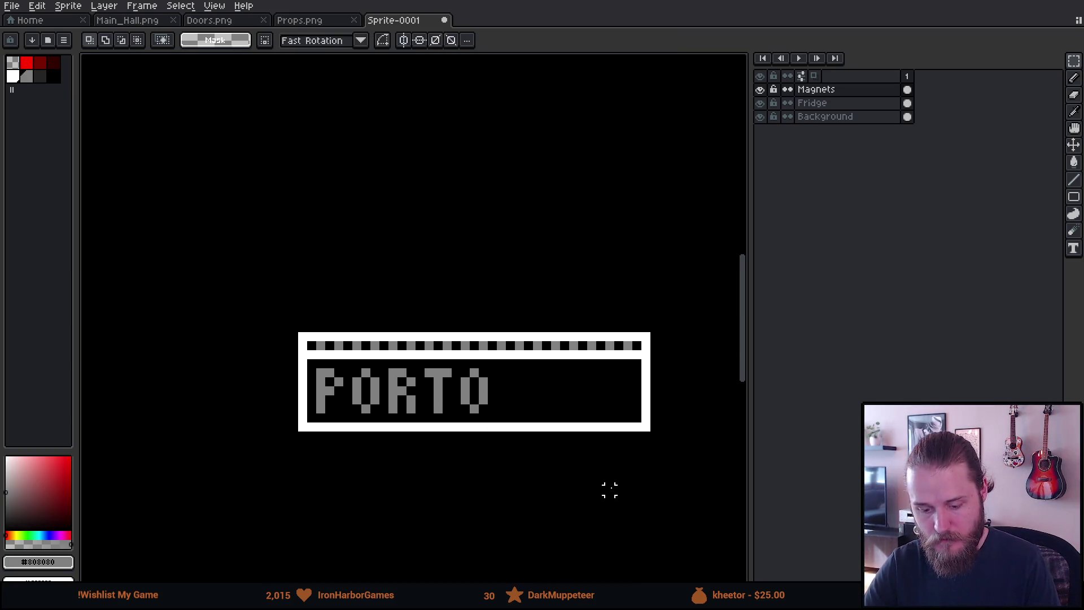
Select the sign's bottom border and move it up one pixel.
scroll(610, 488, "down", 4)
mouse_move(648, 503)
left_mouse_down()
mouse_move(624, 481)
mouse_move(626, 461)
left_mouse_up()
scroll(623, 464, "up", 4)
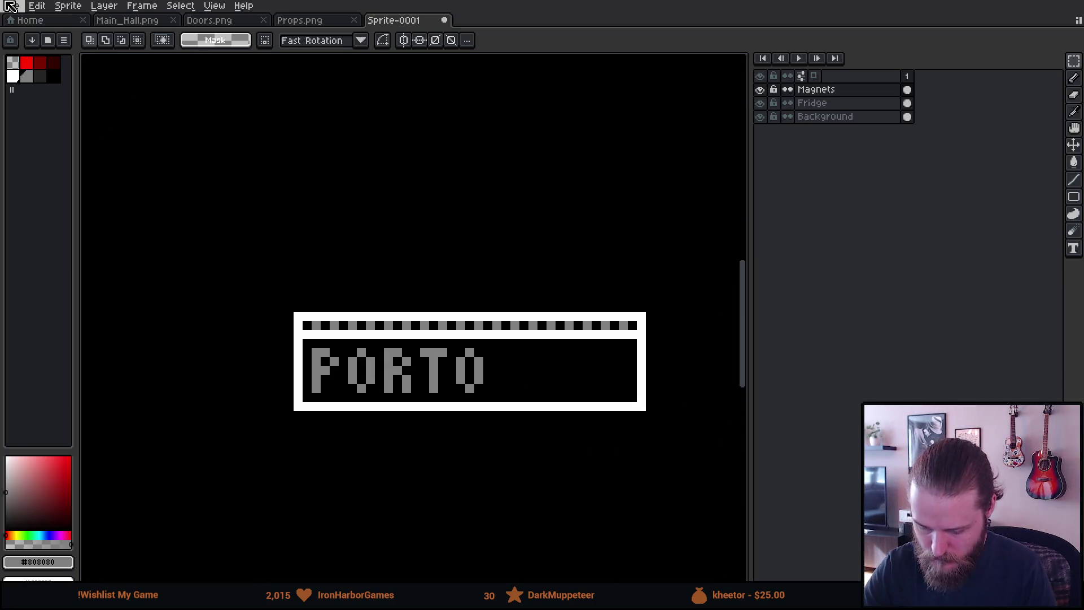
mouse_move(280, 398)
left_mouse_down()
mouse_move(525, 496)
mouse_move(677, 503)
mouse_move(685, 513)
left_mouse_up()
left_click_drag(261, 388, 255, 381)
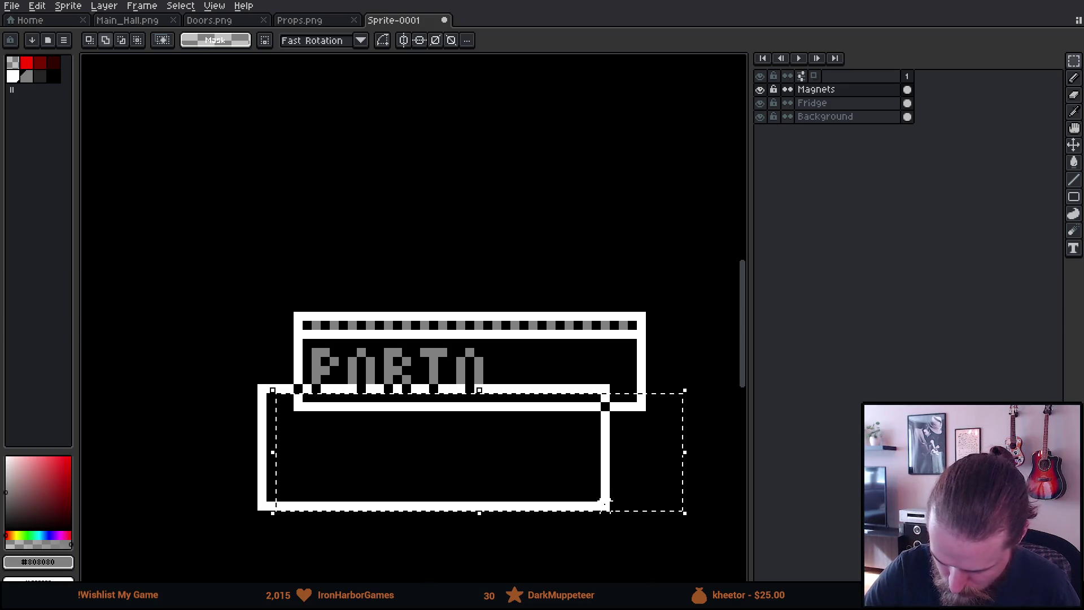
left_click(533, 452)
key("Up")
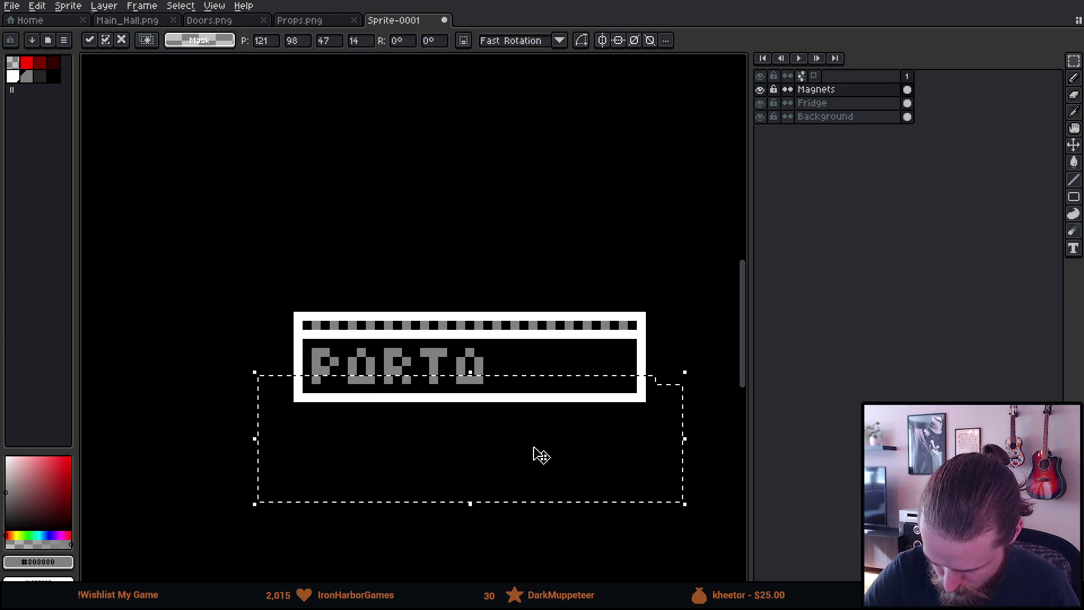
key("ctrl+d")
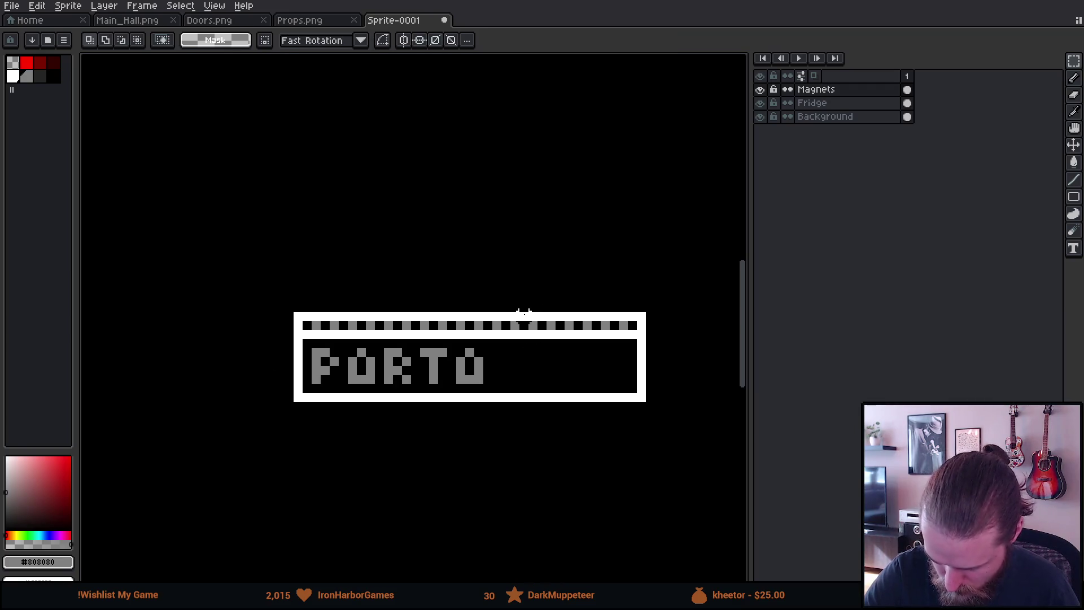
key("b")
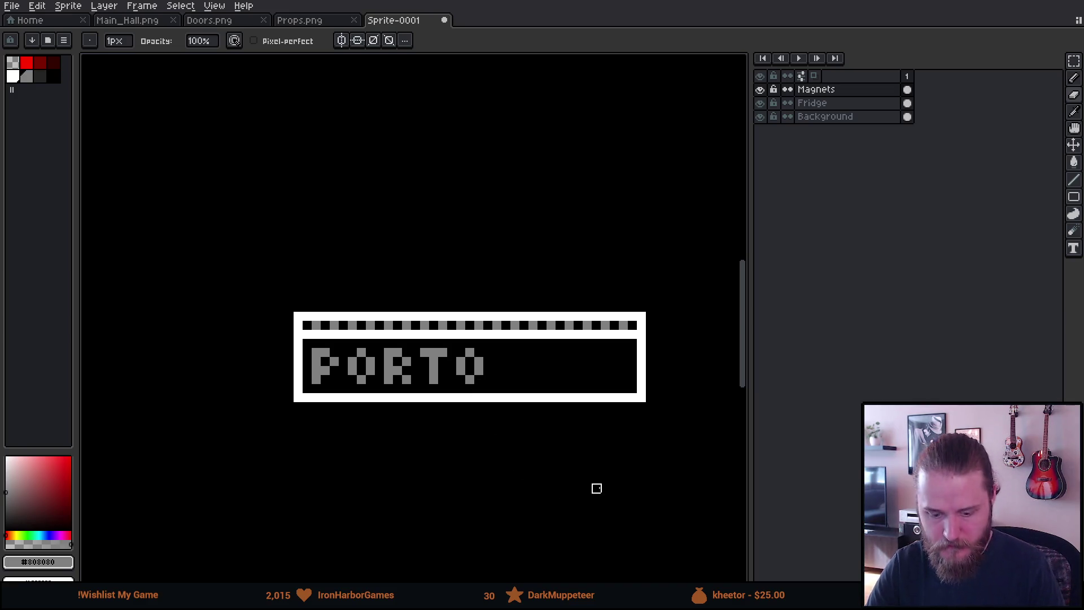
scroll(598, 493, "down", 5)
scroll(492, 420, "right", 2)
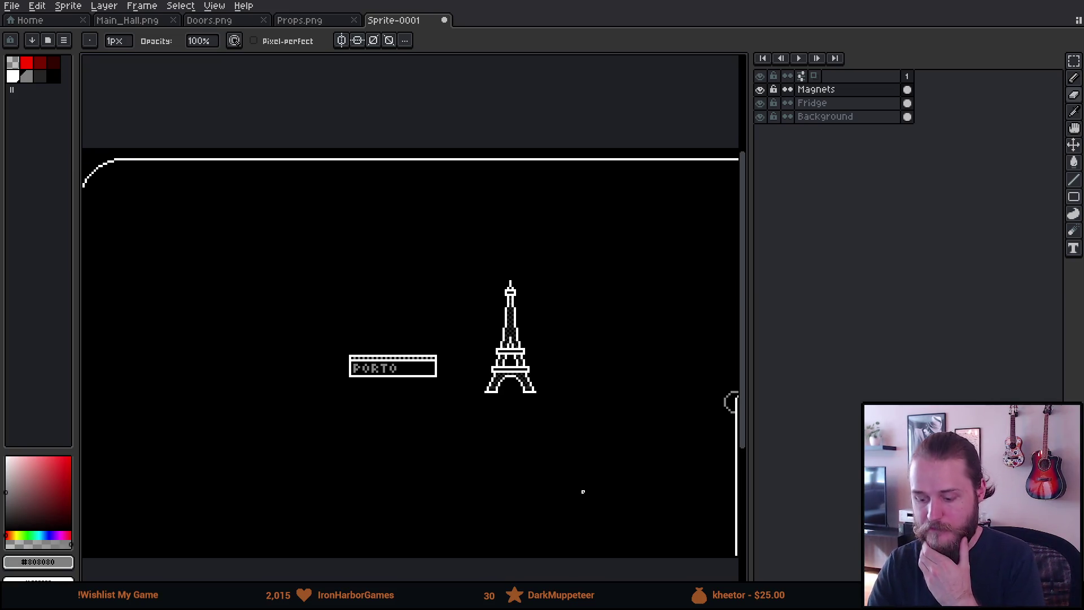
scroll(571, 475, "left", 4)
scroll(632, 452, "up", 5)
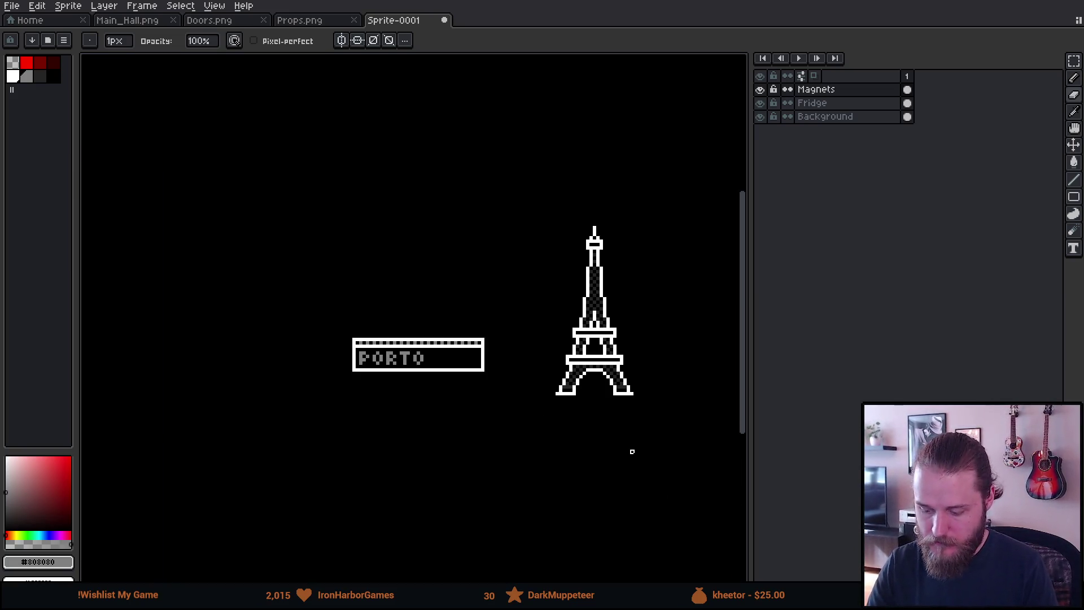
left_click_drag(538, 459, 584, 479)
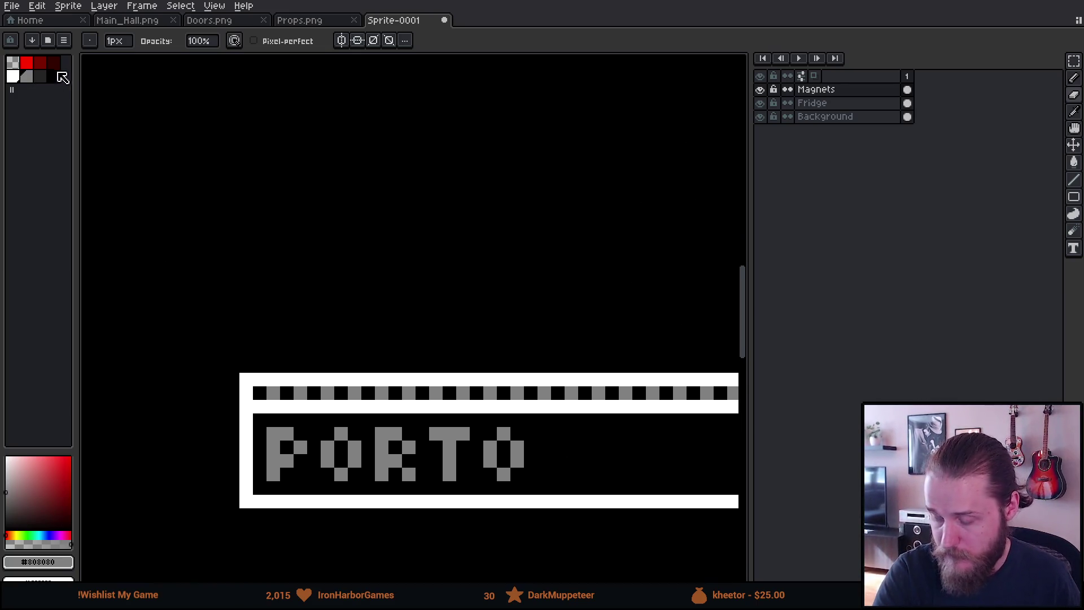
Pencil a white vertical line up from the PORTO sign's top-left corner as the left wall.
left_click(12, 76)
key("b")
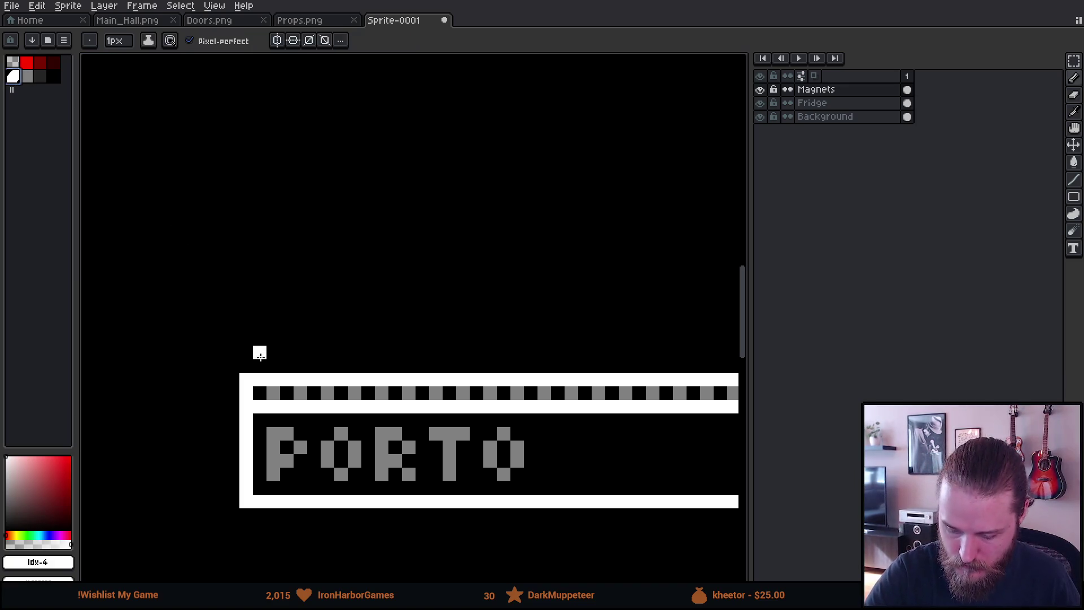
left_click_drag(259, 364, 262, 176)
scroll(564, 274, "down", 3)
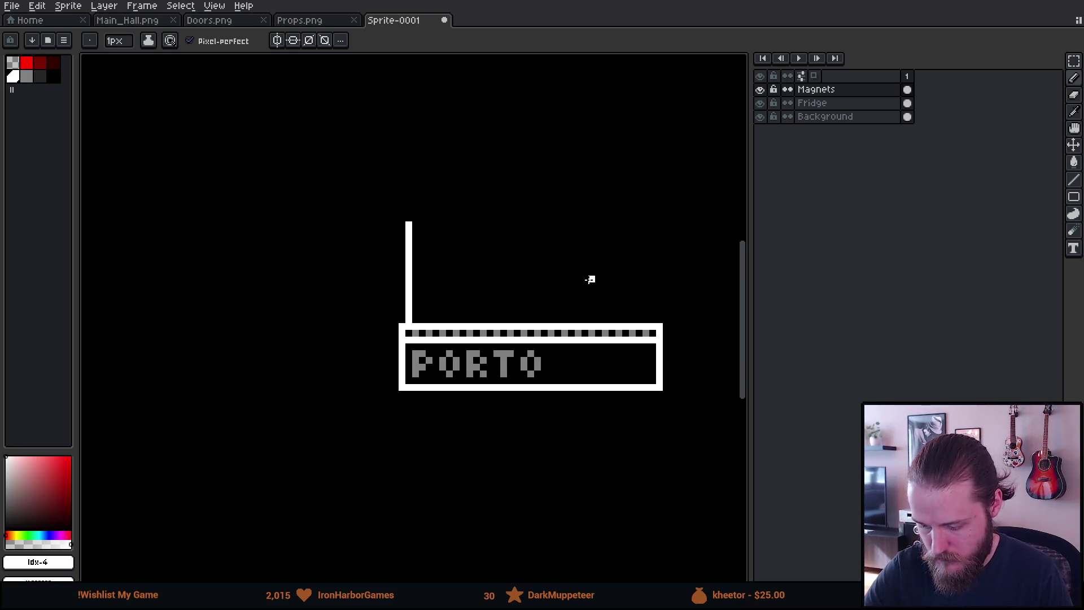
left_click_drag(590, 278, 445, 419)
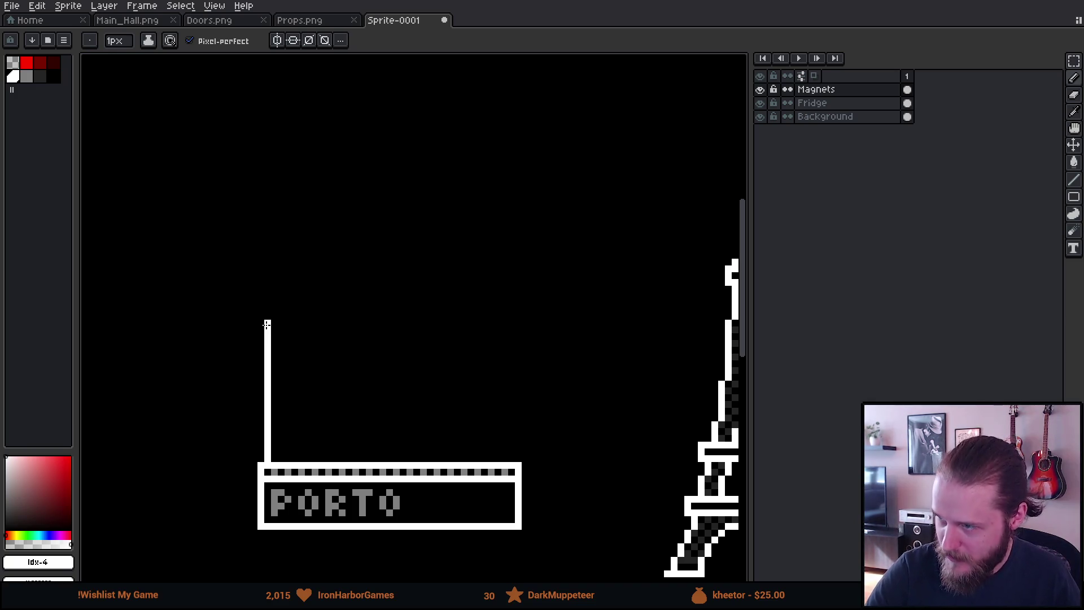
Draw the first stretch of stepped roofline and shift the rooftop step slightly left.
left_click(356, 323, "shift")
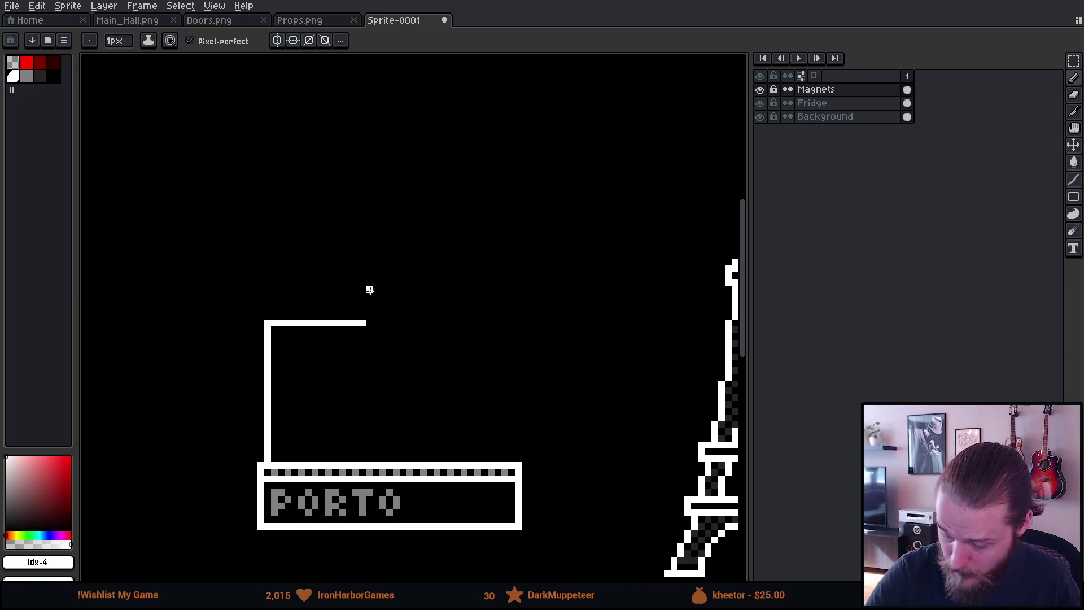
mouse_move(370, 323)
left_mouse_down()
mouse_move(370, 308)
mouse_move(415, 302)
mouse_move(432, 337)
left_mouse_up()
key("ctrl+z")
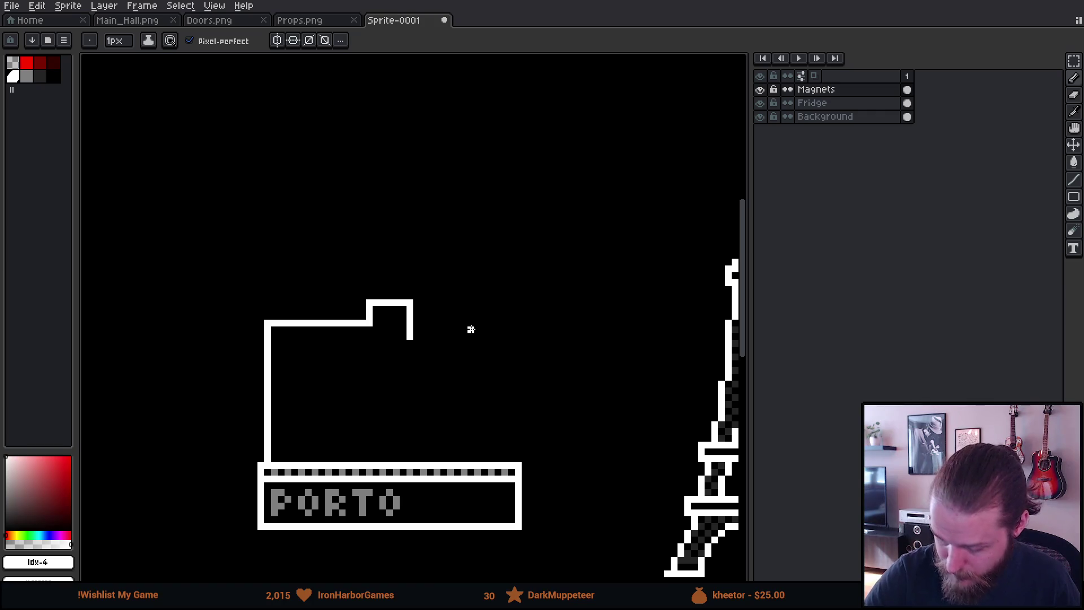
left_click_drag(458, 337, 415, 339)
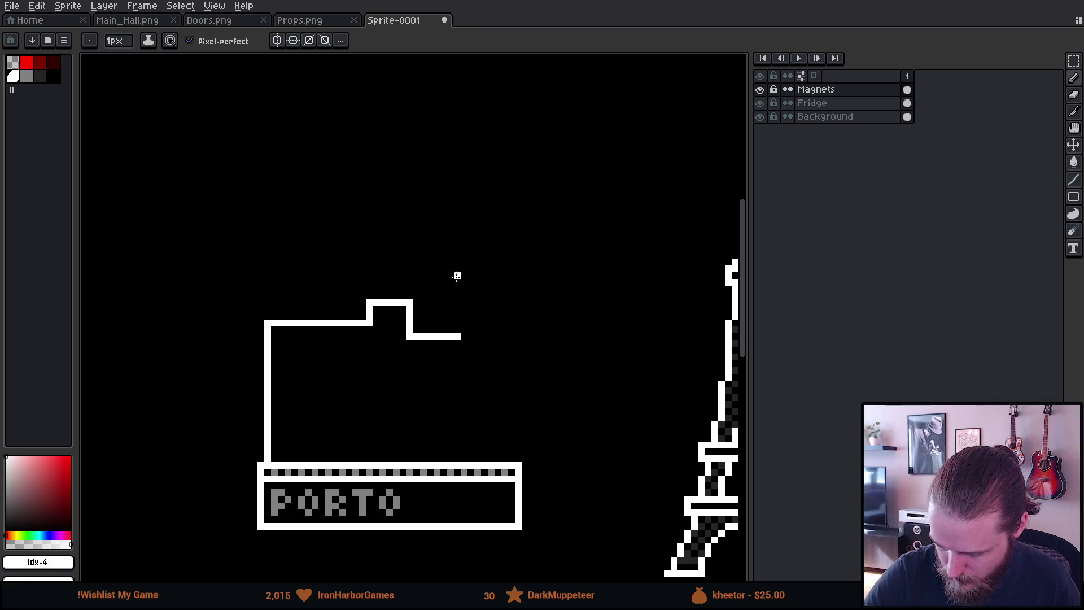
key("m")
mouse_move(333, 272)
left_mouse_down()
mouse_move(513, 386)
mouse_move(479, 358)
left_mouse_up()
left_click(545, 363)
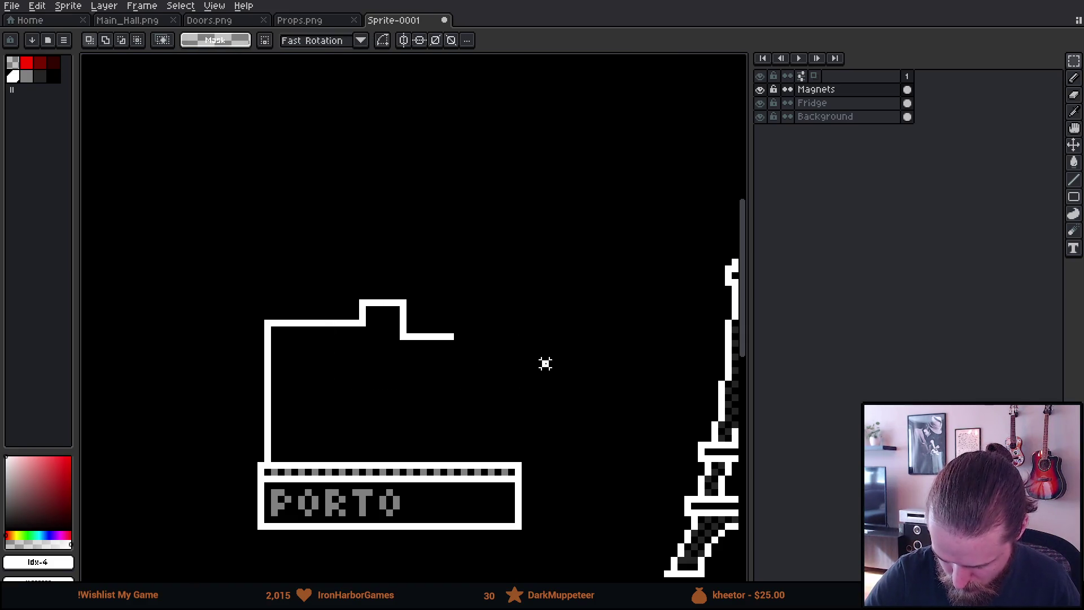
Extend the roofline right with a step down and bring the right wall to the sign.
key("b")
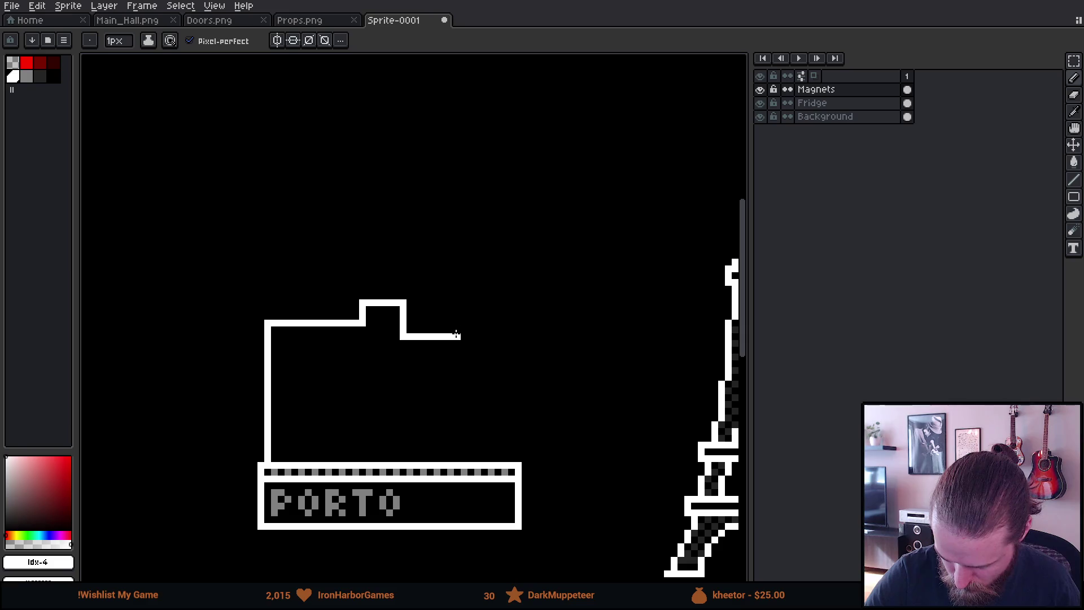
left_click(484, 322, "shift")
mouse_move(488, 322)
left_mouse_down()
mouse_move(491, 365)
mouse_move(513, 371)
left_mouse_up()
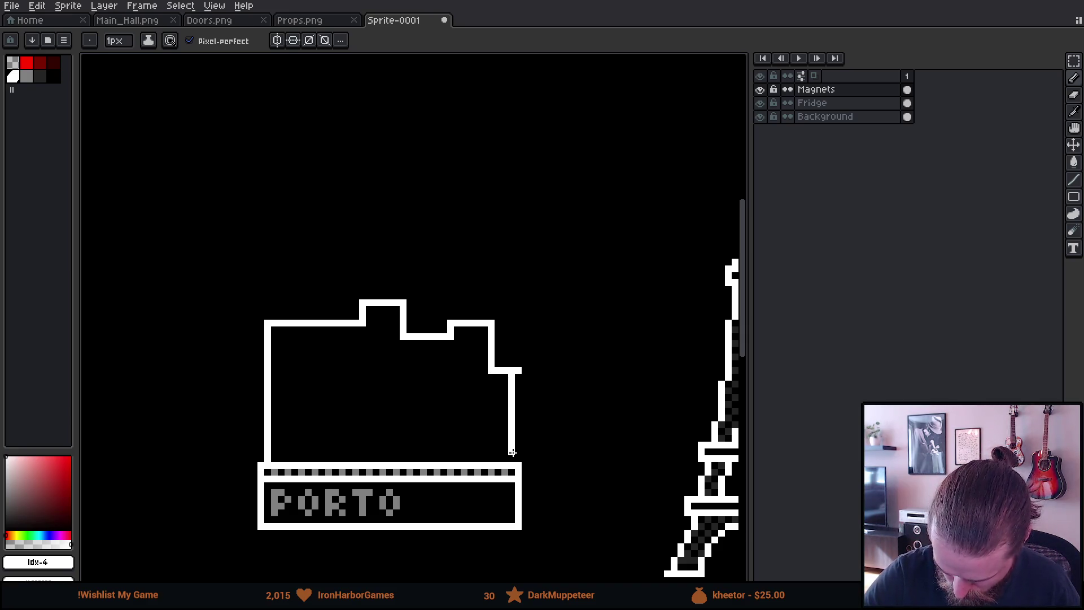
left_click(511, 460, "shift")
Shift the top of the skyline outline left, then select its top-left corner.
key("m")
mouse_move(298, 251)
left_mouse_down()
mouse_move(486, 388)
mouse_move(496, 409)
mouse_move(458, 394)
mouse_move(476, 401)
mouse_move(496, 370)
left_mouse_up()
key("ctrl+d")
key("b")
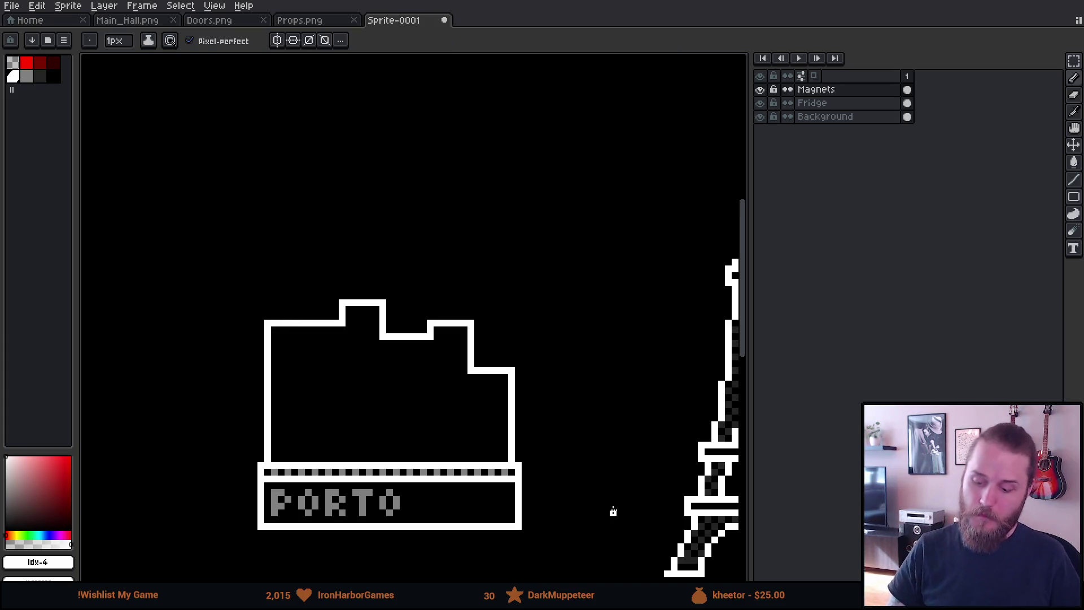
key("m")
mouse_move(240, 288)
left_mouse_down()
mouse_move(308, 343)
mouse_move(307, 362)
left_mouse_up()
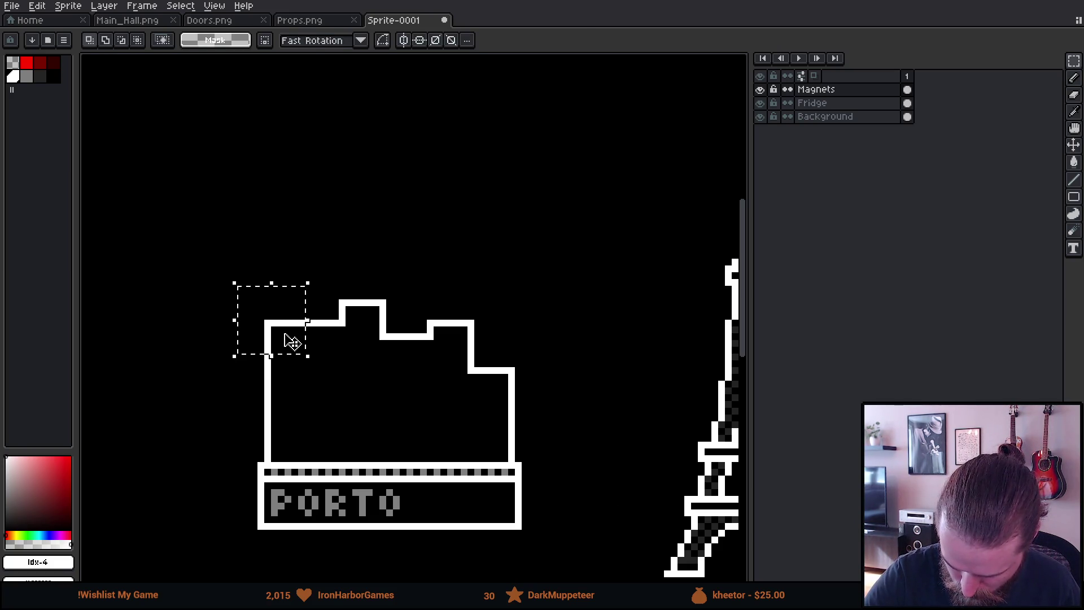
Move the selected top-left corner pixels to form a small step.
left_click(286, 341)
key("ctrl+d")
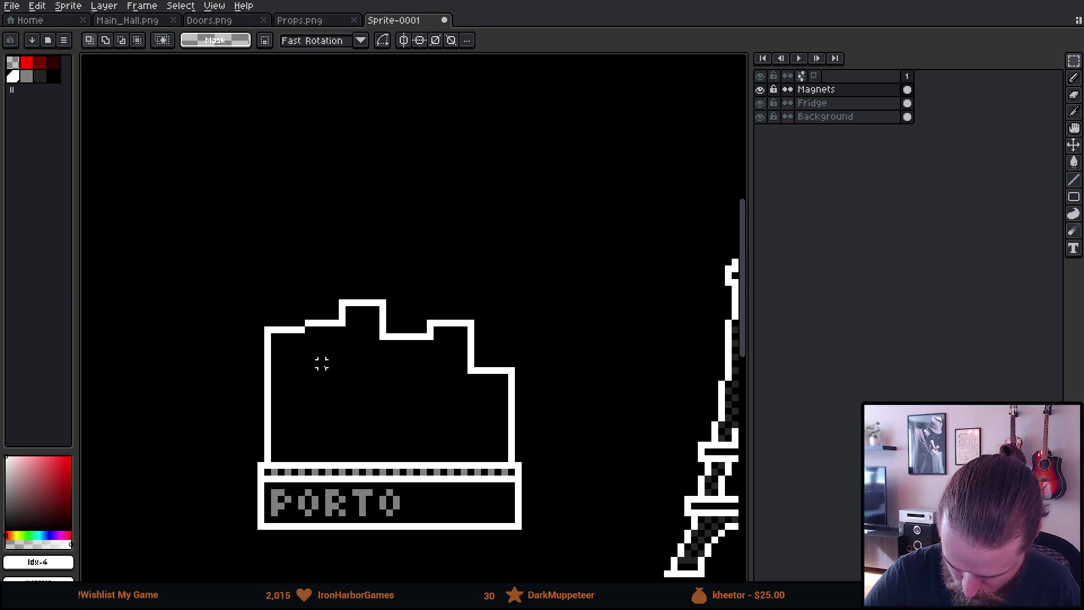
key("b")
mouse_move(531, 449)
left_mouse_down()
mouse_move(530, 421)
mouse_move(572, 429)
mouse_move(576, 402)
mouse_move(585, 404)
left_mouse_up()
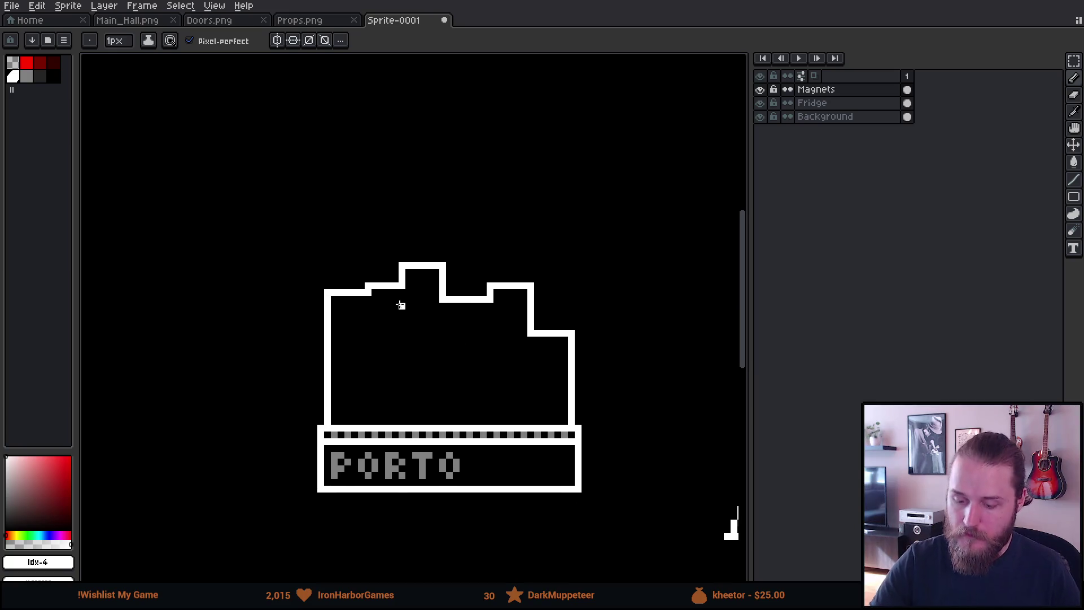
Sample white and draw five vertical dividers from the roof steps down to the sign.
left_click(29, 82)
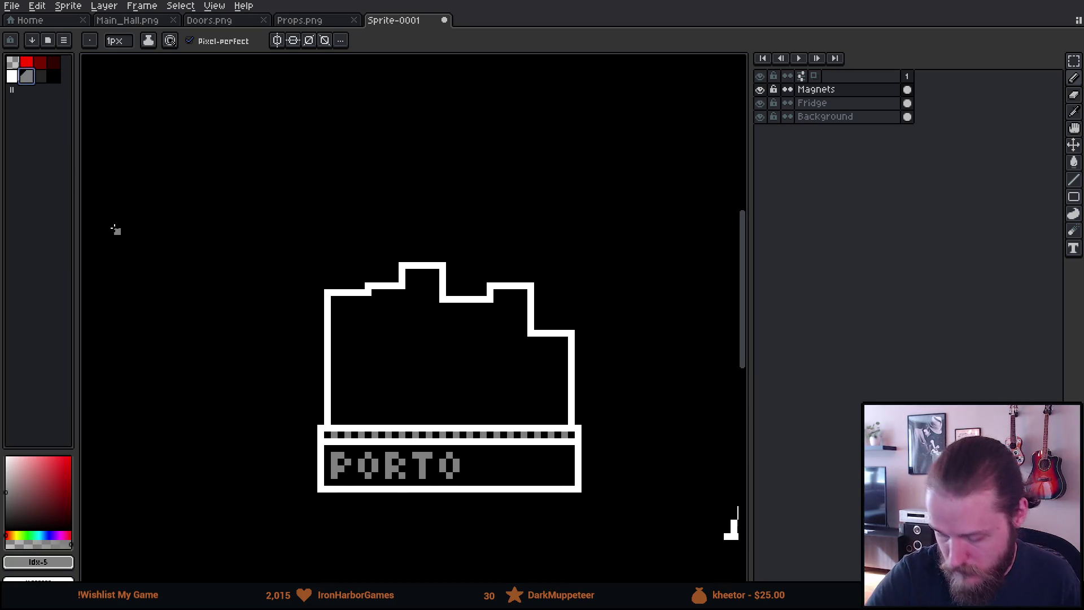
left_click(369, 299, "alt")
left_click_drag(368, 299, 369, 413)
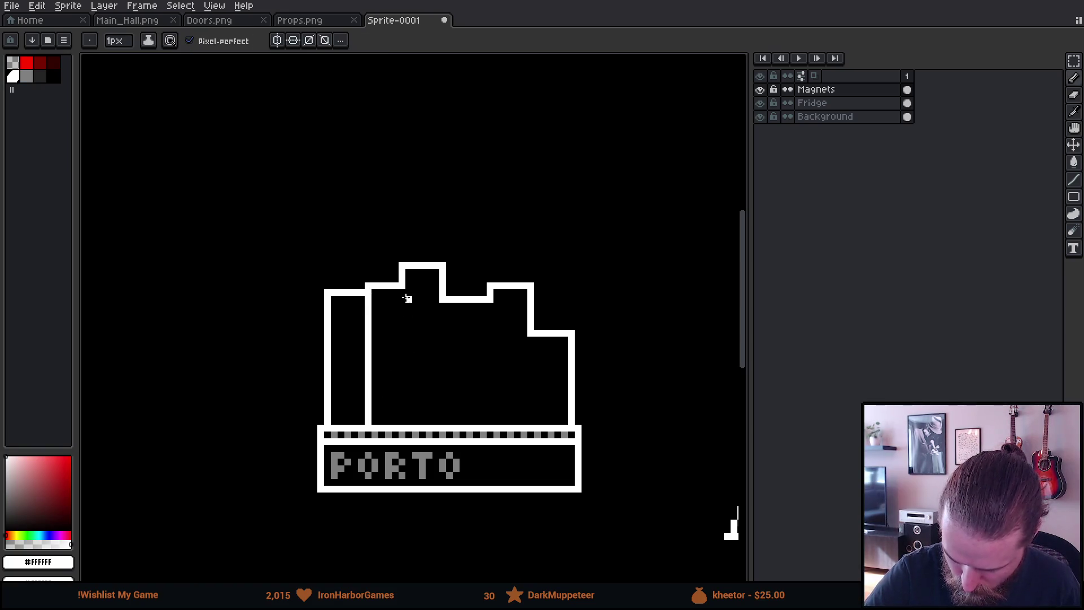
left_click_drag(402, 291, 402, 423)
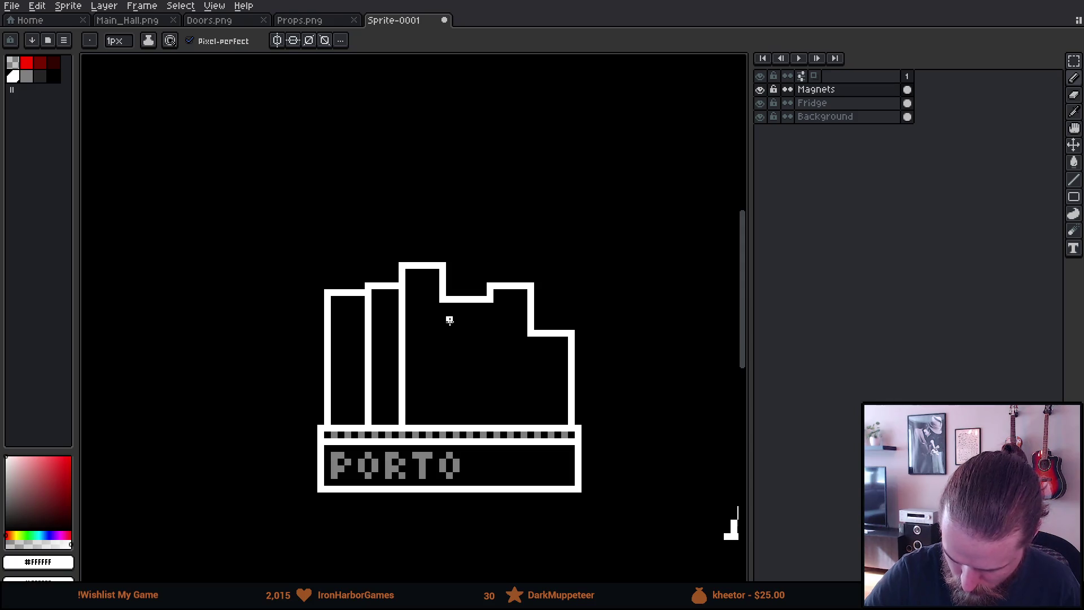
left_click_drag(442, 306, 443, 421)
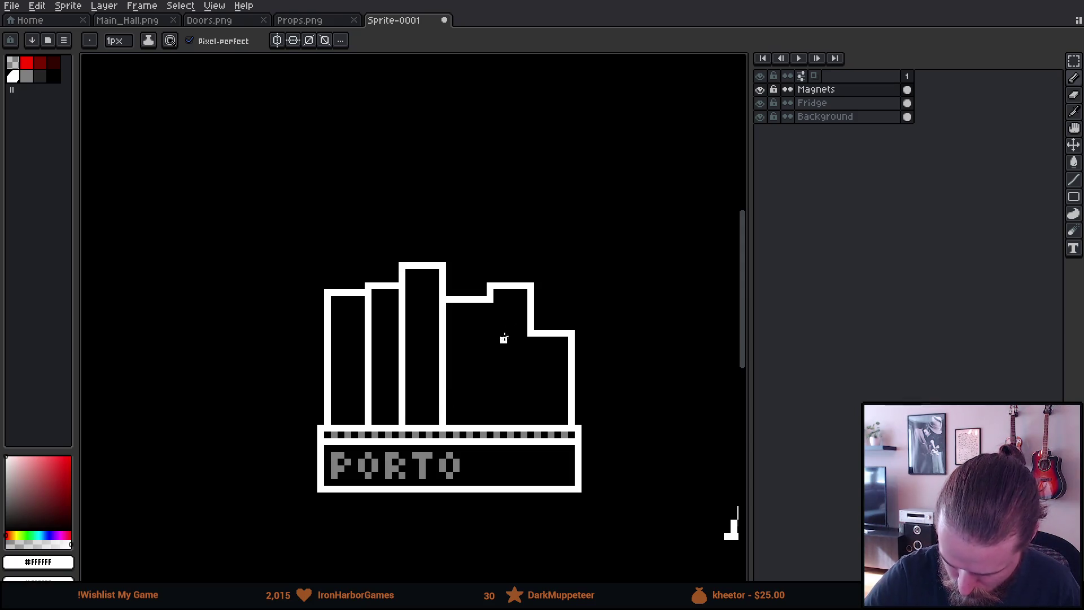
left_click_drag(487, 306, 490, 418)
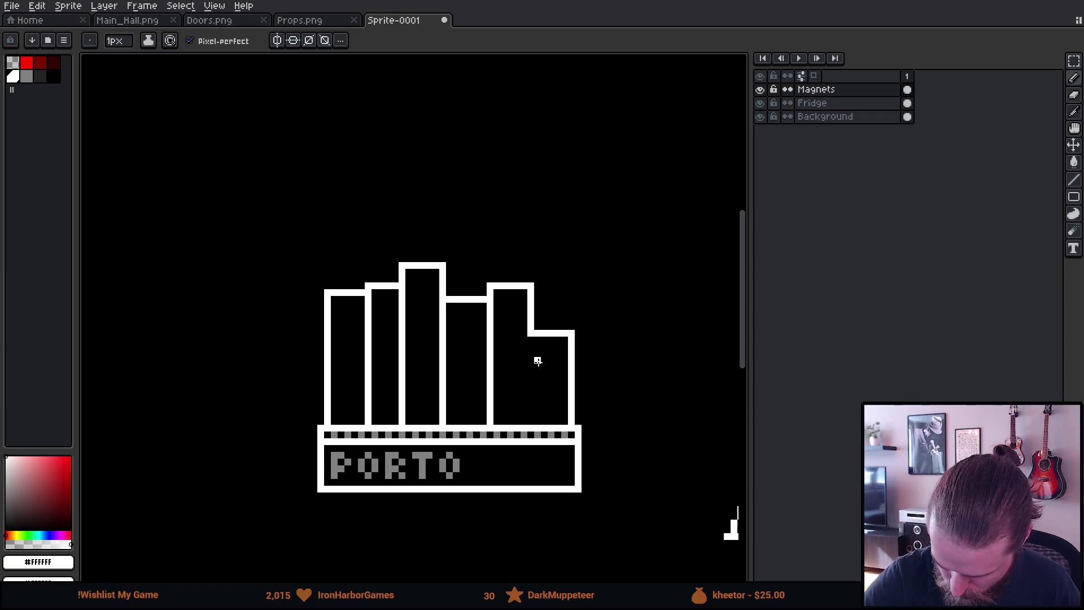
left_click_drag(531, 341, 532, 423)
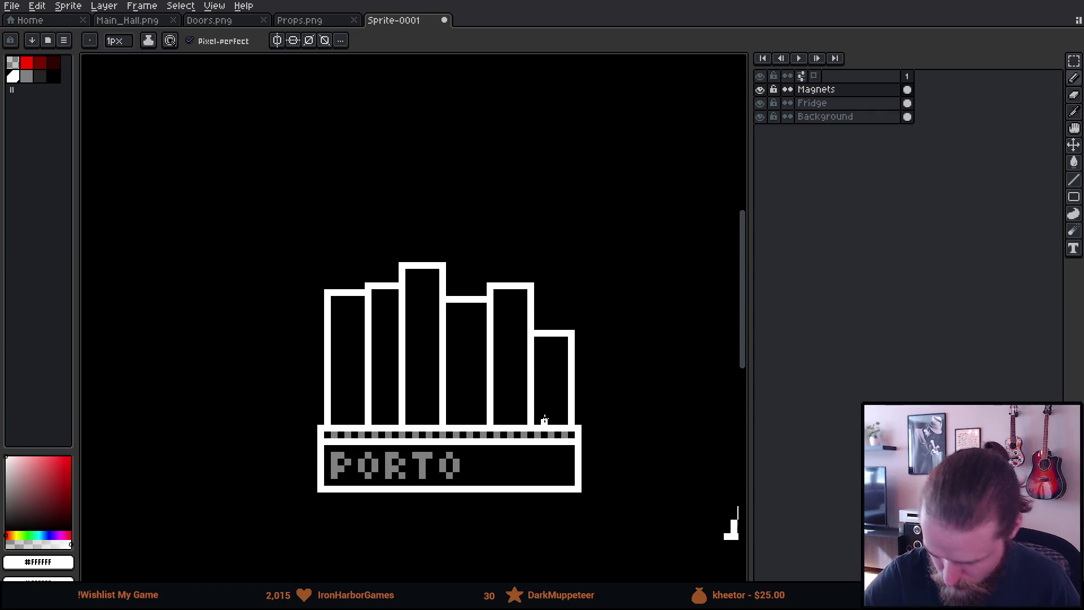
scroll(581, 481, "down", 1)
scroll(581, 480, "down", 2)
scroll(660, 452, "down", 1)
left_click_drag(649, 484, 532, 450)
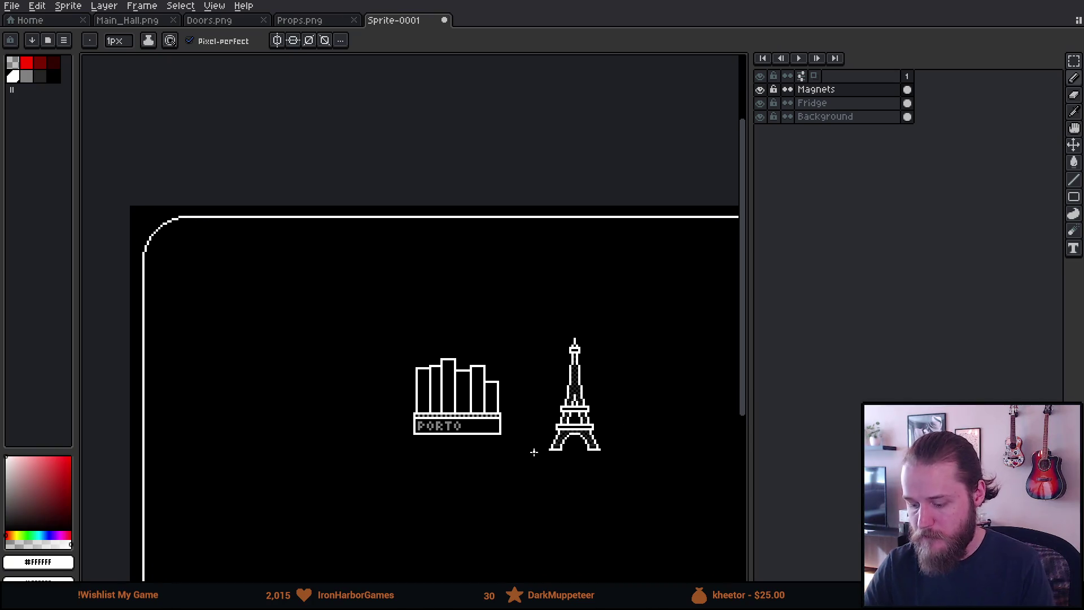
Drag the Porto skyline and Eiffel Tower drawings together a few pixels to the right.
scroll(687, 450, "up", 1)
scroll(573, 402, "left", 3)
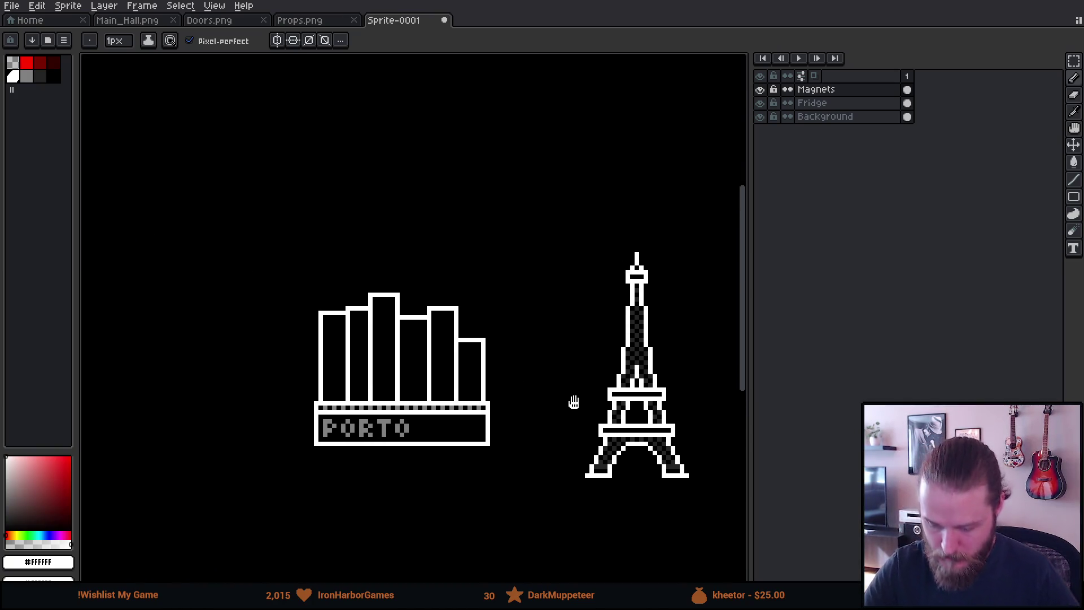
key("m")
left_click_drag(270, 263, 530, 370)
left_click(480, 240)
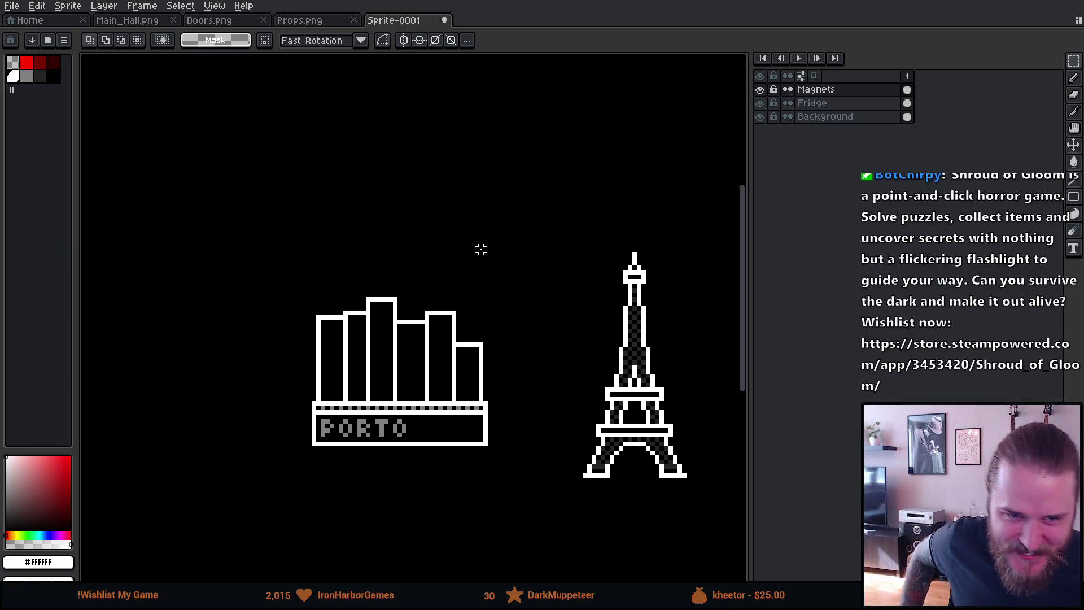
mouse_move(481, 249)
left_mouse_down()
mouse_move(455, 283)
mouse_move(495, 250)
left_mouse_up()
scroll(491, 431, "up", 2)
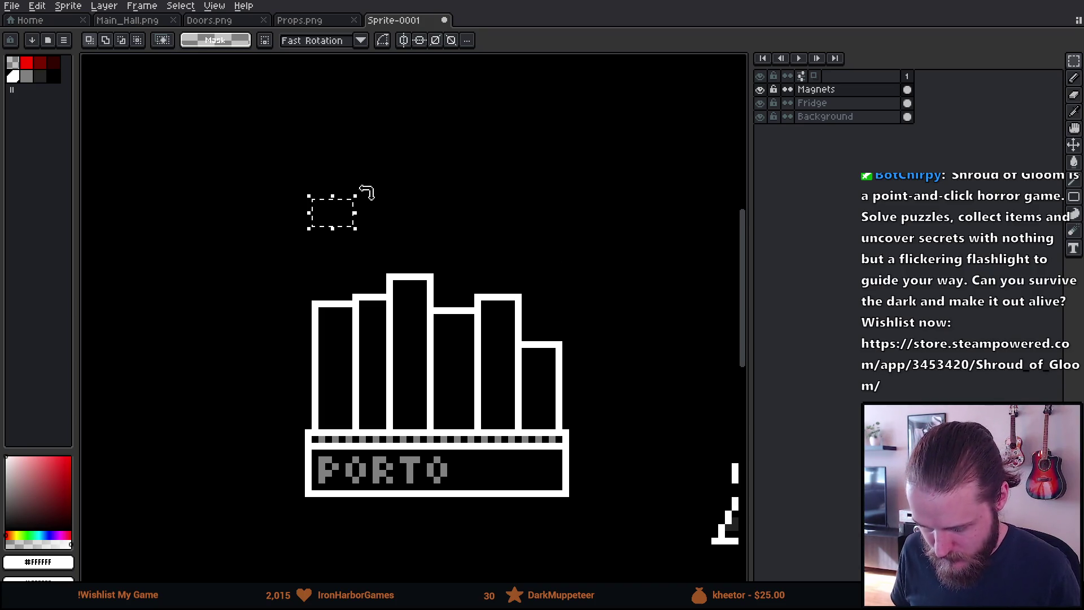
Zoom in on the rooftops and draw a pointed roof on the first building.
scroll(395, 237, "down", 3)
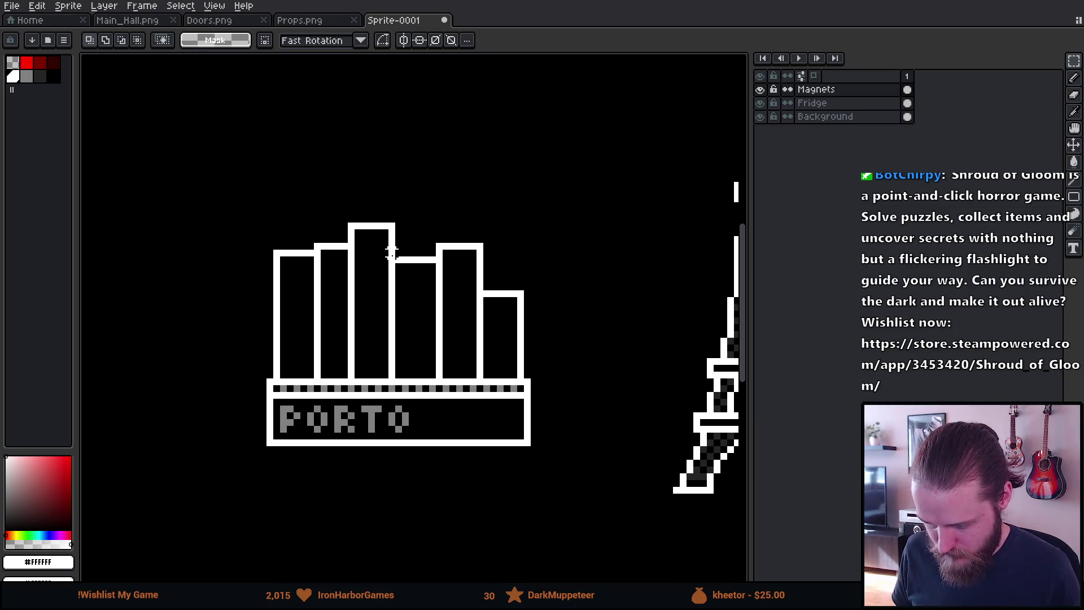
scroll(391, 253, "up", 1)
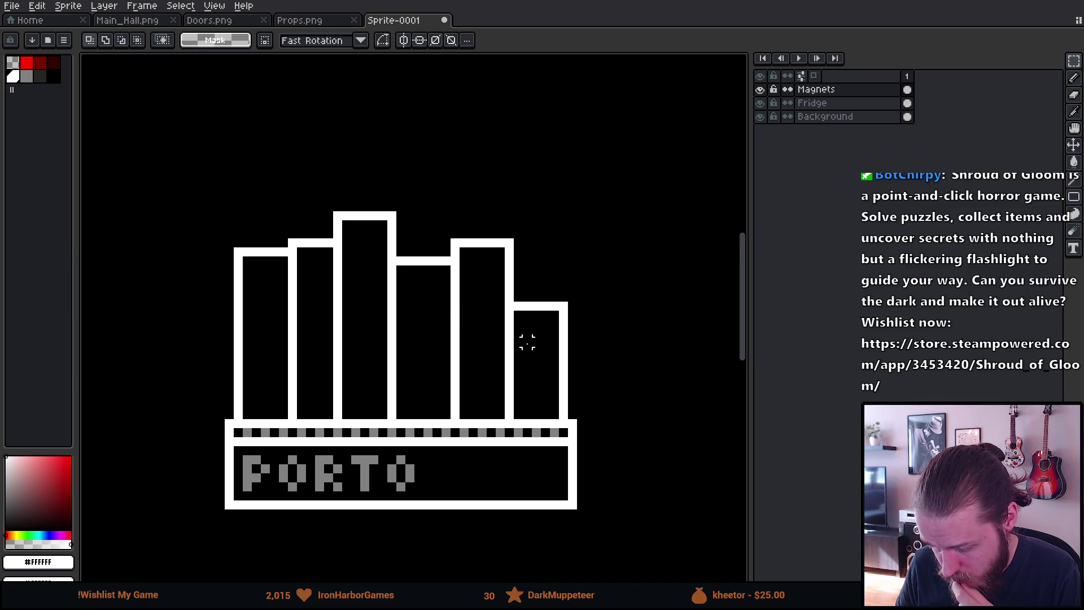
left_click_drag(401, 323, 399, 365)
scroll(311, 257, "up", 1)
left_click_drag(322, 269, 334, 218)
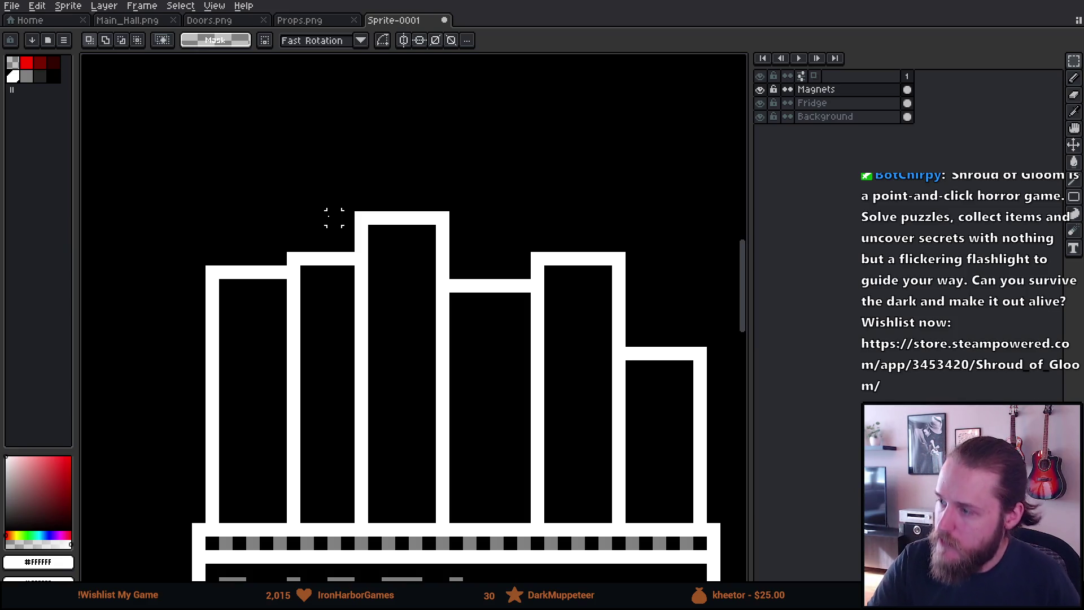
left_click_drag(592, 421, 569, 411)
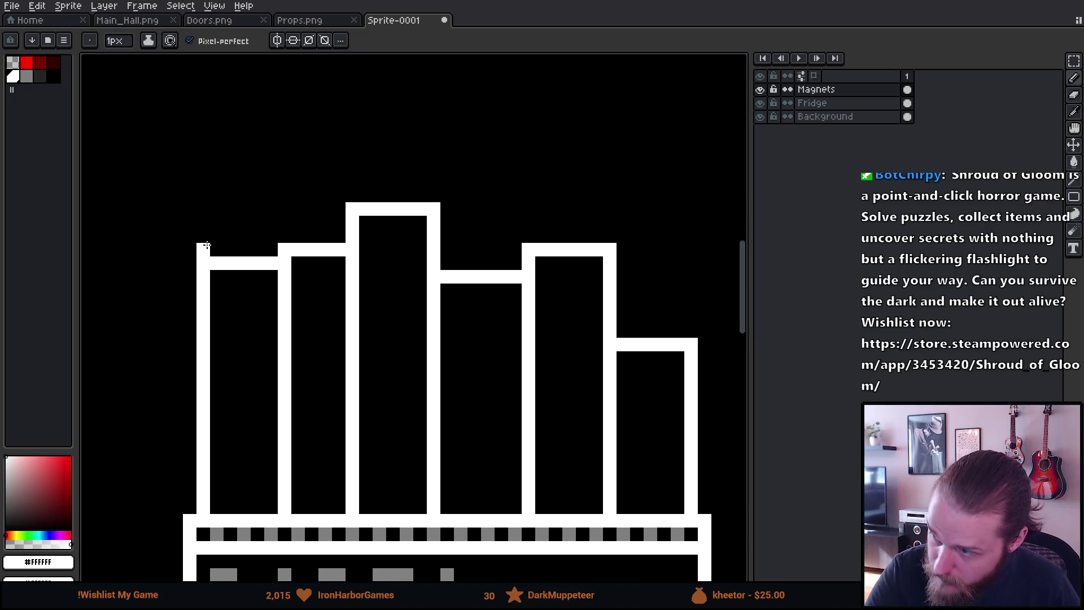
left_click_drag(244, 209, 271, 235)
left_click(287, 220)
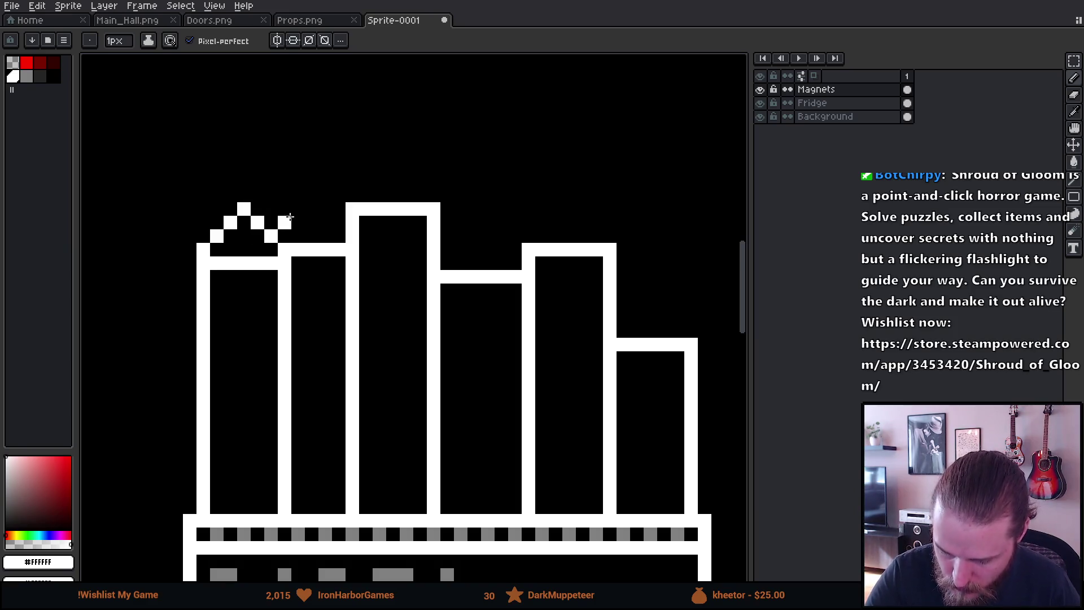
Add pointed roofs to the second, tallest and fourth buildings.
left_click_drag(298, 222, 312, 209)
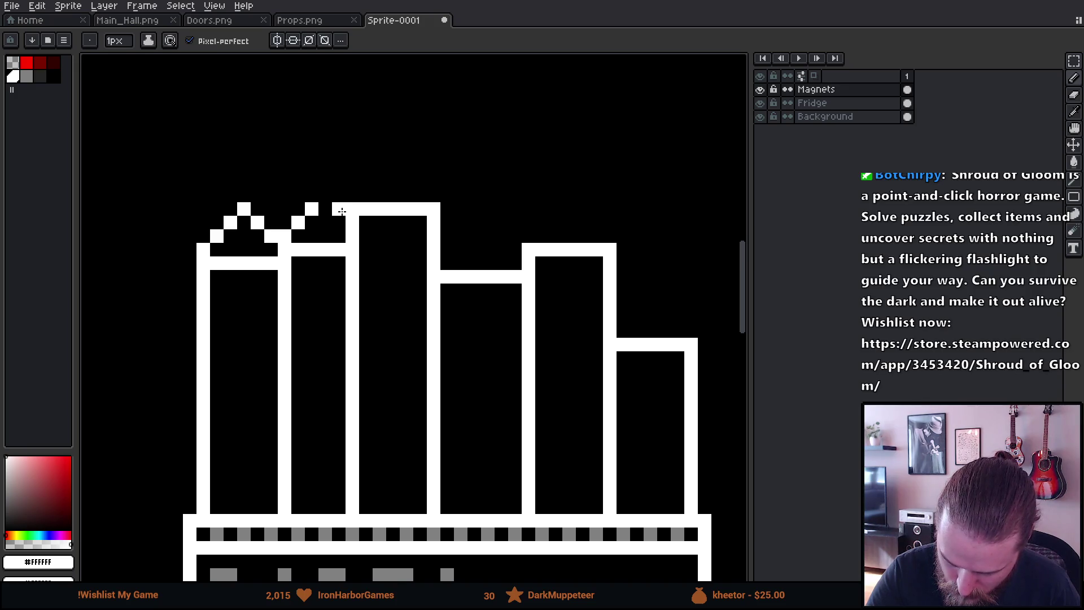
left_click_drag(338, 222, 325, 209)
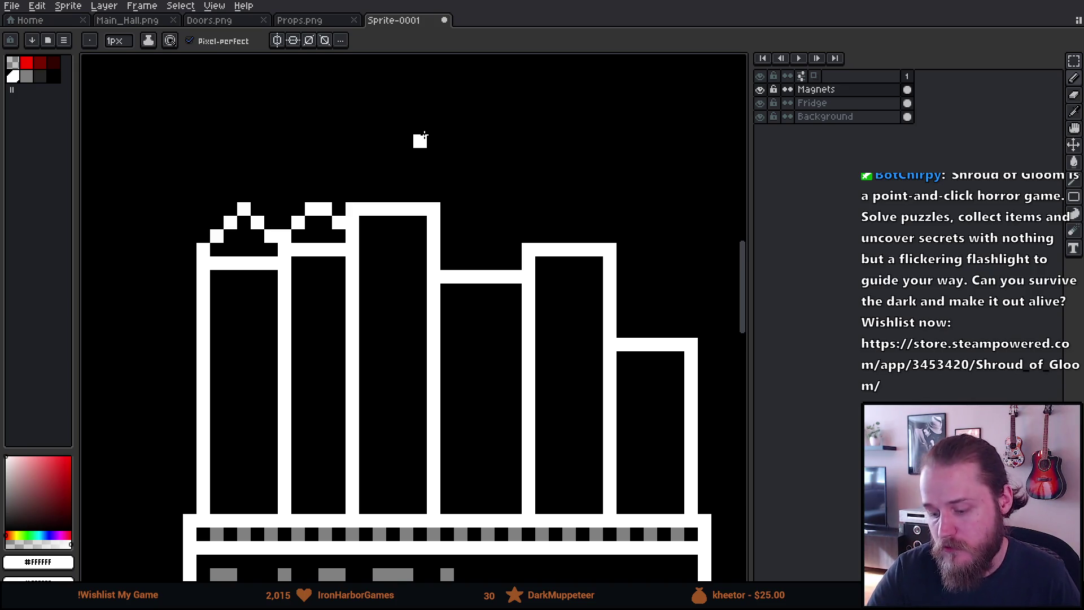
left_click_drag(353, 199, 392, 153)
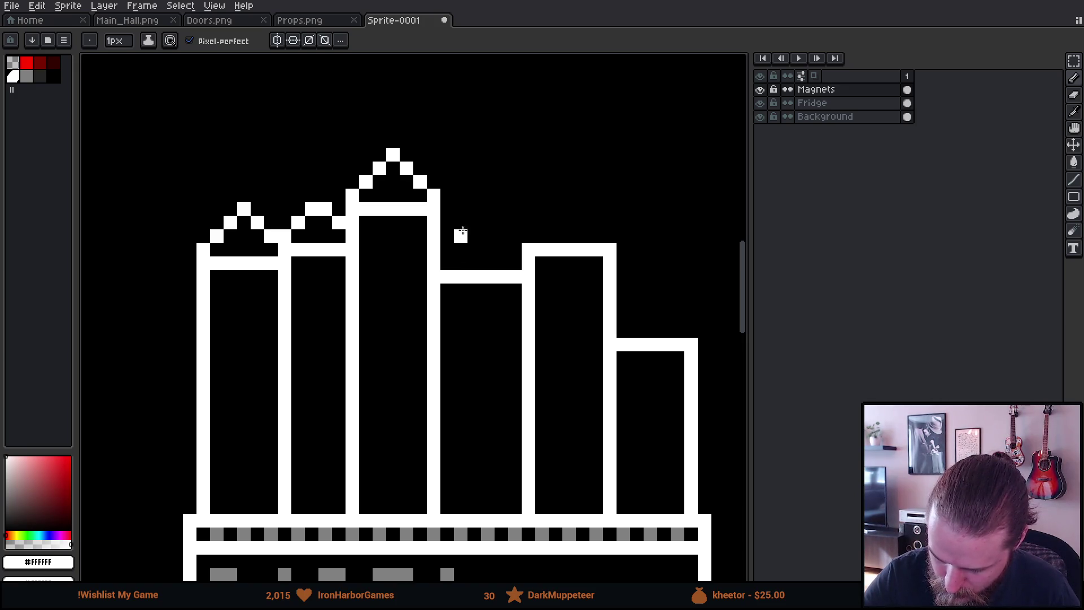
left_click_drag(448, 264, 472, 238)
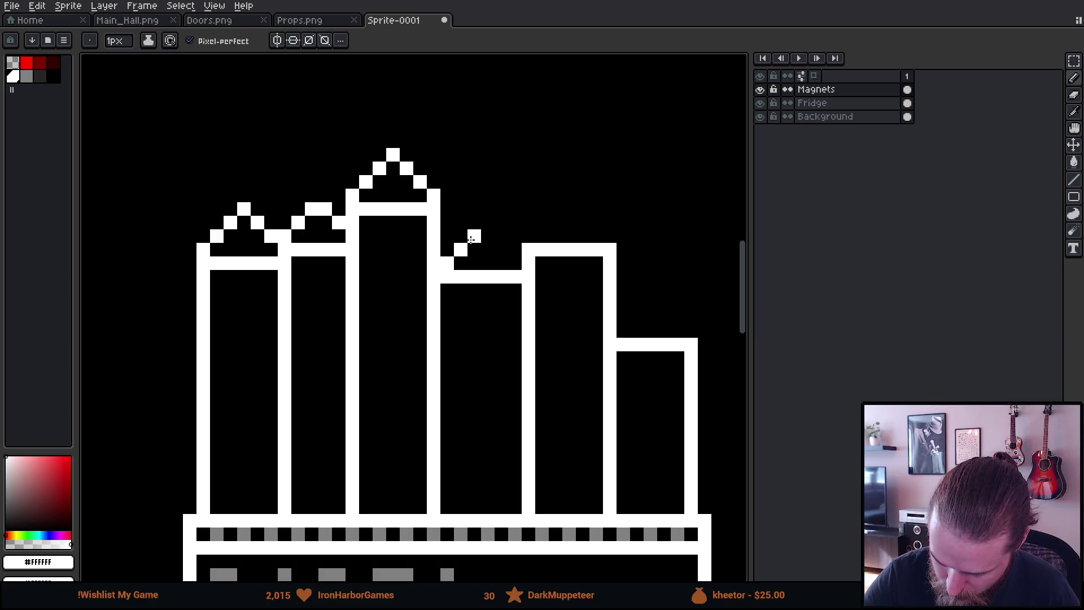
left_click_drag(472, 238, 491, 230)
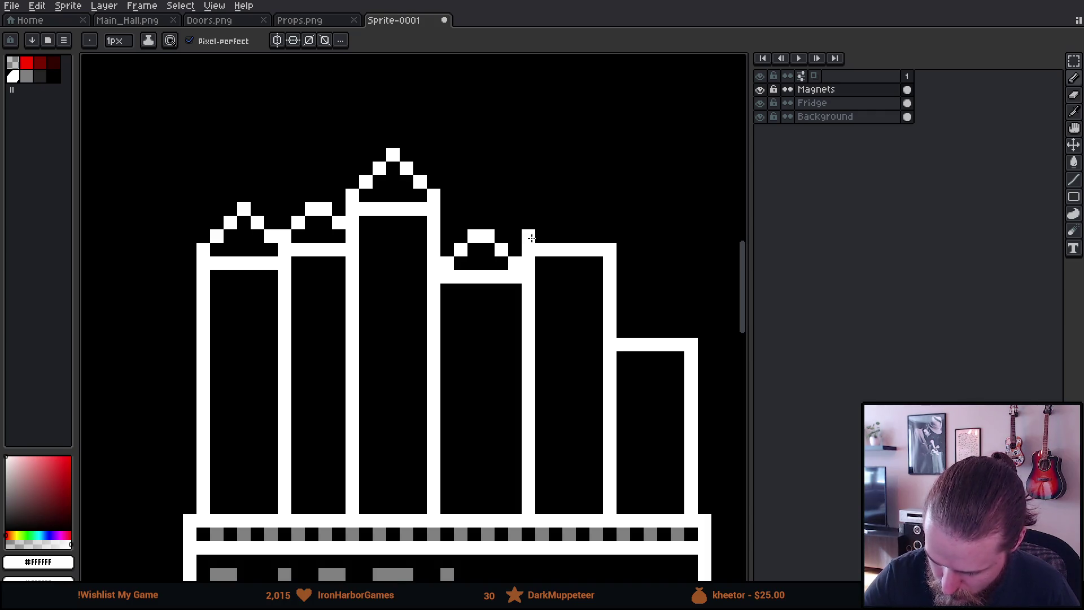
left_click_drag(567, 195, 610, 236)
mouse_move(647, 319)
left_mouse_down()
mouse_move(574, 273)
mouse_move(598, 243)
mouse_move(569, 215)
mouse_move(544, 259)
left_mouse_up()
Give the right building a peaked roof instead of a flat top.
key("ctrl+z")
key("ctrl+z")
left_click_drag(636, 368, 664, 466)
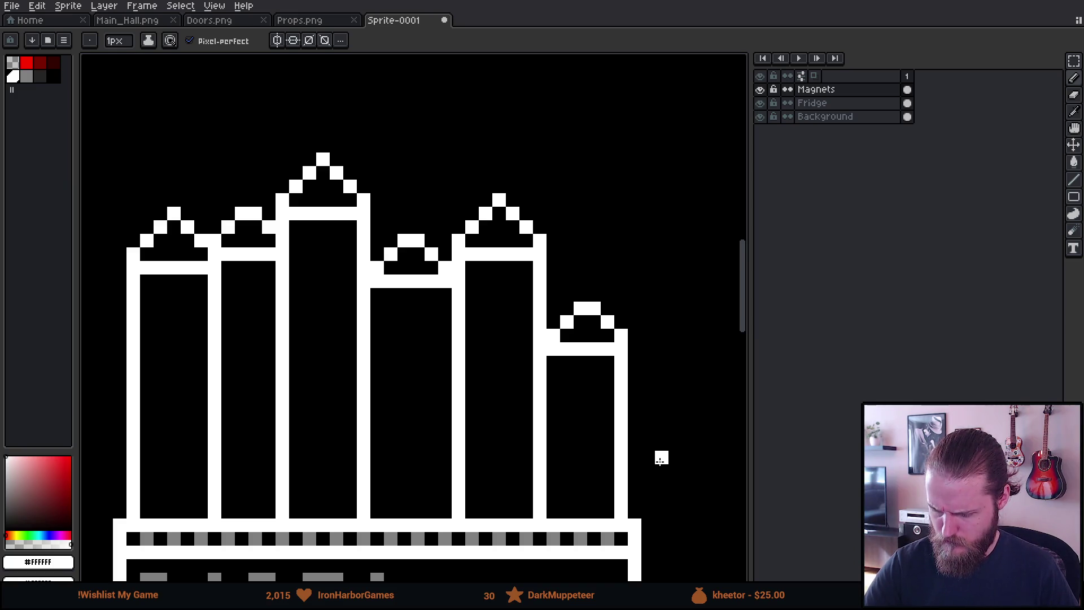
key("ctrl+z")
key("ctrl+z")
left_click_drag(580, 295, 554, 321)
mouse_move(673, 428)
left_mouse_down()
mouse_move(667, 467)
mouse_move(681, 472)
left_mouse_up()
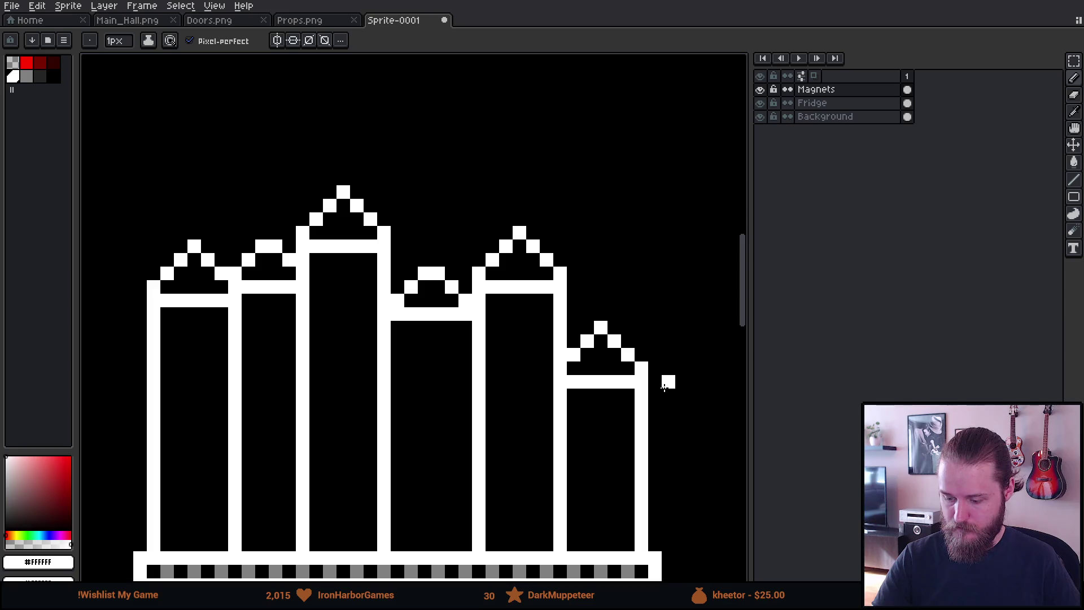
Raise the middle building's roof peak slightly using a marquee selection.
key("m")
mouse_move(389, 237)
left_mouse_down()
mouse_move(436, 298)
mouse_move(474, 308)
mouse_move(447, 272)
left_mouse_up()
key("Return")
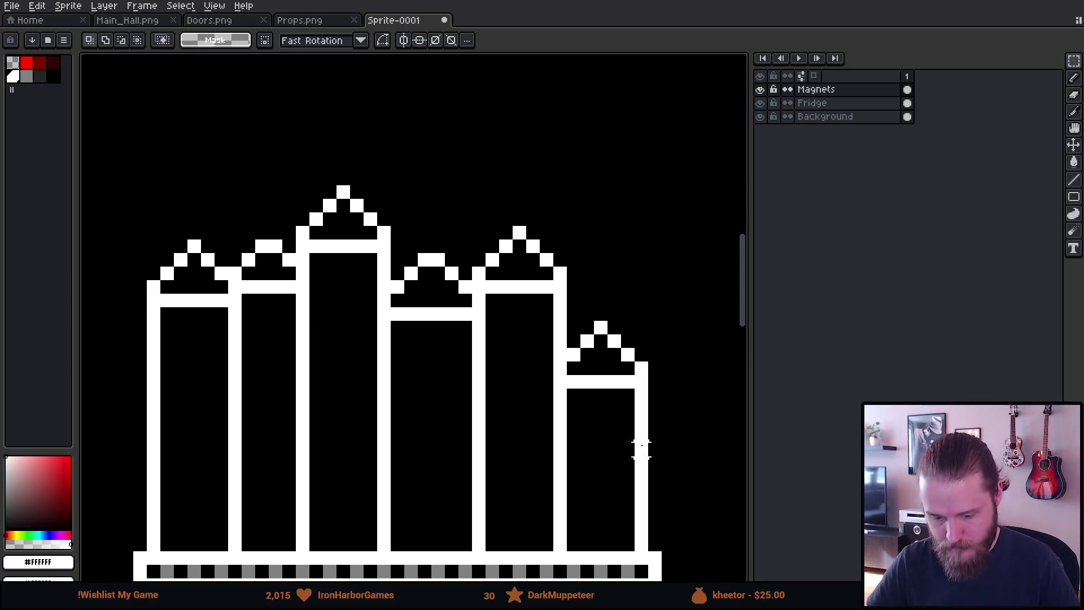
Lower the single tip pixel of each pointed roof by one pixel to blunt the peaks.
scroll(641, 450, "down", 6)
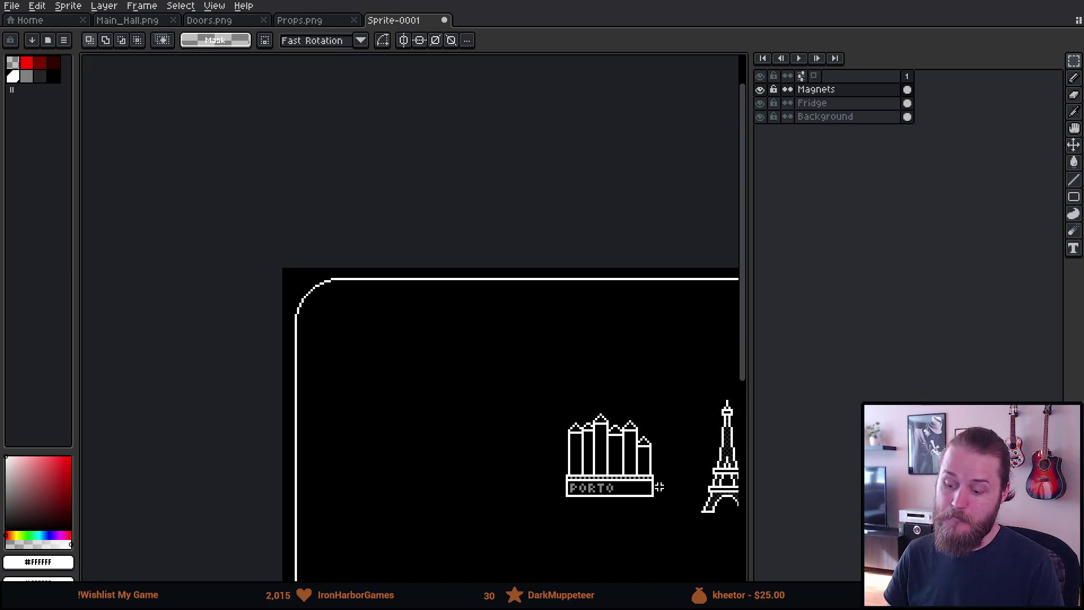
scroll(636, 464, "up", 4)
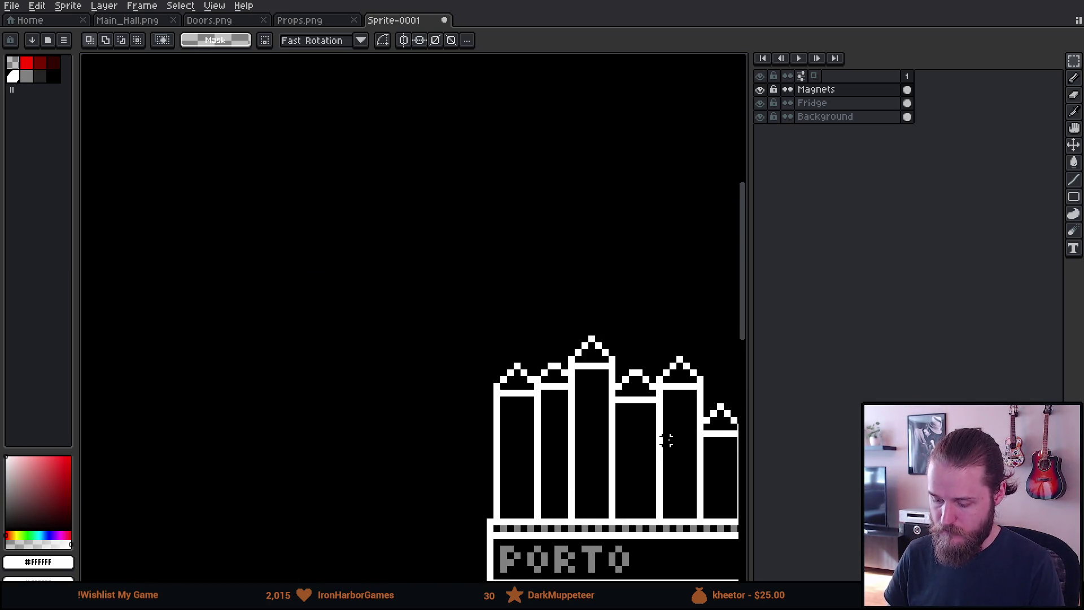
mouse_move(636, 438)
left_mouse_down()
mouse_move(537, 430)
mouse_move(490, 398)
left_mouse_up()
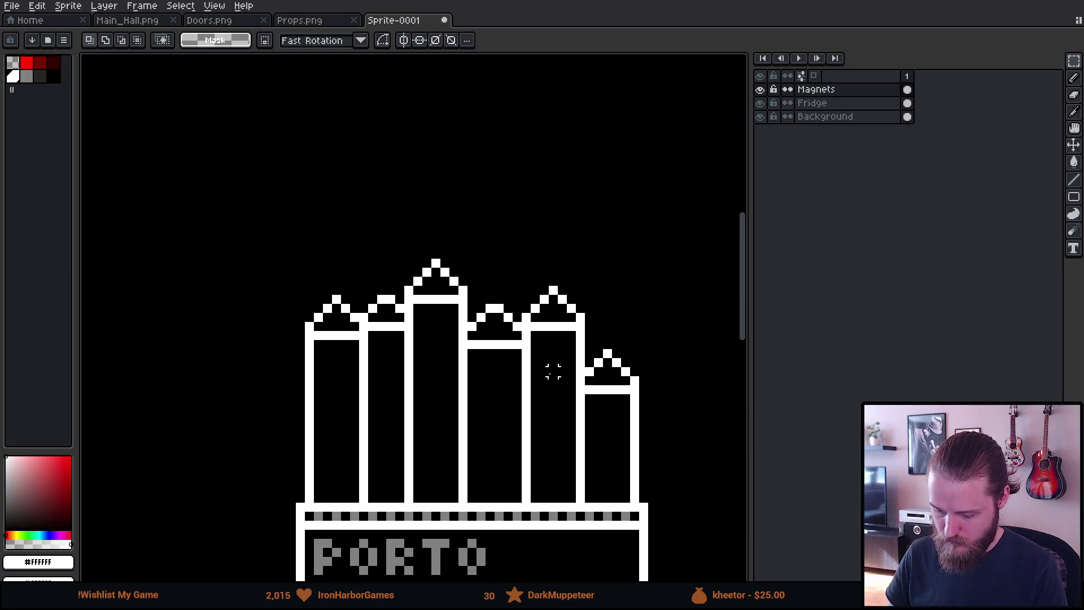
scroll(553, 372, "up", 1)
left_click_drag(631, 322, 643, 364)
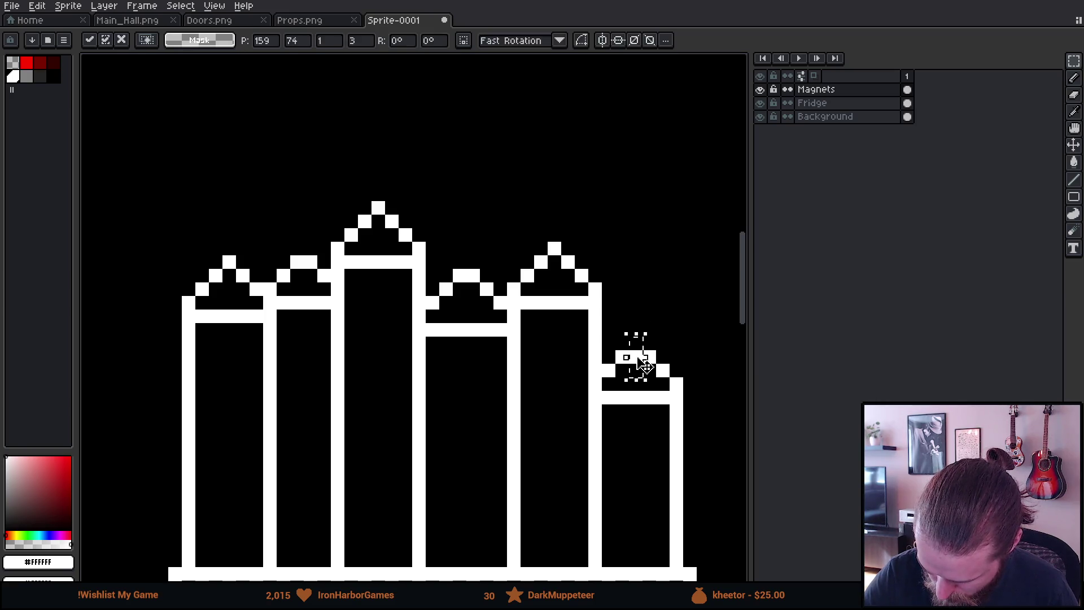
left_click(650, 302)
left_click_drag(555, 221, 556, 259)
left_click(593, 218)
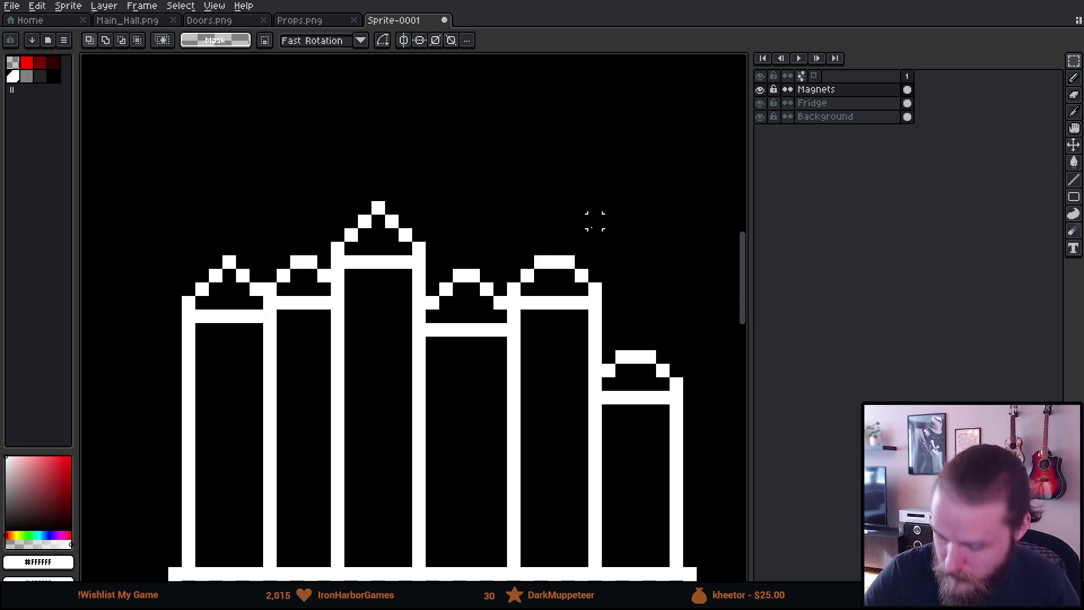
left_click_drag(378, 179, 380, 217)
left_click(375, 145)
left_click_drag(243, 235, 234, 263)
left_click(282, 200)
Select the dark grey swatch and the Pencil for drawing windows.
mouse_move(283, 207)
left_mouse_down()
mouse_move(653, 363)
mouse_move(326, 165)
left_mouse_up()
scroll(566, 331, "down", 2)
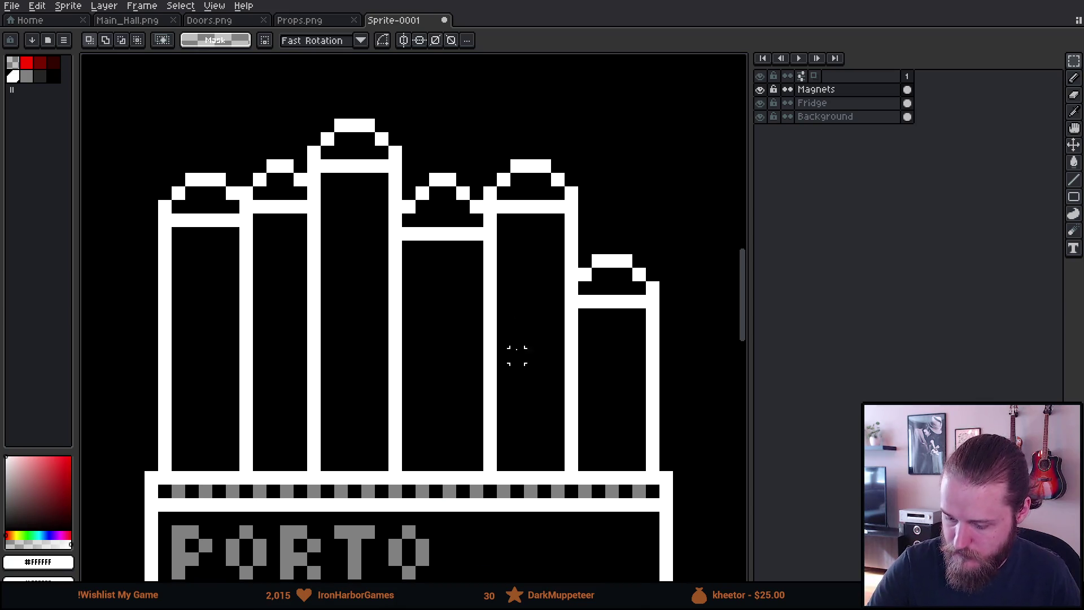
scroll(529, 423, "left", 3)
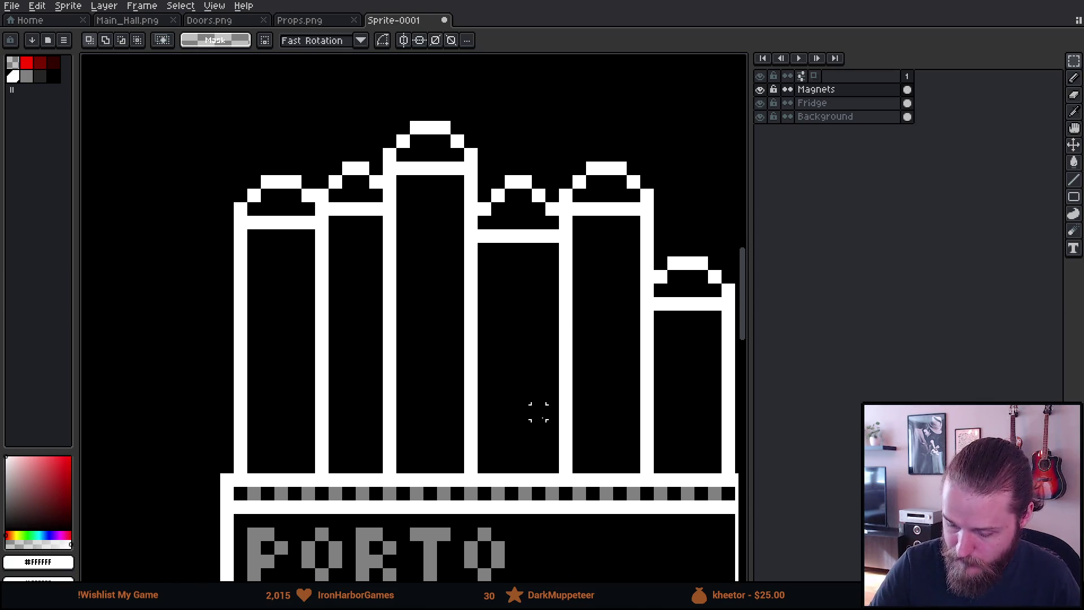
left_click(40, 76)
key("b")
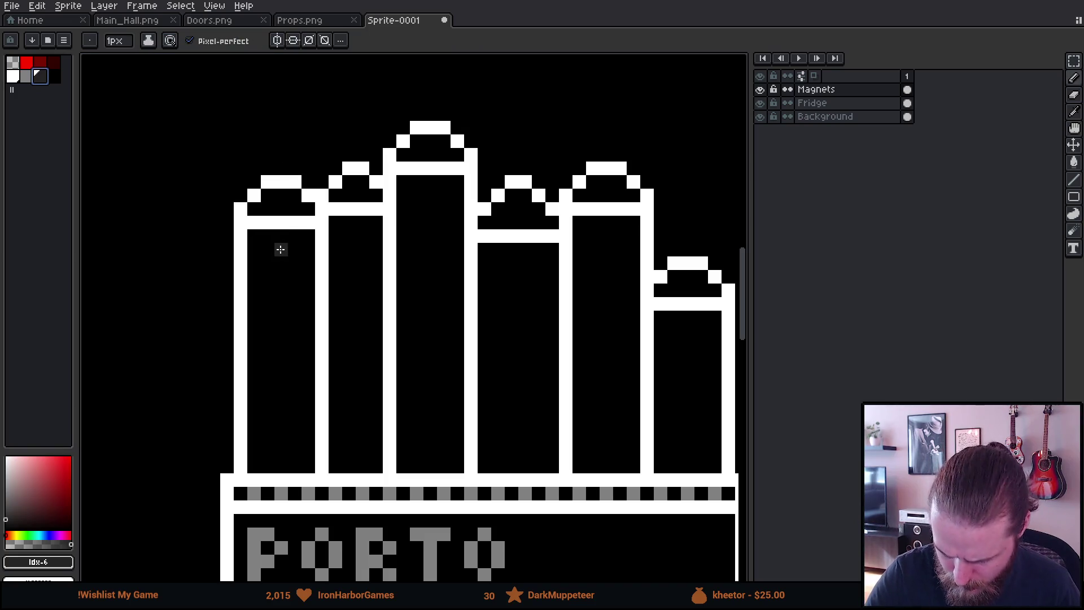
Draw dark grey window pairs and a floor stripe in the left building.
mouse_move(269, 253)
left_mouse_down()
mouse_move(270, 265)
mouse_move(297, 264)
left_mouse_up()
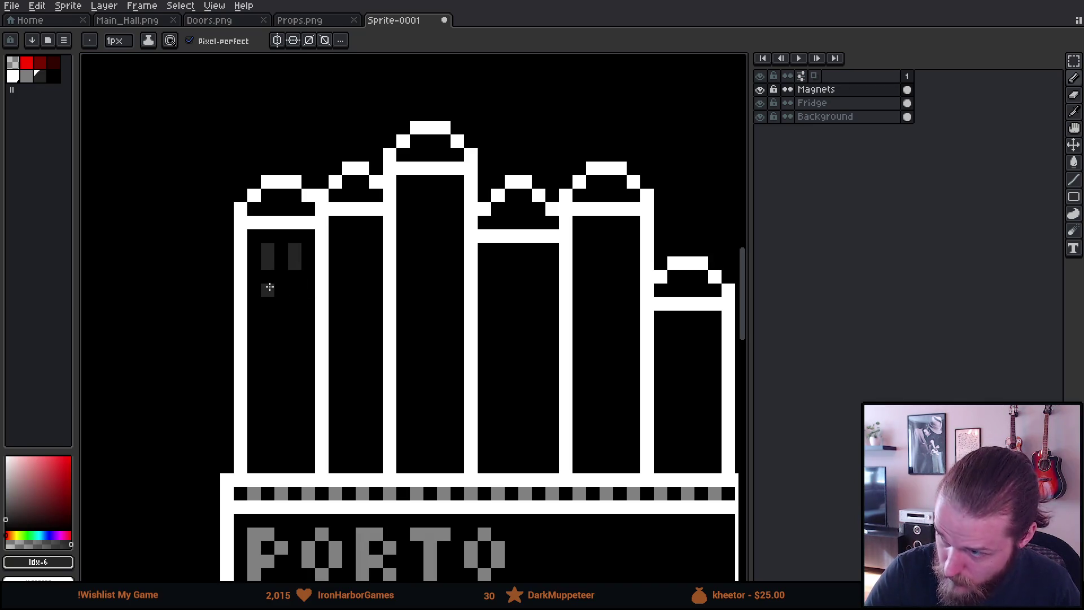
mouse_move(252, 289)
left_mouse_down()
mouse_move(308, 290)
mouse_move(295, 334)
mouse_move(304, 360)
left_mouse_up()
scroll(358, 234, "down", 3)
scroll(358, 234, "left", 1)
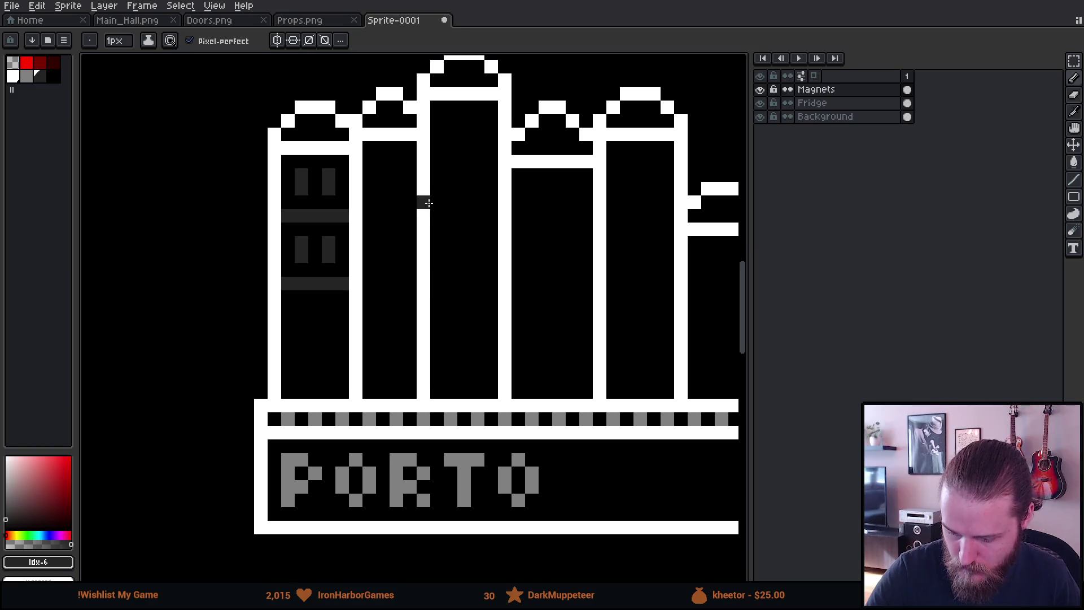
mouse_move(304, 314)
left_mouse_down()
mouse_move(302, 328)
mouse_move(325, 328)
mouse_move(330, 352)
mouse_move(347, 350)
mouse_move(302, 397)
mouse_move(328, 397)
left_mouse_up()
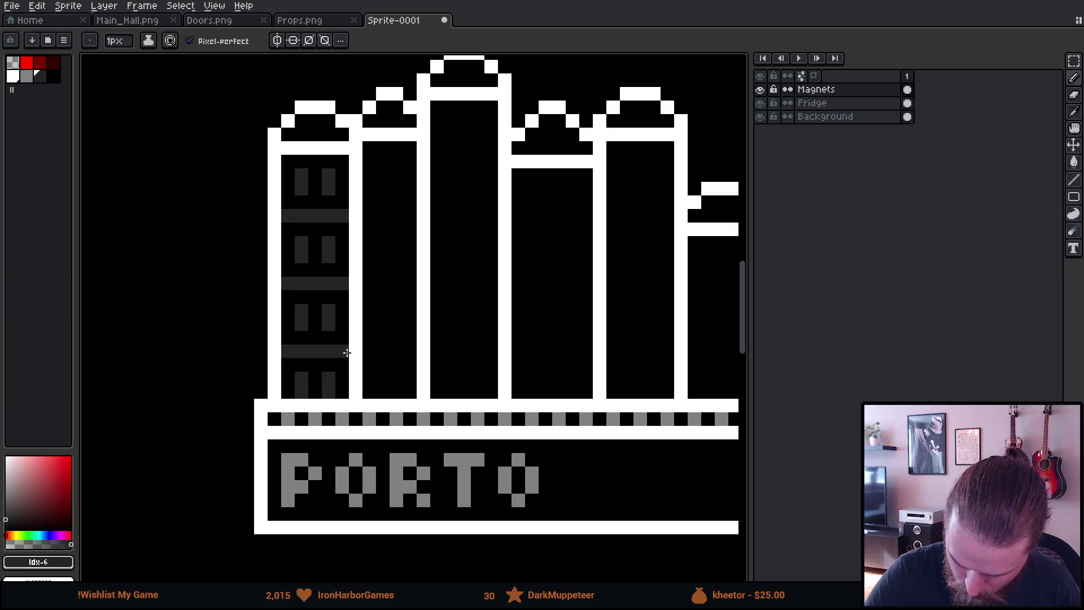
mouse_move(479, 319)
left_mouse_down()
mouse_move(452, 357)
mouse_move(440, 331)
left_mouse_up()
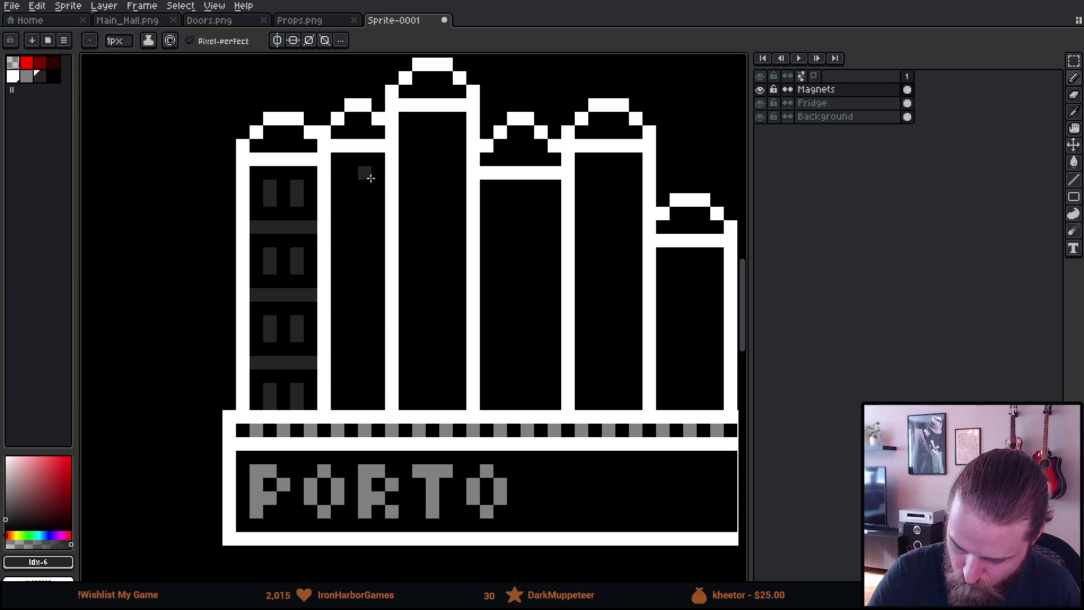
Add windows, a floor stripe and a lower window to the second building, undoing stray strokes.
left_click_drag(349, 179, 378, 200)
key("v")
key("b")
key("ctrl+z")
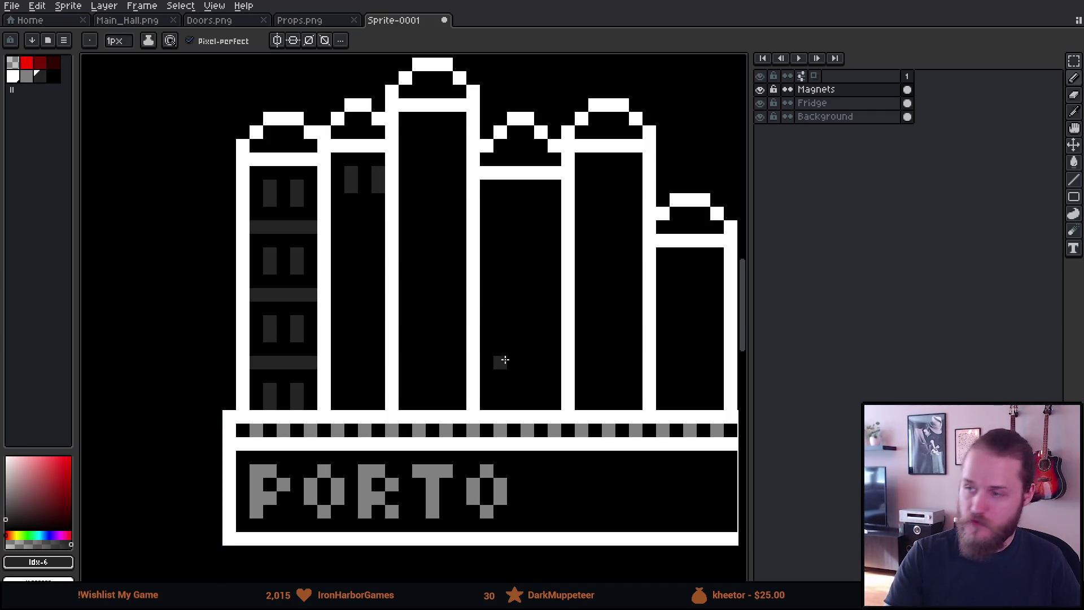
key("ctrl+z")
mouse_move(364, 173)
left_mouse_down()
mouse_move(379, 214)
mouse_move(350, 239)
mouse_move(362, 257)
mouse_move(339, 281)
mouse_move(378, 280)
mouse_move(350, 322)
mouse_move(364, 325)
left_mouse_up()
mouse_move(356, 349)
left_mouse_down()
mouse_move(343, 345)
mouse_move(379, 349)
left_mouse_up()
mouse_move(350, 376)
left_mouse_down()
mouse_move(351, 388)
mouse_move(359, 383)
left_mouse_up()
left_click(364, 376)
mouse_move(551, 387)
left_mouse_down()
mouse_move(525, 426)
mouse_move(545, 390)
left_mouse_up()
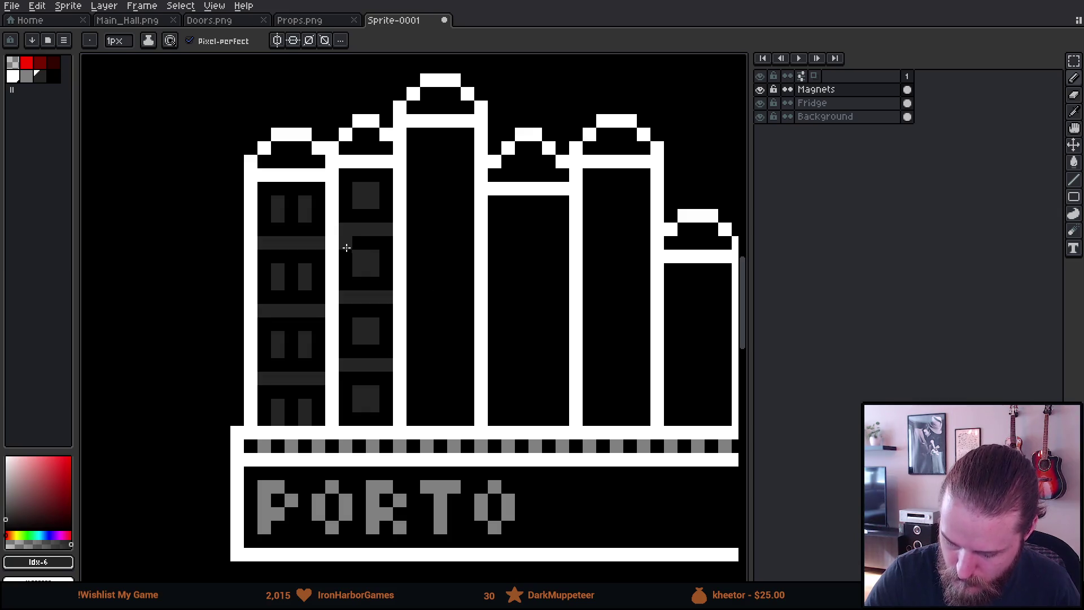
key("m")
left_click_drag(346, 243, 395, 441)
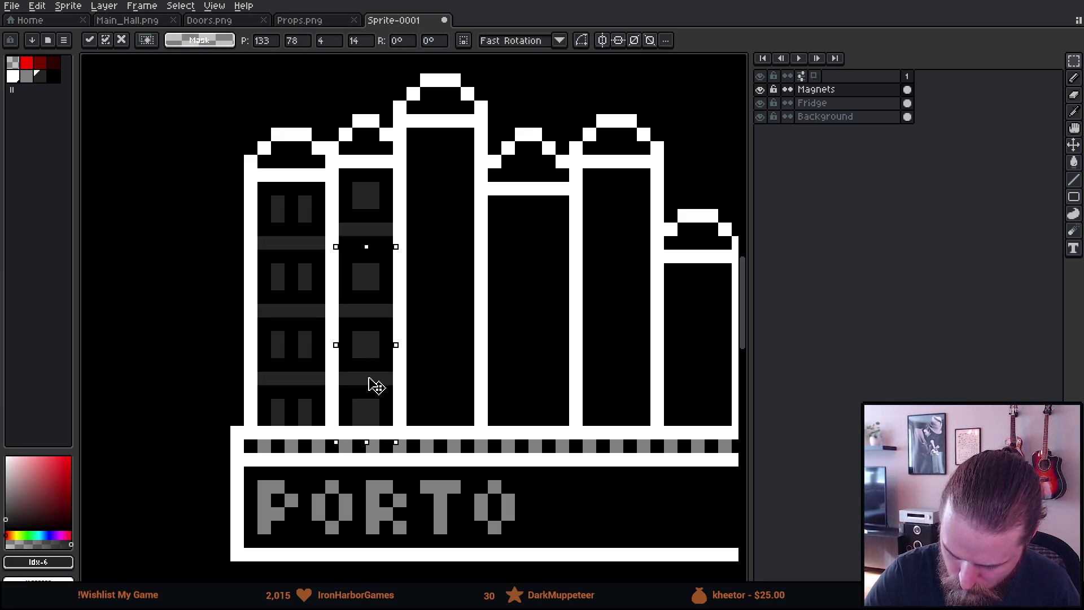
Tidy the second building's top window, erasing extra pixels and adding a stripe beneath it.
key("ctrl+d")
key("b")
mouse_move(347, 243)
left_mouse_down()
mouse_move(368, 243)
mouse_move(358, 225)
mouse_move(386, 229)
left_mouse_up()
key("e")
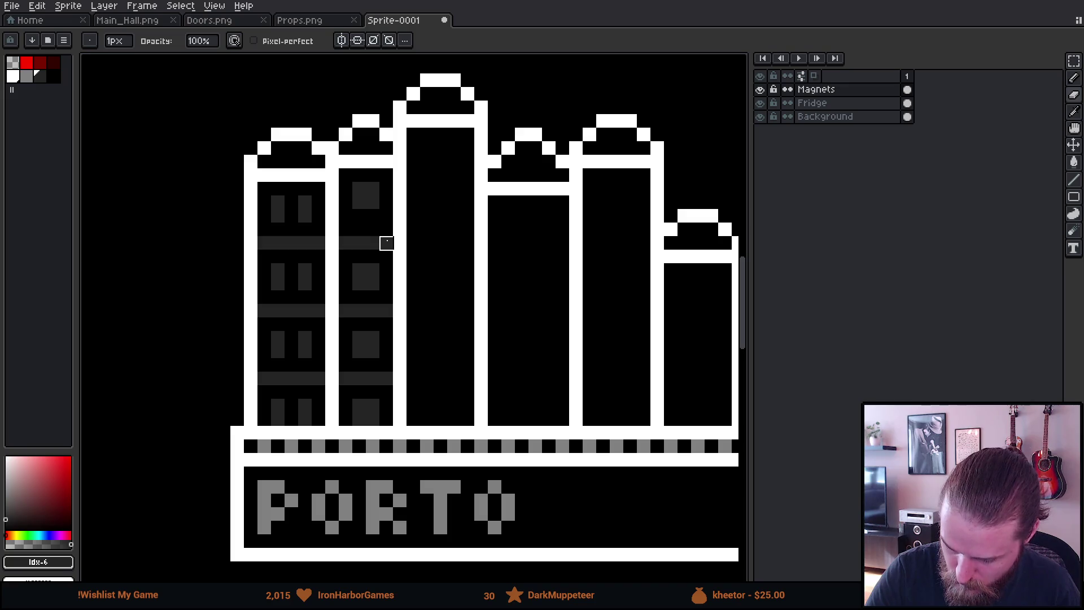
left_click_drag(360, 217, 400, 229)
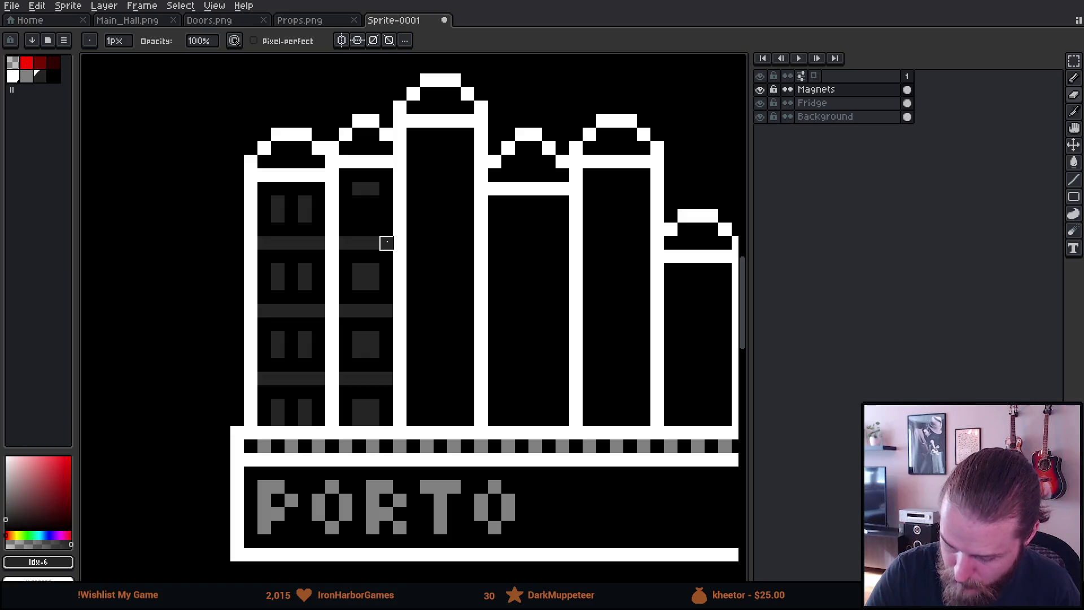
key("b")
left_click_drag(342, 214, 386, 213)
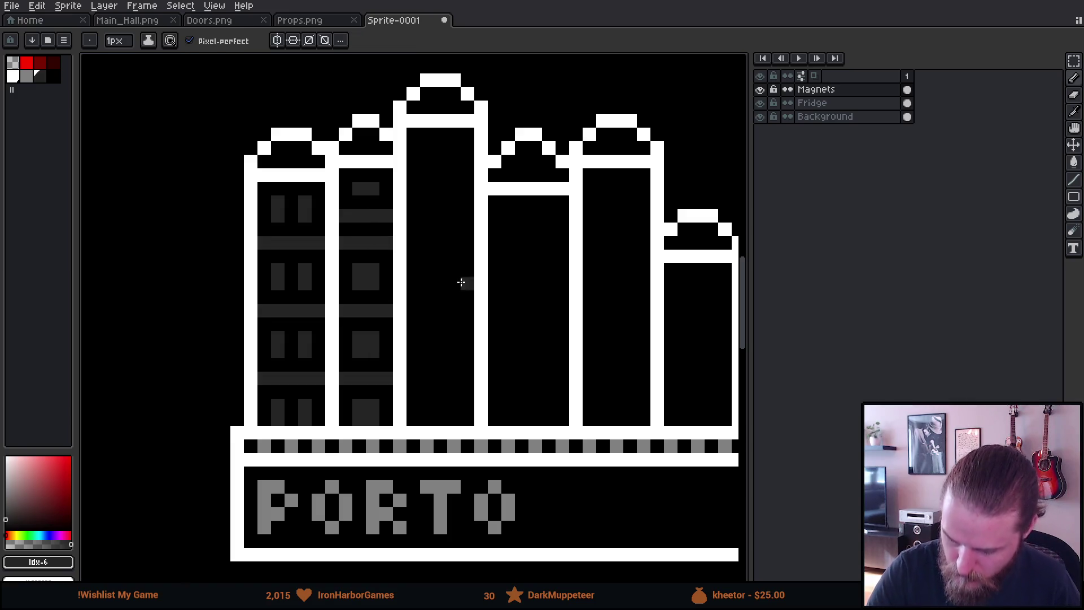
Pencil dark grey windows, floor stripes and a door into the tall central tower.
mouse_move(574, 351)
left_mouse_down()
mouse_move(544, 399)
mouse_move(531, 365)
left_mouse_up()
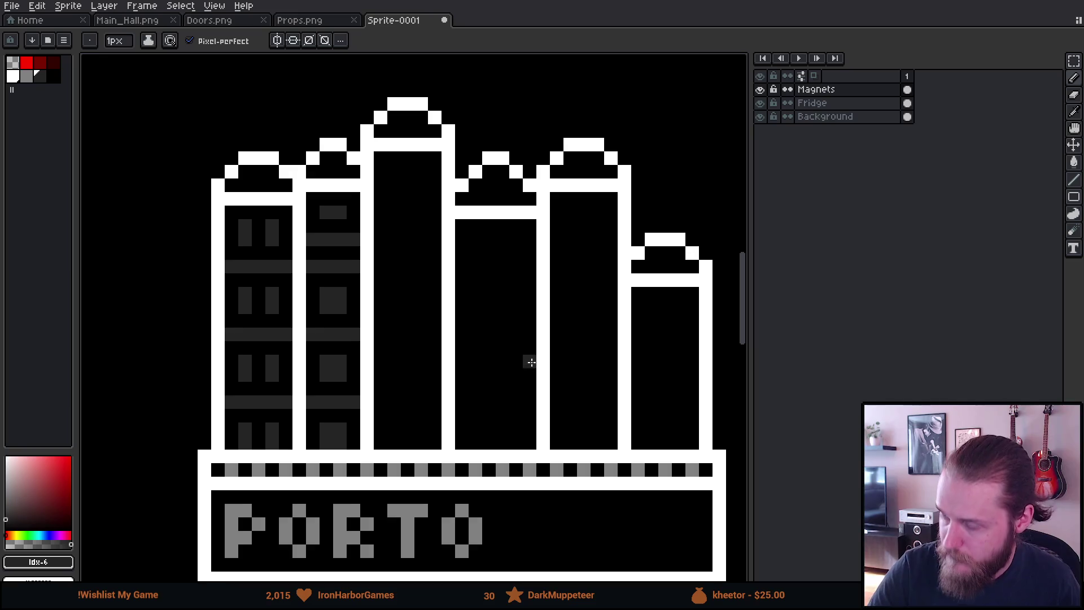
mouse_move(396, 174)
left_mouse_down()
mouse_move(396, 186)
mouse_move(421, 186)
mouse_move(400, 212)
mouse_move(434, 211)
mouse_move(416, 253)
mouse_move(424, 281)
mouse_move(393, 326)
mouse_move(421, 326)
mouse_move(432, 347)
mouse_move(393, 394)
left_mouse_up()
mouse_move(421, 370)
left_mouse_down()
mouse_move(432, 415)
mouse_move(414, 442)
mouse_move(427, 442)
left_mouse_up()
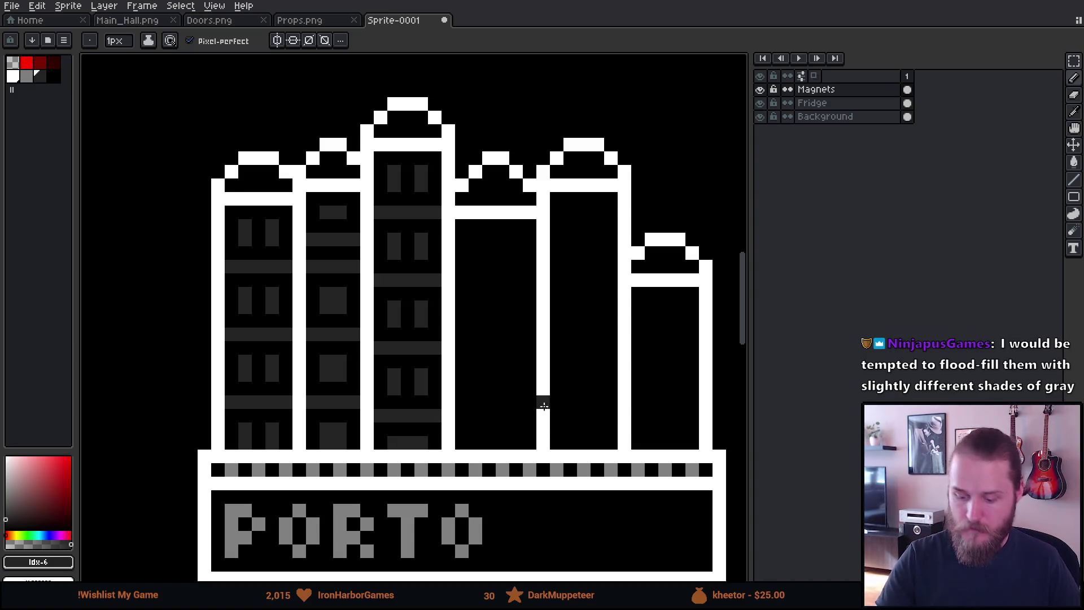
left_click(529, 374)
mouse_move(530, 374)
left_mouse_down()
mouse_move(489, 416)
mouse_move(493, 394)
mouse_move(511, 399)
left_mouse_up()
key("m")
left_click_drag(356, 210, 411, 460)
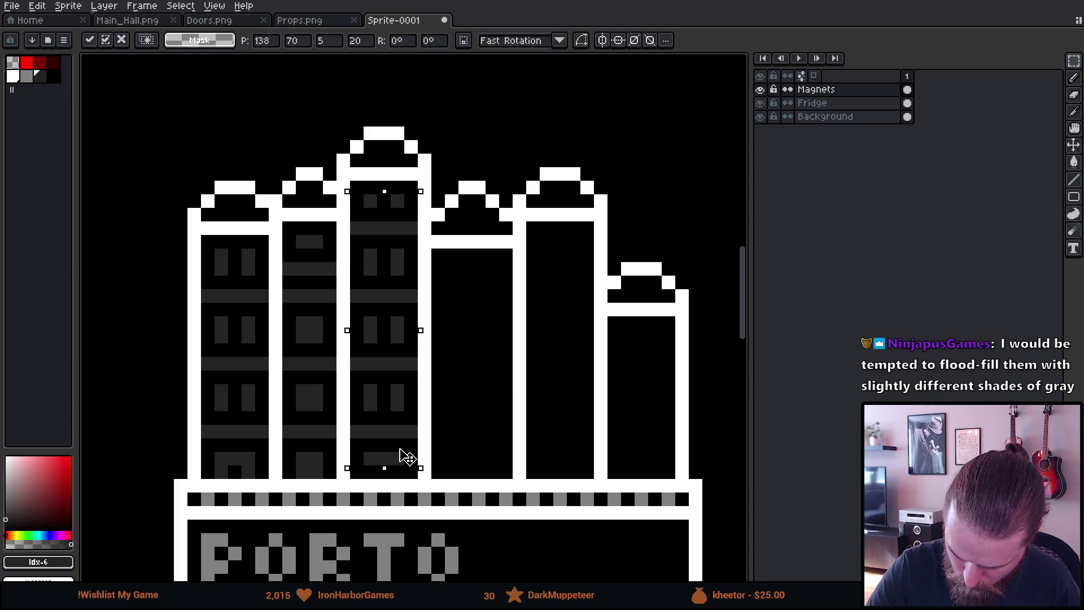
key("ctrl+d")
key("b")
left_click(398, 472)
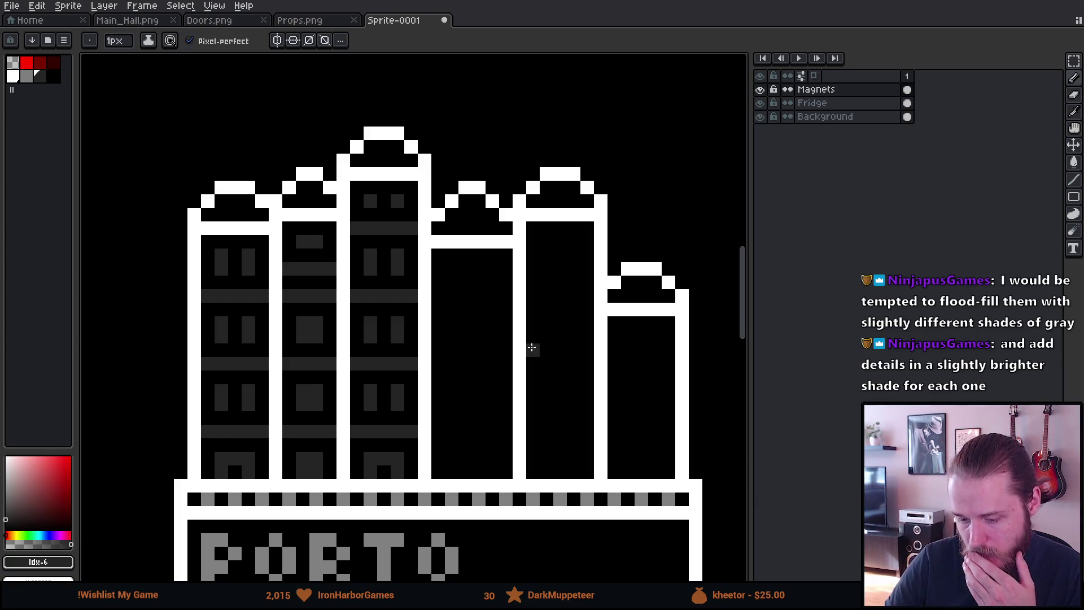
Draw a door, a dark grey floor stripe and a first window on the fourth building.
scroll(516, 368, "right", 3)
left_click(478, 337)
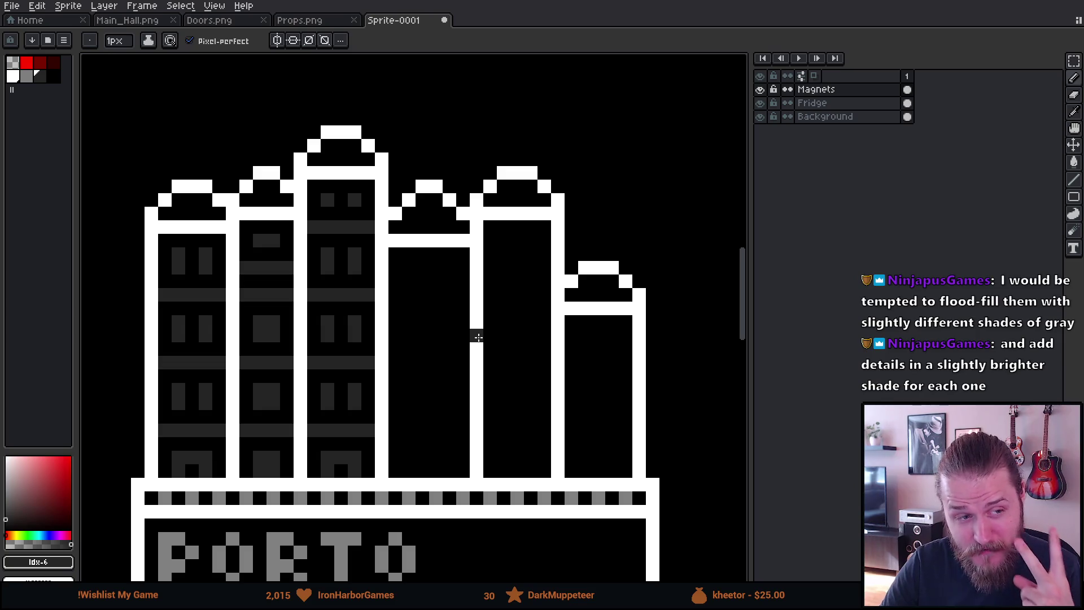
scroll(505, 341, "down", 3)
mouse_move(502, 288)
left_mouse_down()
mouse_move(462, 341)
mouse_move(470, 324)
left_mouse_up()
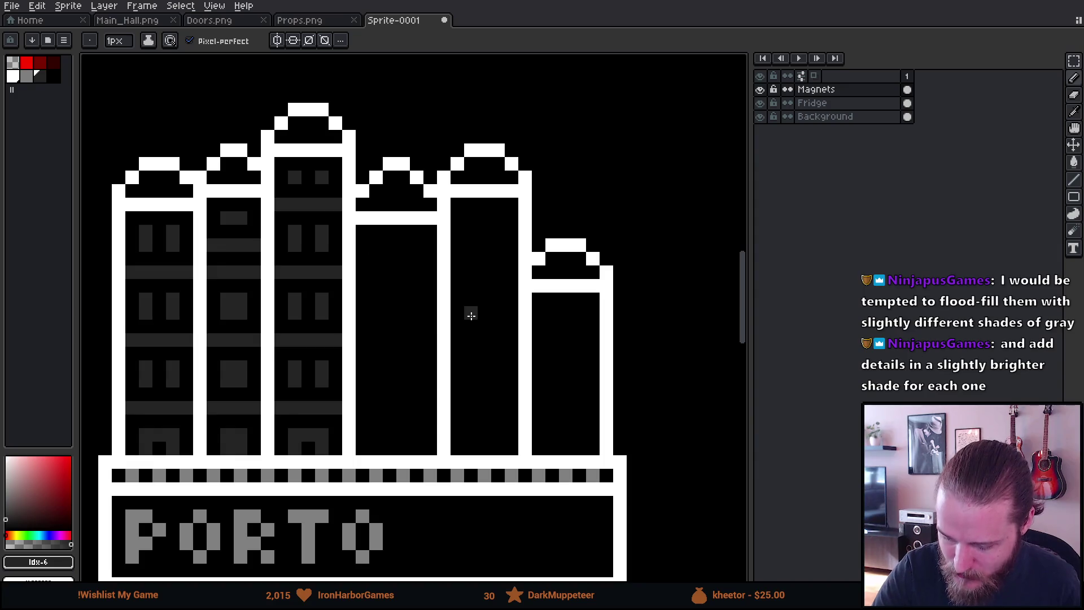
left_click_drag(389, 436, 388, 446)
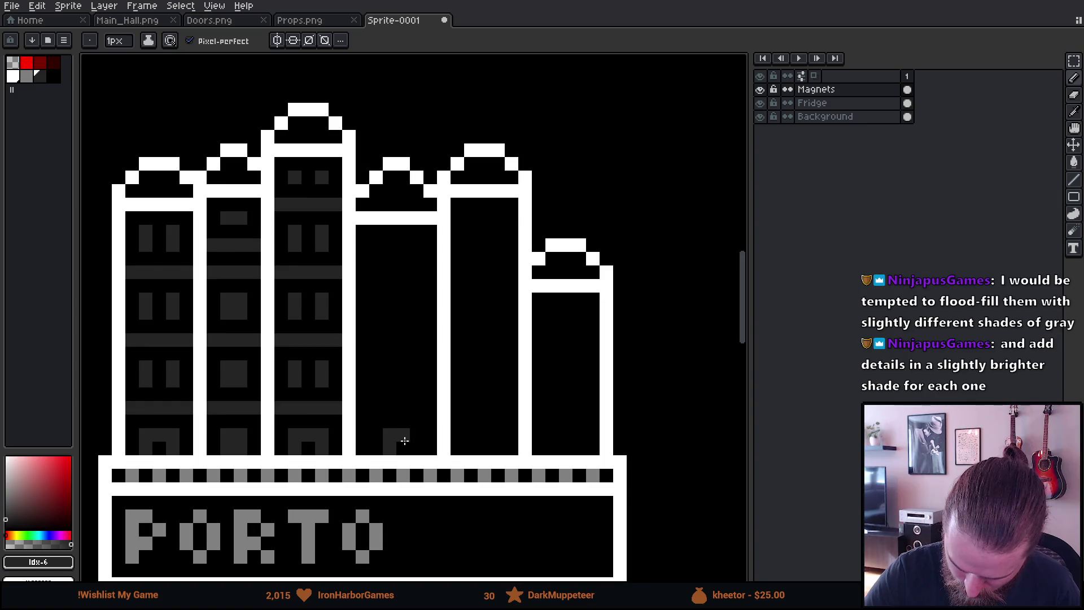
left_click_drag(364, 407, 426, 408)
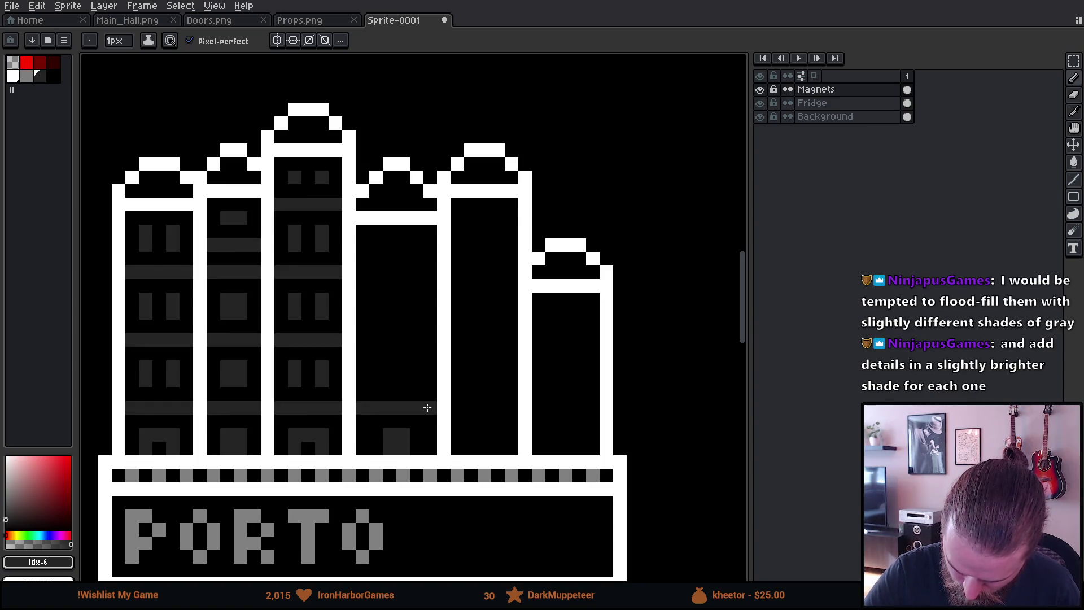
left_click(376, 381)
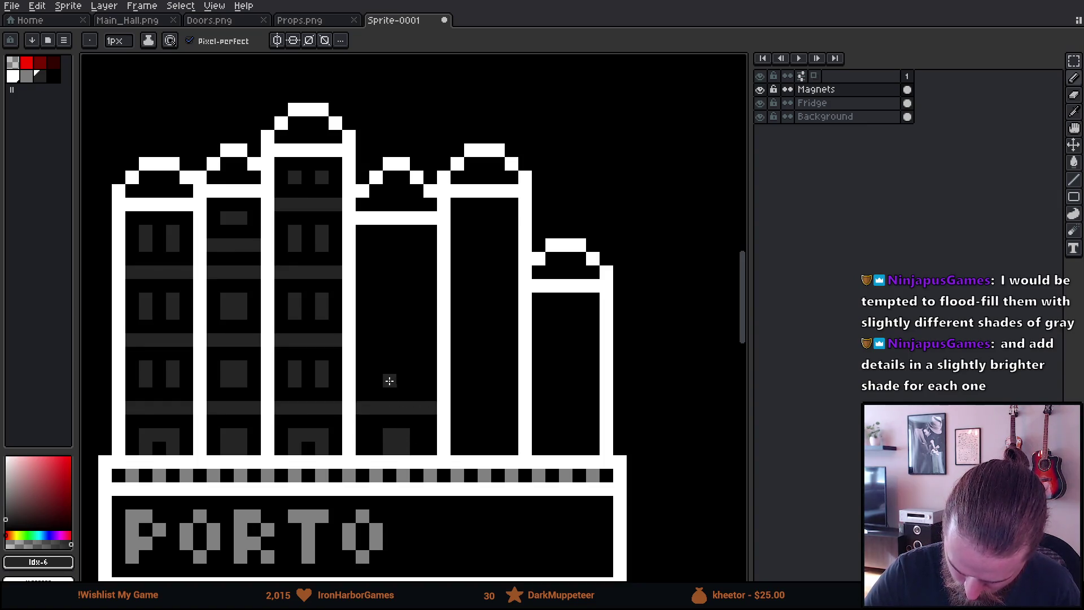
mouse_move(376, 380)
left_mouse_down()
mouse_move(376, 367)
mouse_move(414, 370)
left_mouse_up()
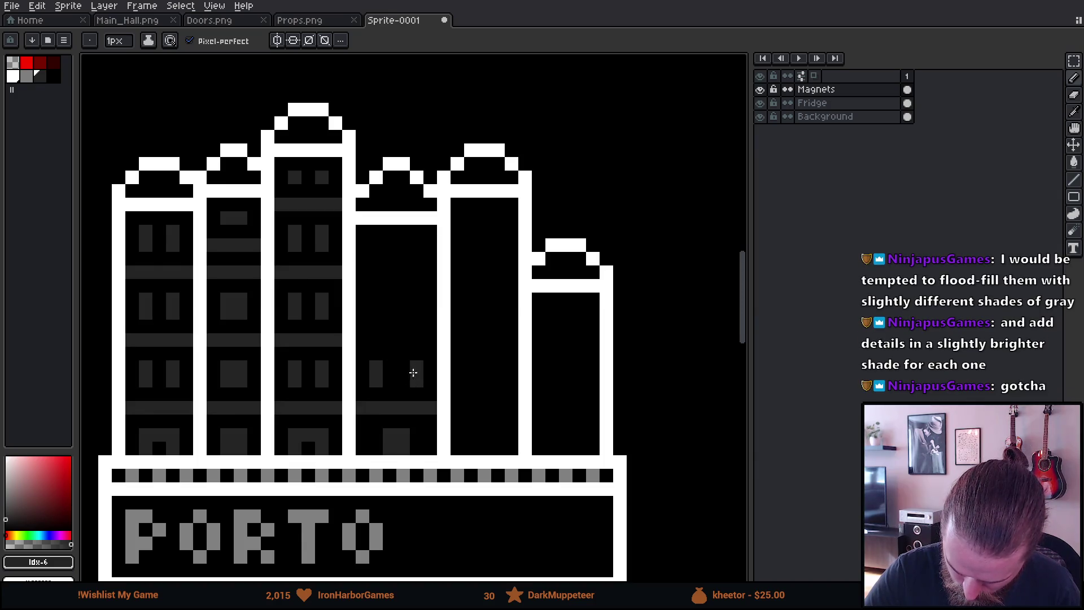
Add the fourth building's upper floor stripes and window bands up to the top.
left_click_drag(363, 341, 434, 341)
mouse_move(376, 314)
left_mouse_down()
mouse_move(376, 299)
mouse_move(403, 300)
left_mouse_up()
left_click(405, 309)
left_click_drag(362, 272, 432, 272)
left_click_drag(376, 245, 403, 245)
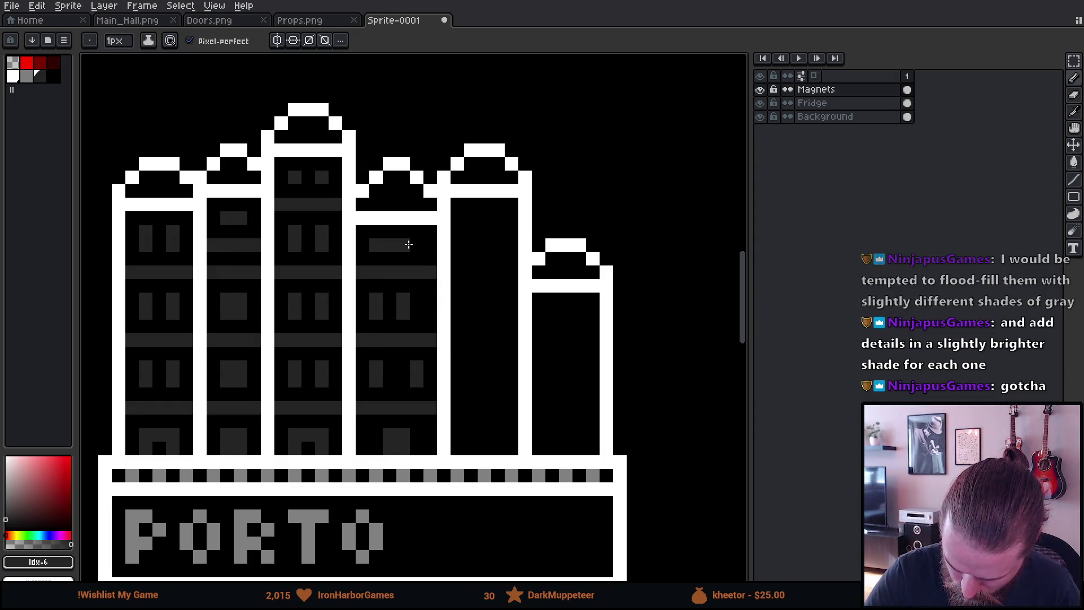
left_click(417, 245)
left_click(481, 189)
key("ctrl+z")
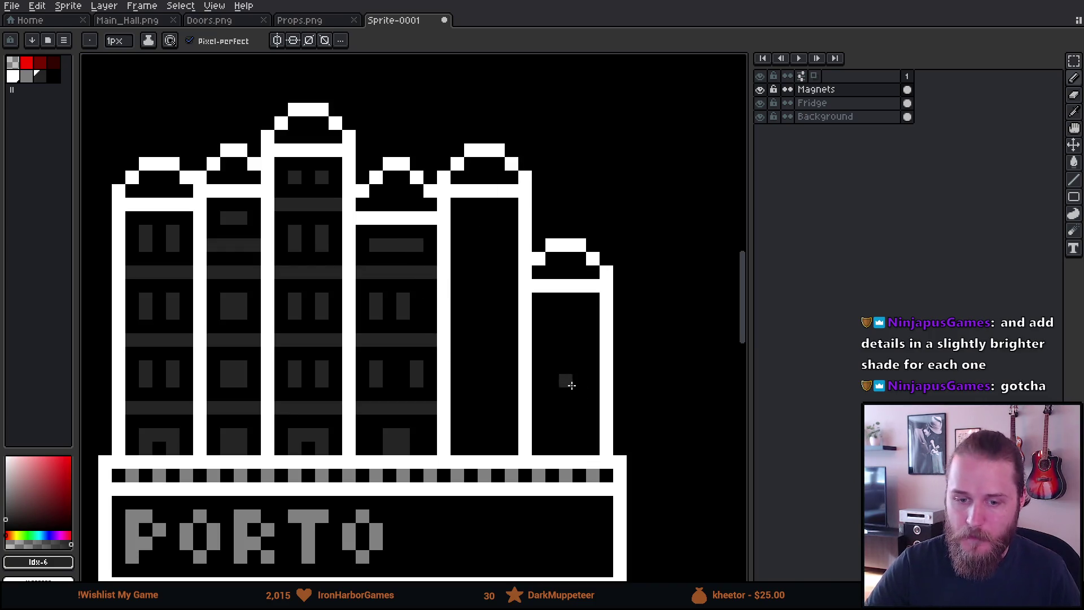
Touch up the fourth building's windows, erasing misplaced and stray pixels.
left_click_drag(564, 380, 532, 414)
key("e")
left_click(396, 260)
key("b")
key("e")
mouse_move(409, 313)
left_mouse_down()
mouse_move(409, 328)
mouse_move(396, 328)
left_mouse_up()
left_click(382, 259)
mouse_move(556, 384)
left_mouse_down()
mouse_move(572, 360)
mouse_move(561, 378)
left_mouse_up()
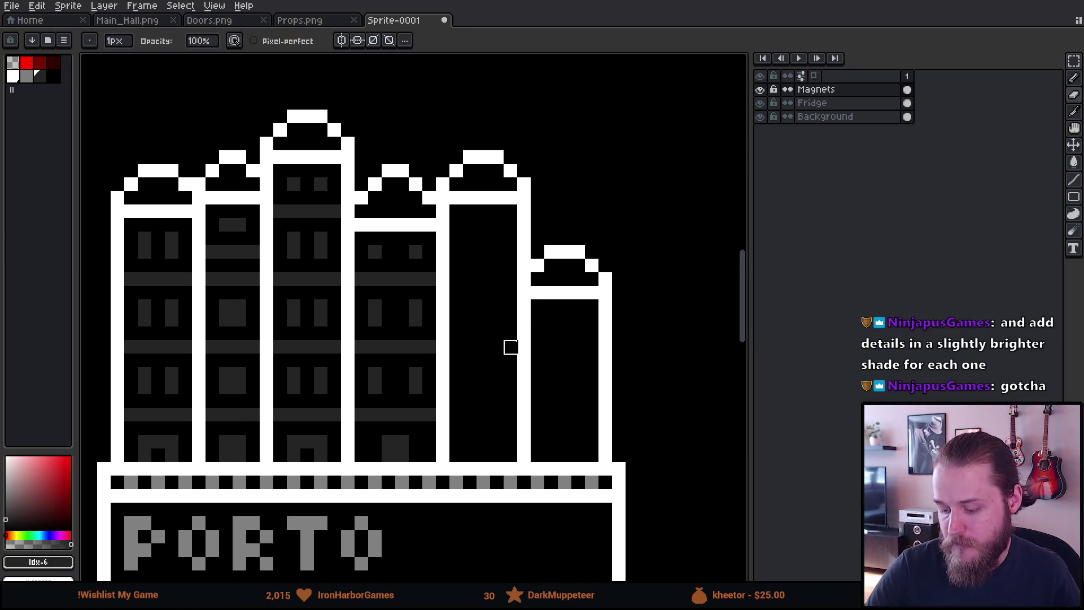
key("b")
Draw floor lines, a door detail and arched U-shaped windows on the next building.
mouse_move(480, 450)
left_mouse_down()
mouse_move(457, 414)
mouse_move(507, 411)
mouse_move(470, 372)
mouse_move(497, 387)
left_mouse_up()
mouse_move(457, 346)
left_mouse_down()
mouse_move(510, 346)
mouse_move(472, 314)
mouse_move(482, 307)
mouse_move(496, 319)
left_mouse_up()
right_click(479, 303)
mouse_move(457, 279)
left_mouse_down()
mouse_move(503, 278)
mouse_move(470, 238)
mouse_move(511, 252)
left_mouse_up()
left_click(483, 255)
key("e")
left_click(469, 238)
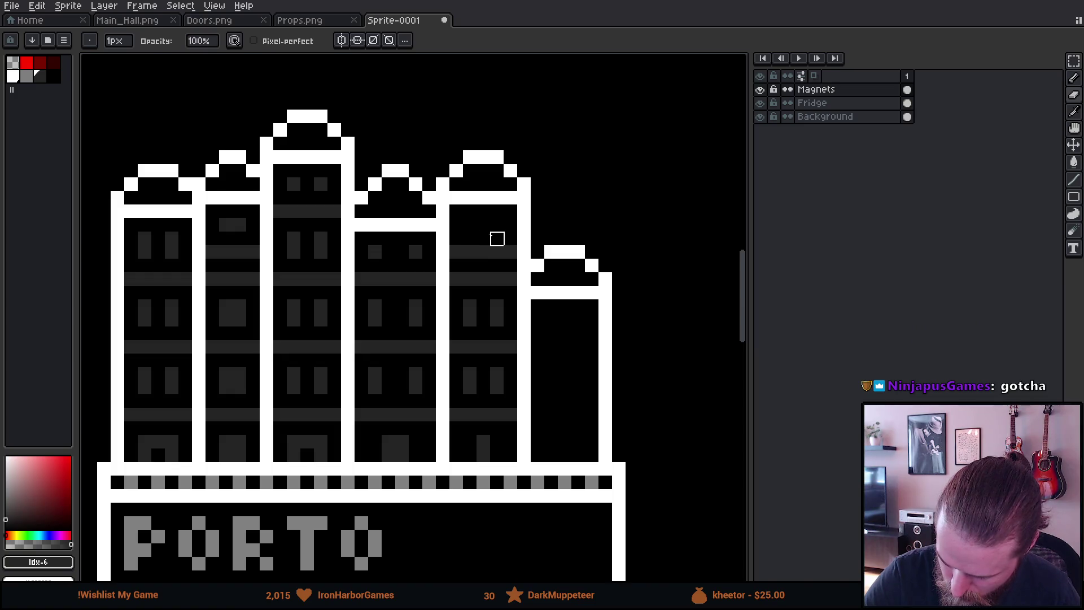
key("b")
left_click(470, 225)
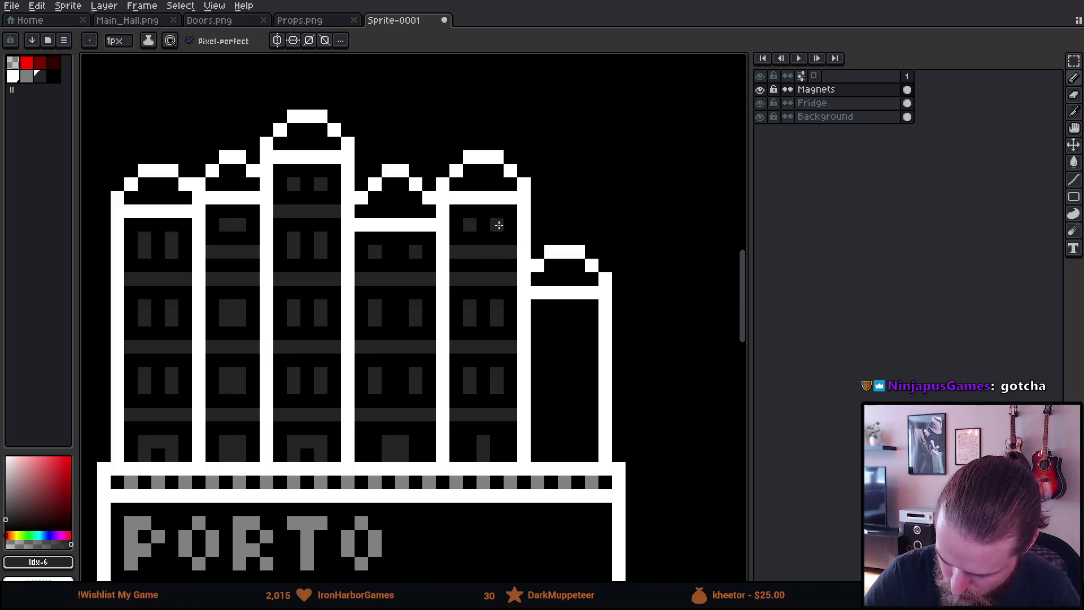
Marquee-select that building's top window and move it higher up.
scroll(581, 376, "down", 2)
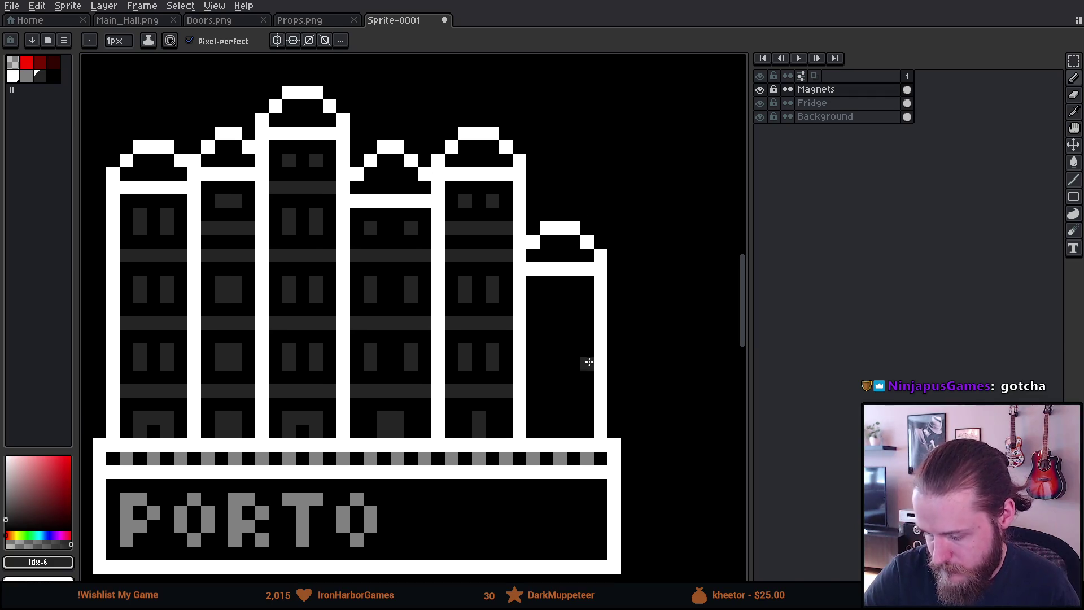
key("m")
mouse_move(447, 250)
left_mouse_down()
mouse_move(492, 308)
mouse_move(494, 293)
mouse_move(480, 307)
mouse_move(499, 282)
left_mouse_up()
key("Escape")
left_click(545, 268)
key("b")
Select the second building's column of windows and nudge it up one pixel.
left_click_drag(609, 380, 626, 356)
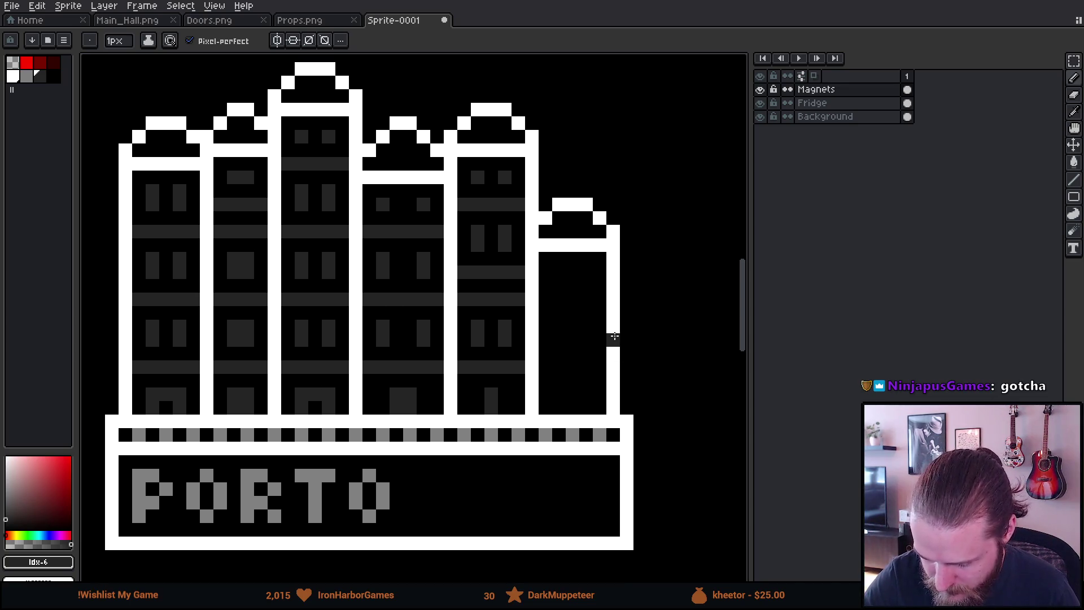
left_click_drag(545, 395, 588, 346)
key("m")
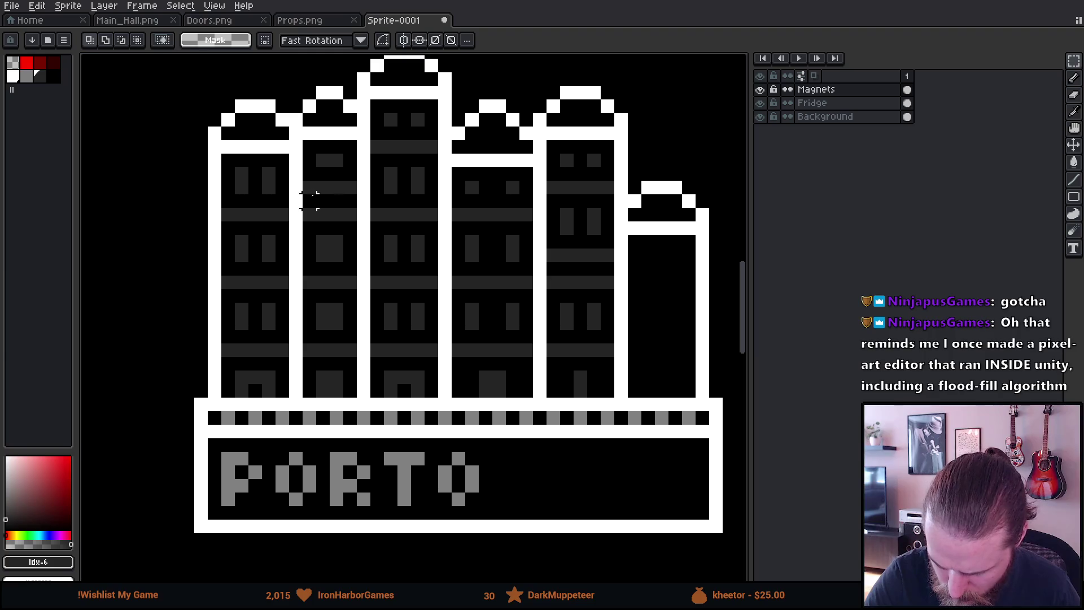
left_click_drag(309, 187, 359, 224)
left_click(337, 283)
mouse_move(317, 285)
left_mouse_down()
mouse_move(345, 261)
mouse_move(353, 169)
left_mouse_up()
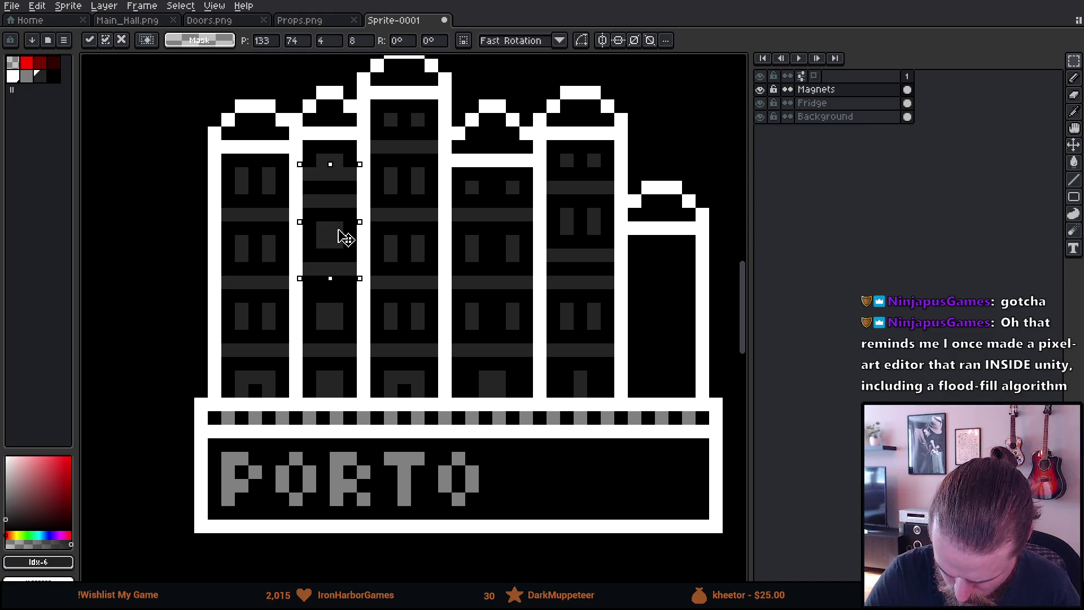
left_click_drag(345, 230, 345, 216)
left_click(363, 186)
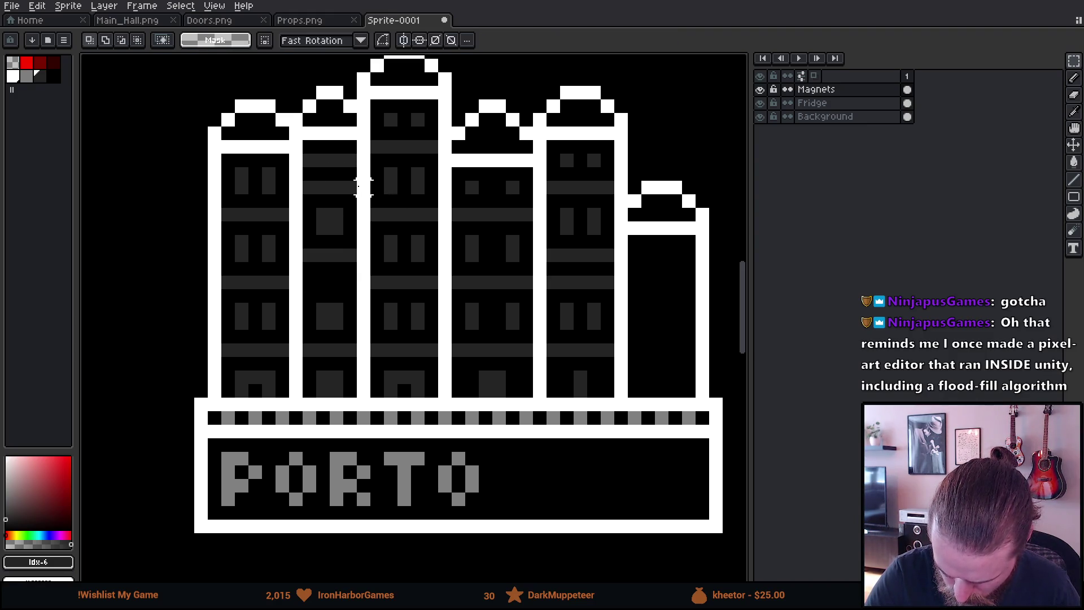
key("b")
left_click(309, 160)
left_click(337, 161)
key("ctrl+z")
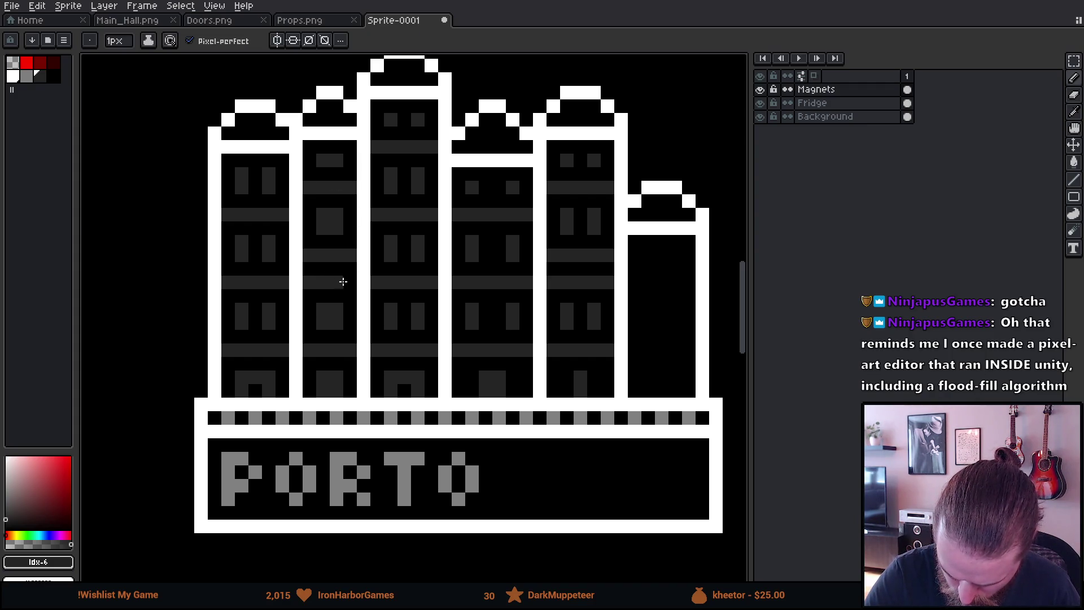
Paint the rightmost building's door detail and a #242424 floor band across it.
left_click_drag(631, 436, 528, 470)
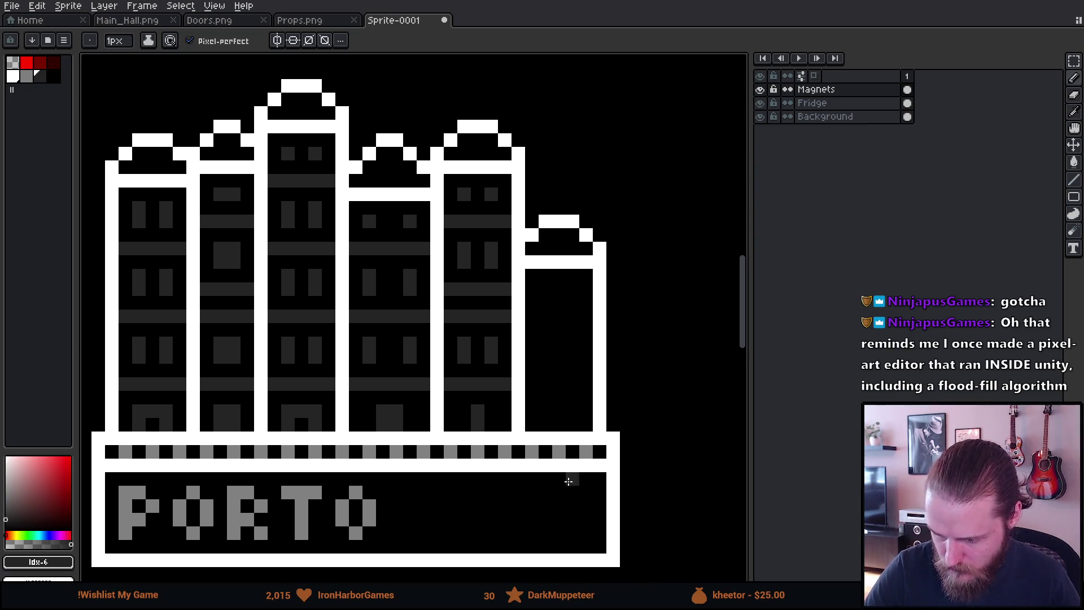
left_click(559, 410)
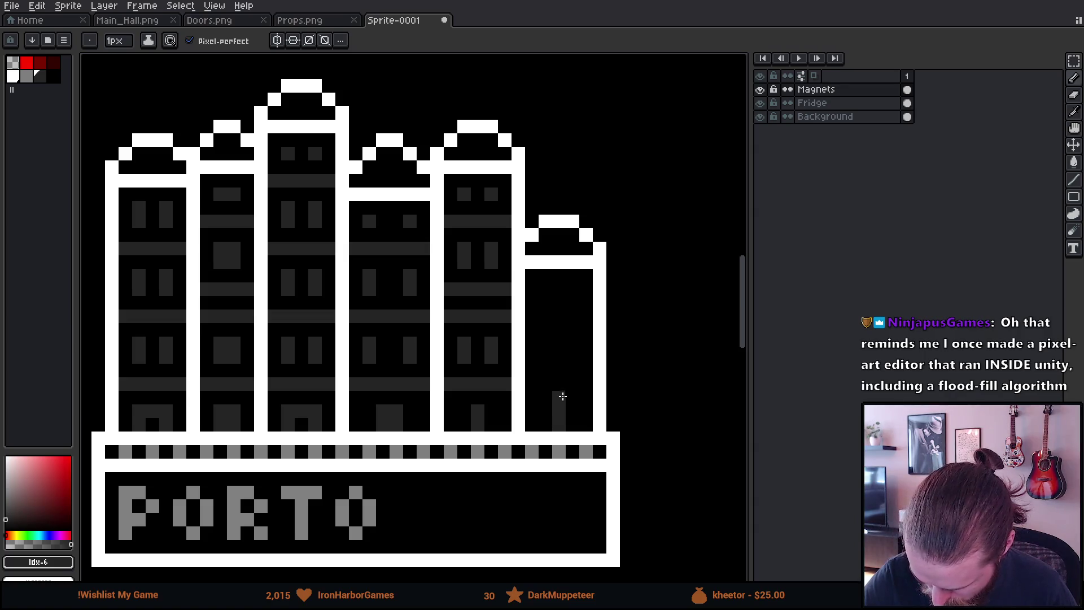
left_click(573, 410)
left_click(546, 410)
left_click(573, 424)
left_click(560, 421, "alt")
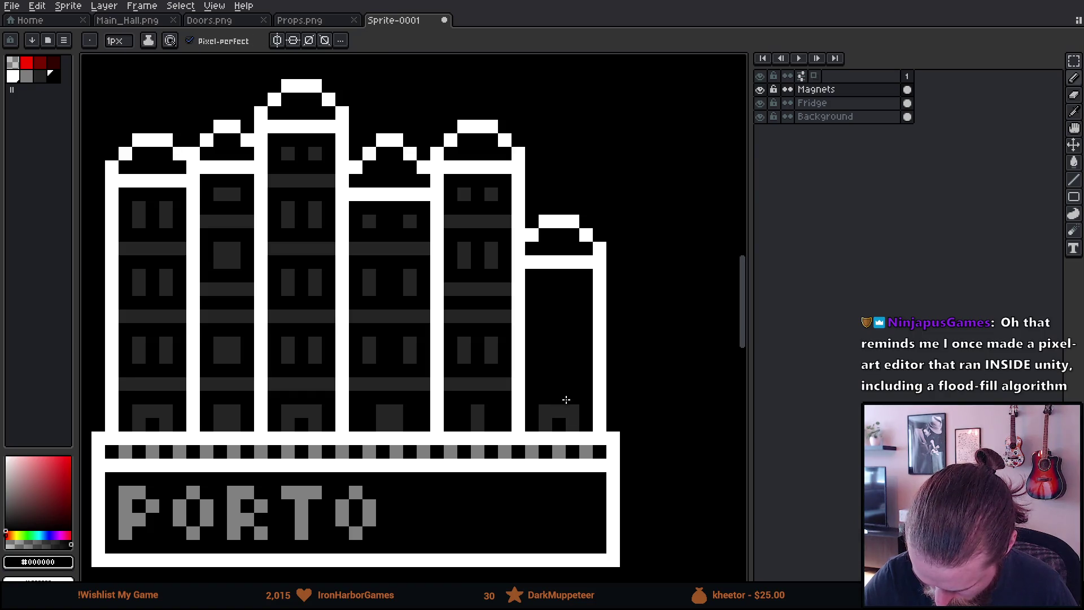
left_click(565, 404, "alt")
left_click(546, 384)
left_click(559, 384)
left_click(572, 384)
left_click(586, 384)
left_click(531, 384)
Add the rightmost building's upper band and two dark grey windows, erasing stray pixels.
left_click_drag(572, 343, 572, 357)
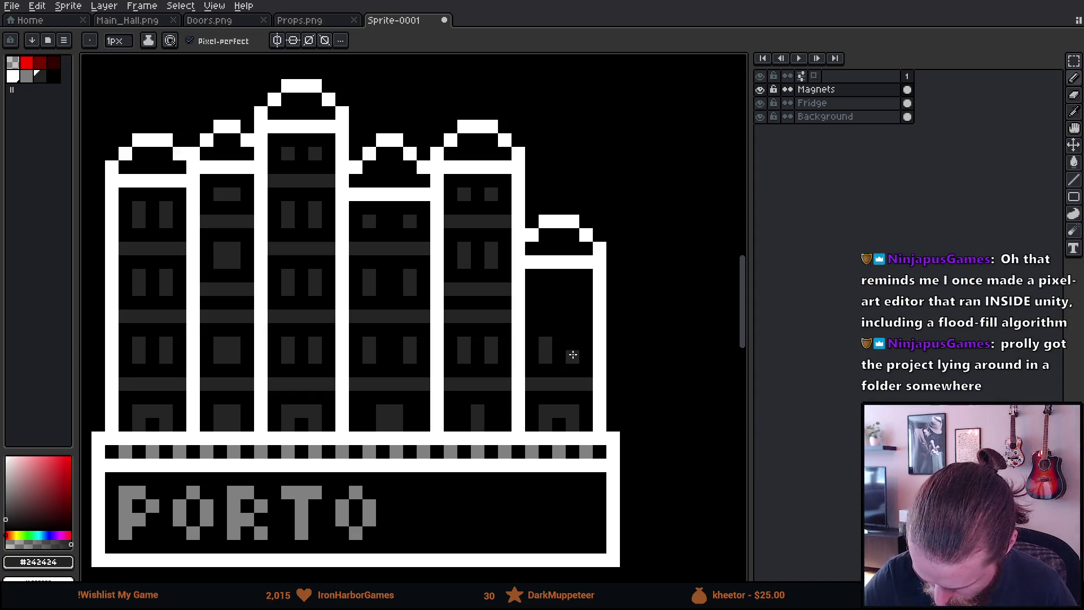
left_click(532, 316)
left_click(573, 303, "shift")
left_click(580, 316, "shift")
key("e")
left_click(572, 303)
key("b")
mouse_move(545, 289)
left_mouse_down()
mouse_move(545, 276)
mouse_move(578, 283)
left_mouse_up()
key("e")
left_click(546, 276)
scroll(572, 398, "down", 4)
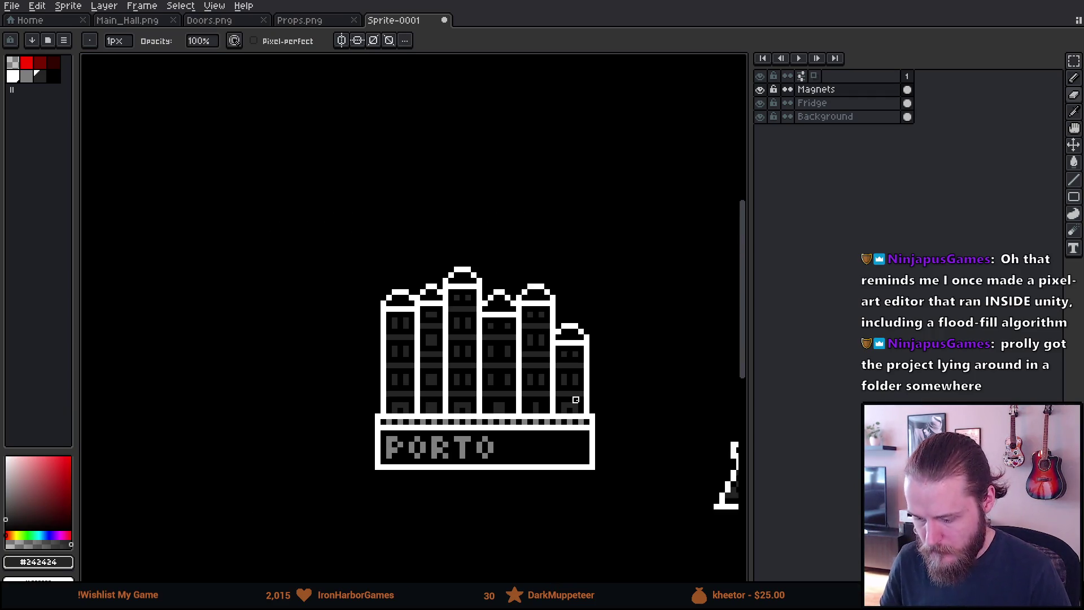
scroll(481, 370, "down", 3)
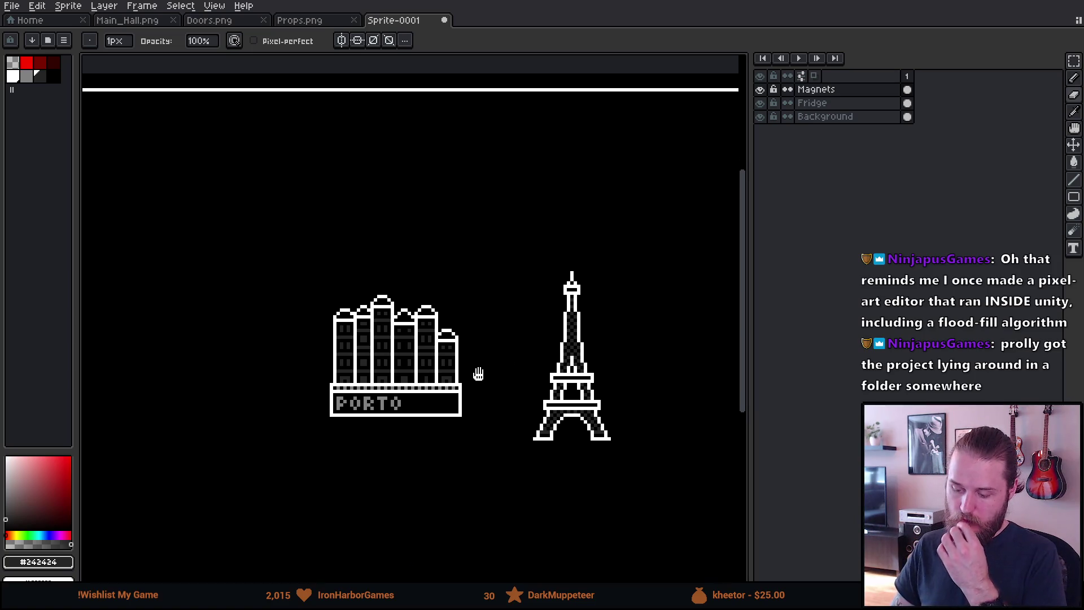
scroll(482, 369, "up", 2)
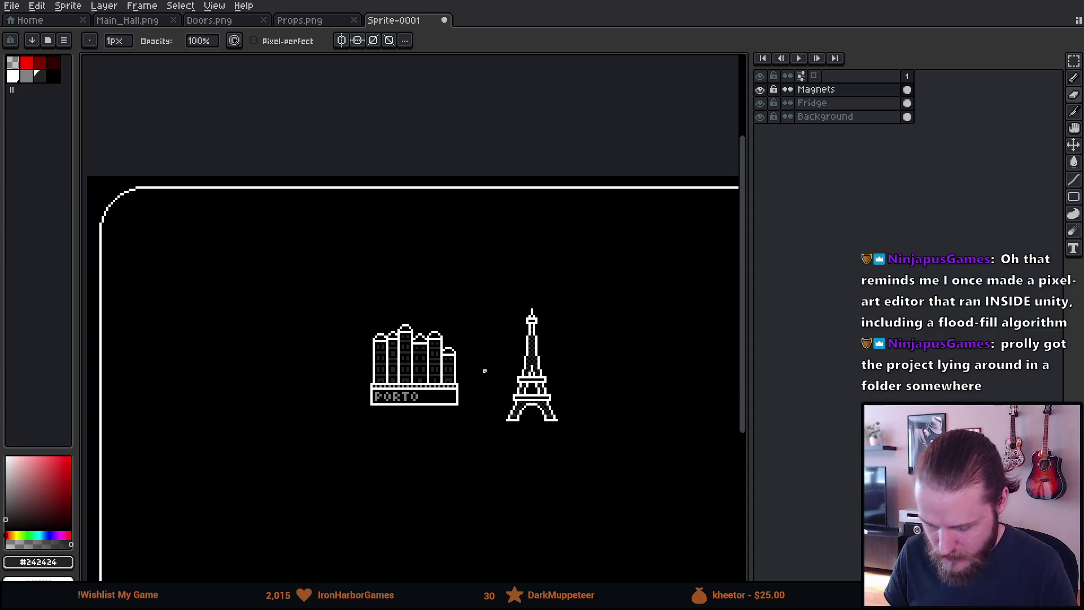
scroll(480, 351, "up", 1)
key("m")
mouse_move(467, 322)
left_mouse_down()
mouse_move(429, 442)
mouse_move(442, 452)
left_mouse_up()
key("Delete")
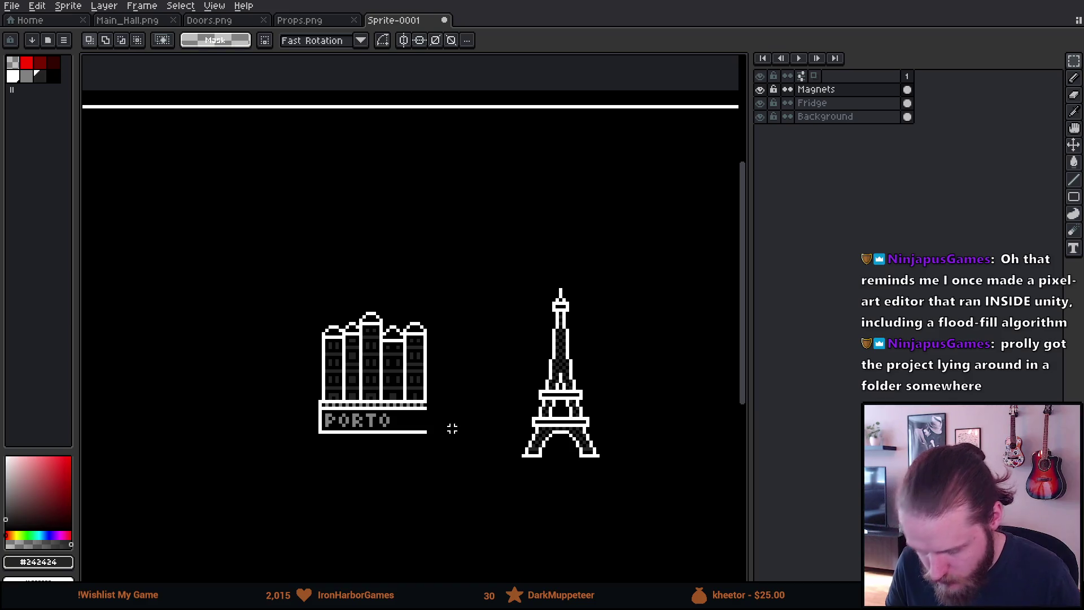
scroll(539, 452, "down", 1)
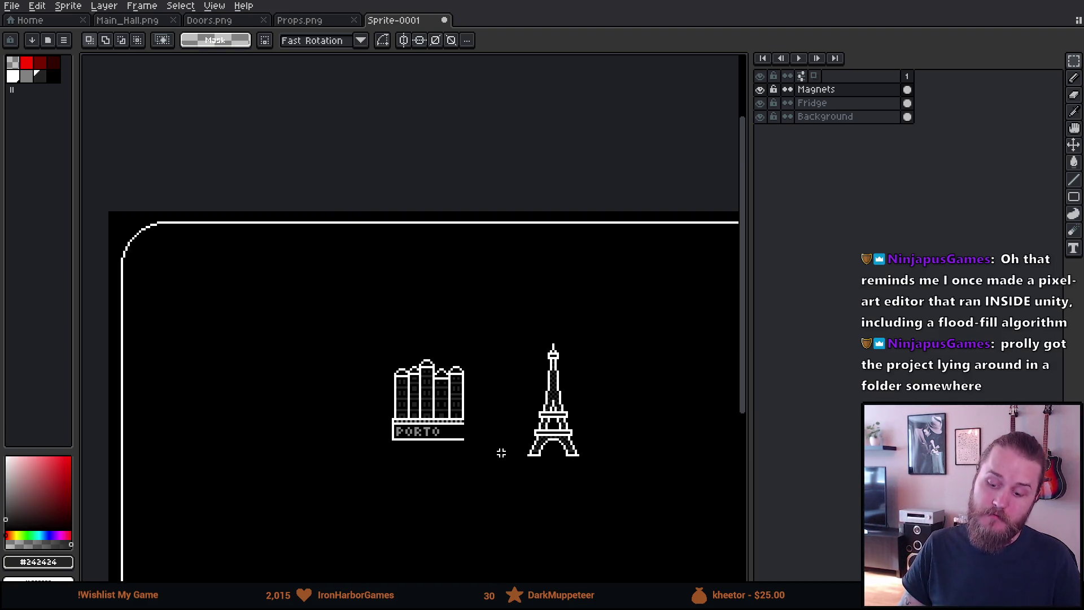
scroll(501, 453, "up", 1)
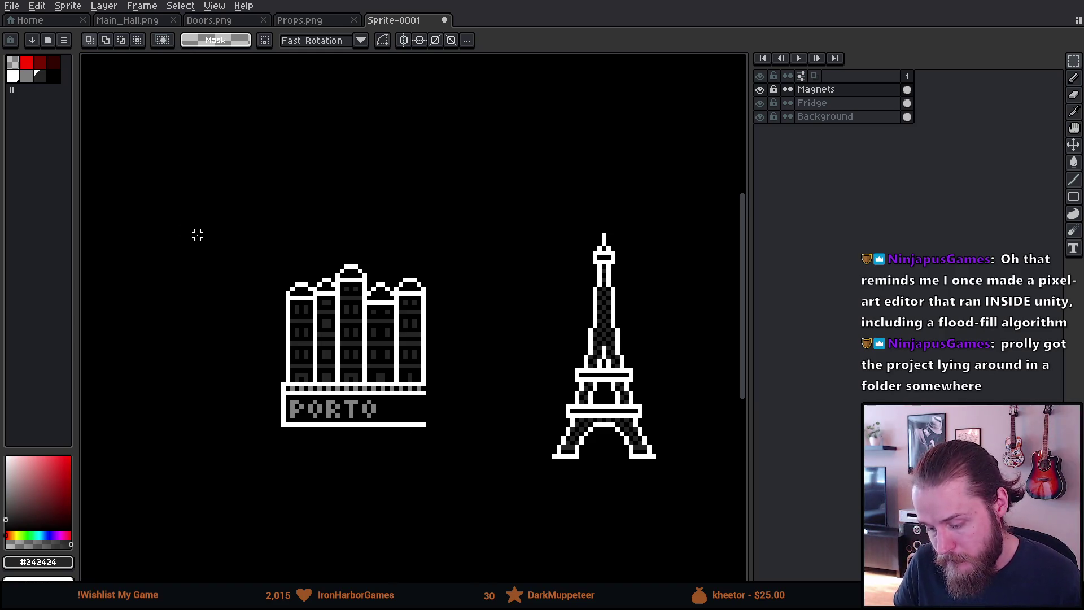
mouse_move(228, 220)
left_mouse_down()
mouse_move(459, 346)
mouse_move(460, 376)
mouse_move(427, 347)
mouse_move(431, 358)
left_mouse_up()
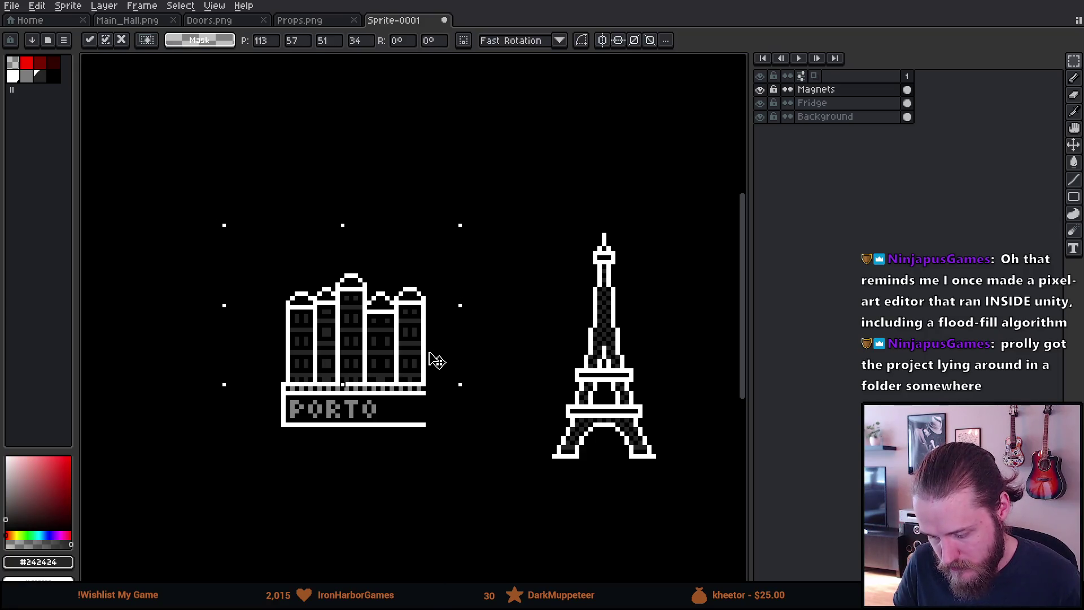
key("Return")
key("ctrl+d")
scroll(467, 455, "down", 1)
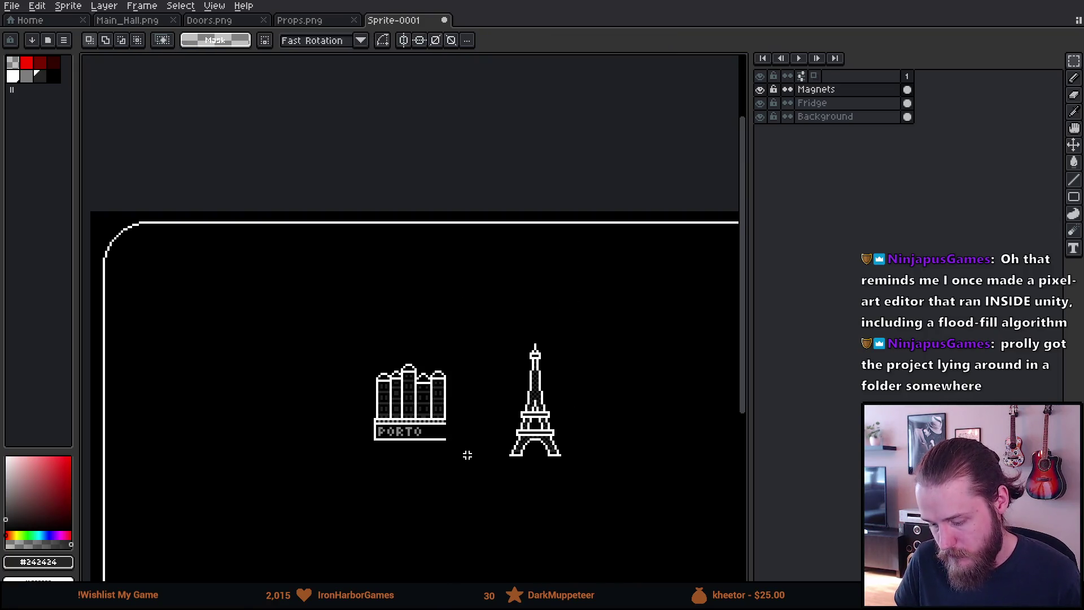
key("ctrl+z")
key("ctrl+z")
key("ctrl+z")
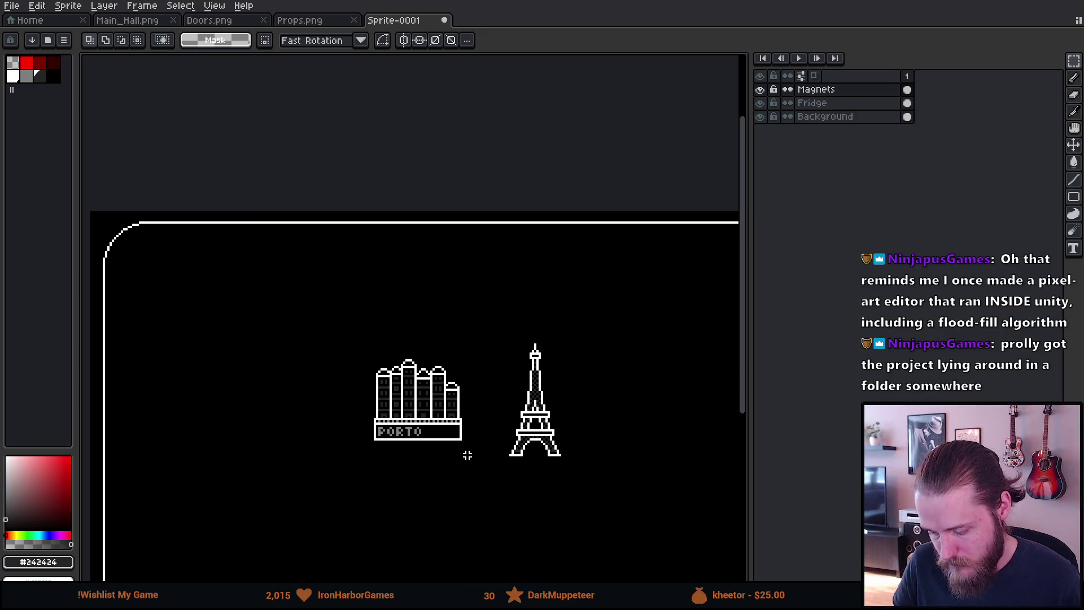
scroll(467, 455, "up", 1)
scroll(467, 455, "down", 1)
mouse_move(467, 454)
left_mouse_down()
mouse_move(455, 399)
mouse_move(410, 346)
mouse_move(464, 367)
mouse_move(461, 357)
left_mouse_up()
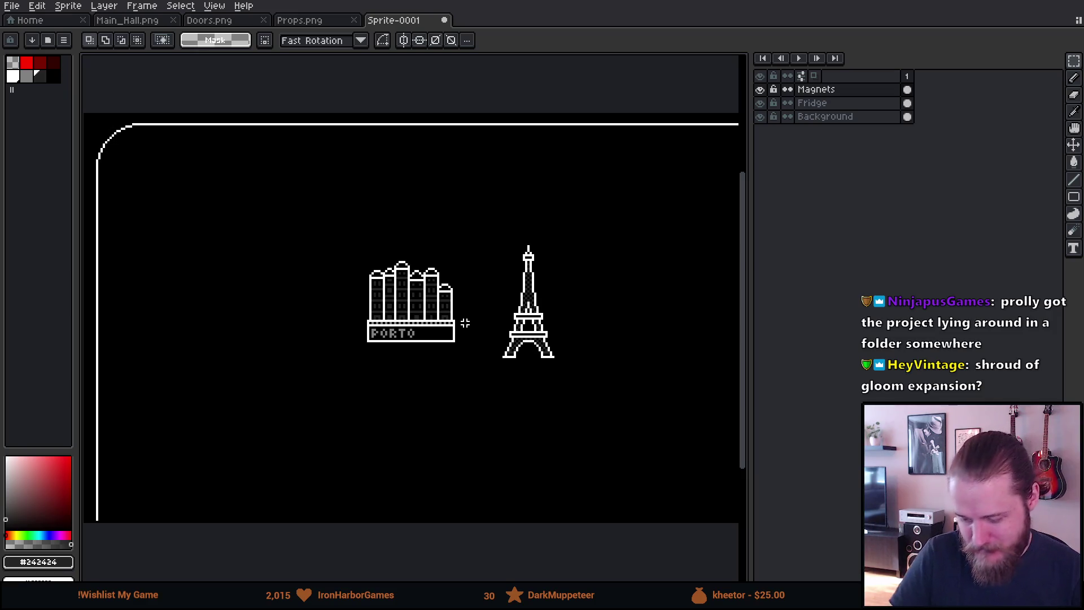
scroll(468, 316, "up", 1)
mouse_move(484, 298)
left_mouse_down()
mouse_move(425, 271)
mouse_move(407, 300)
left_mouse_up()
scroll(409, 300, "down", 2)
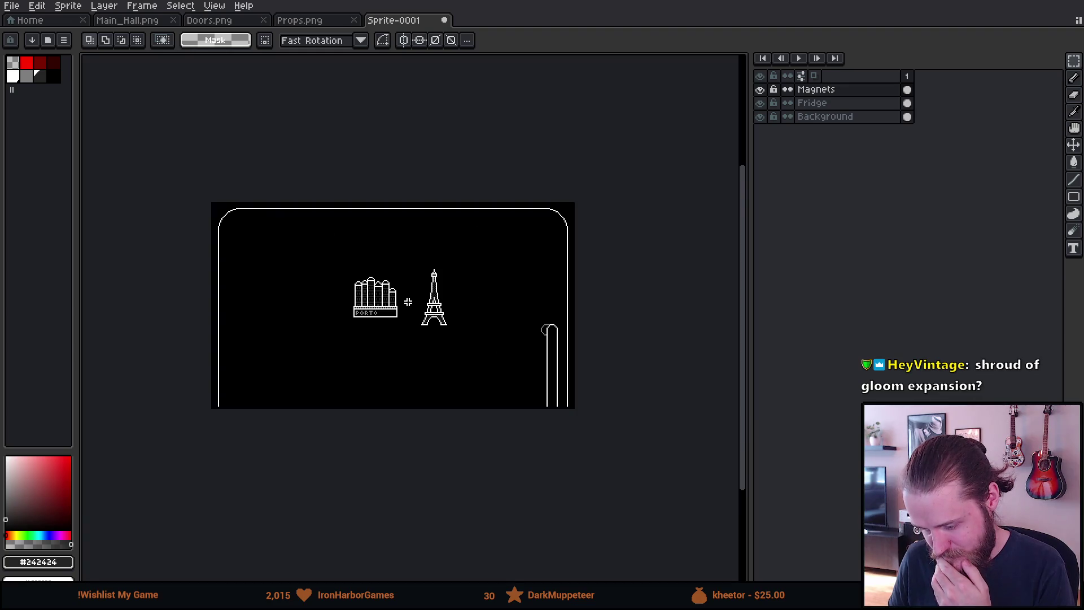
scroll(408, 302, "up", 1)
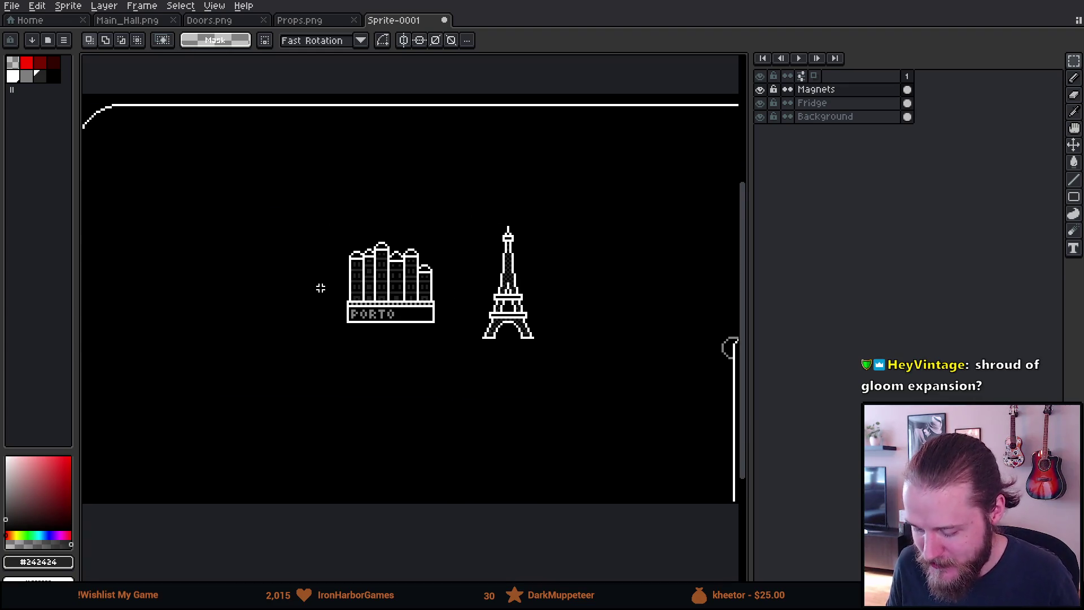
scroll(357, 277, "up", 1)
scroll(356, 276, "down", 1)
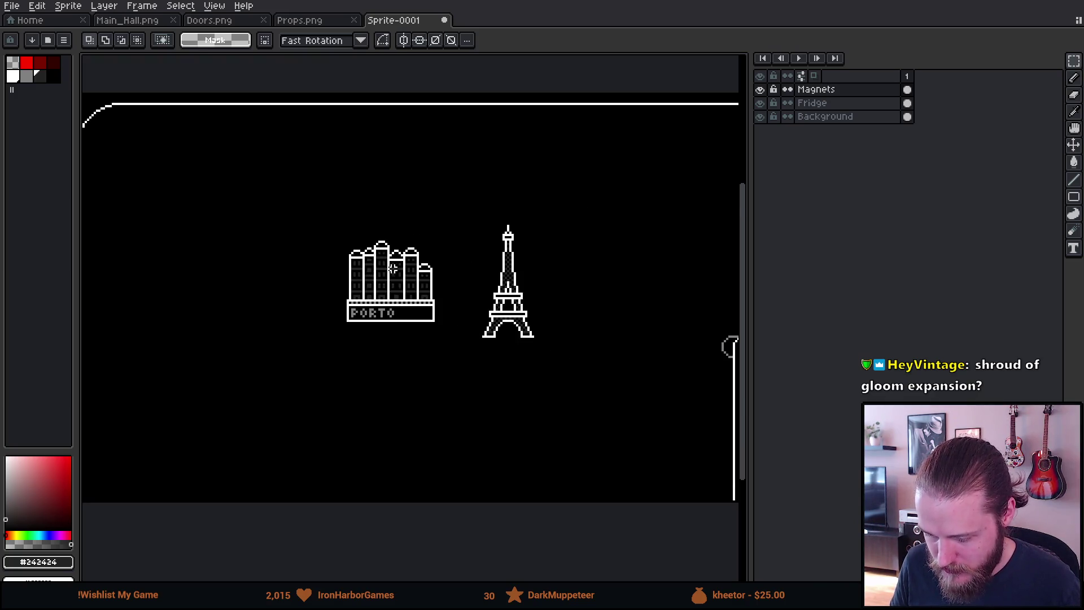
scroll(416, 246, "up", 1)
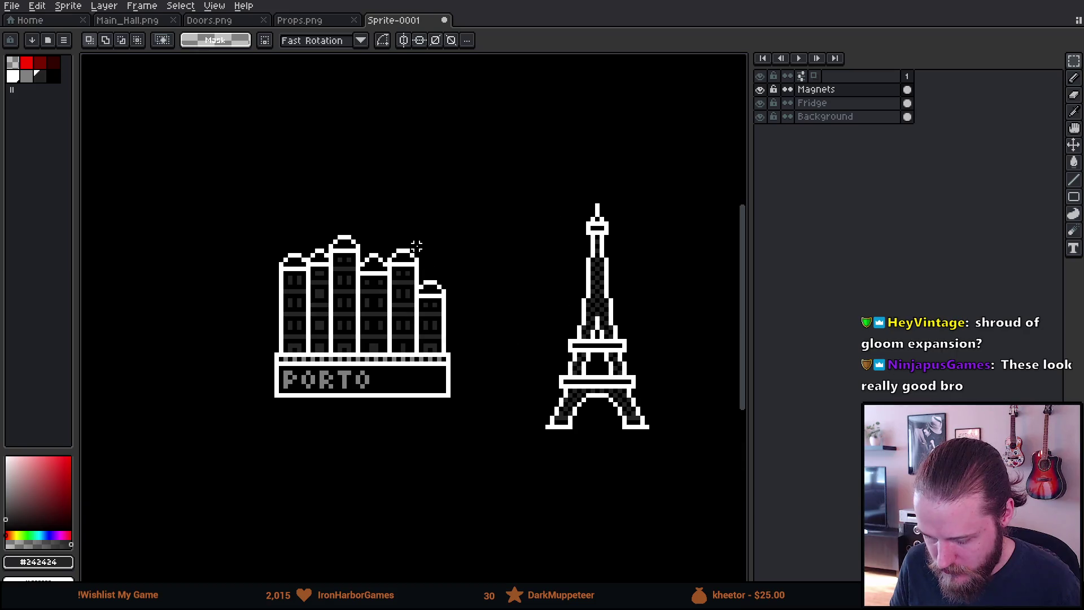
scroll(357, 287, "down", 1)
scroll(358, 287, "down", 1)
scroll(362, 279, "up", 1)
left_click_drag(363, 277, 444, 247)
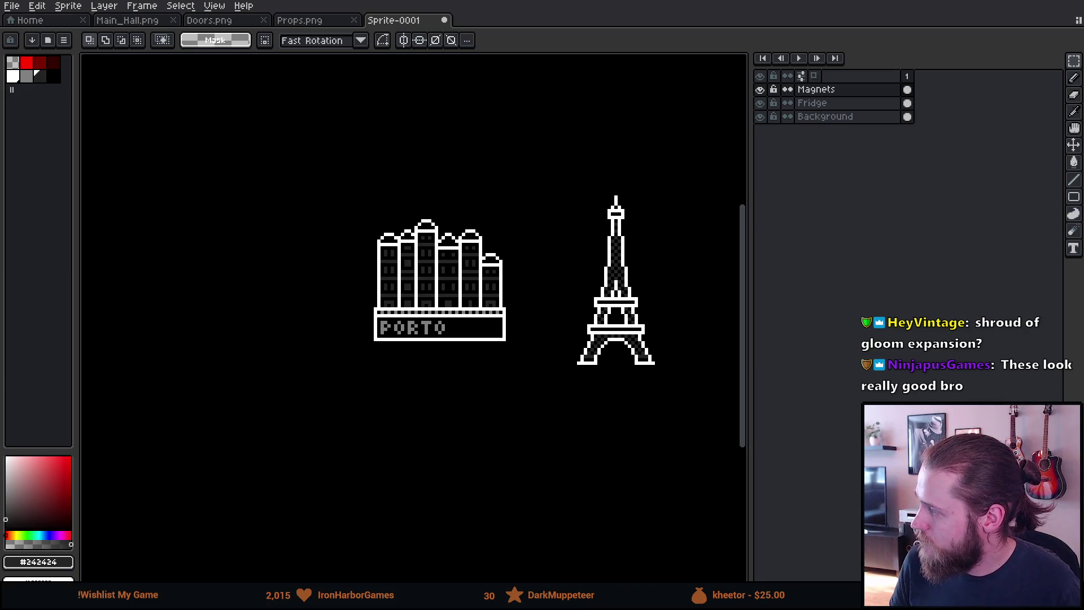
mouse_move(433, 448)
left_mouse_down()
mouse_move(325, 404)
mouse_move(443, 374)
mouse_move(510, 448)
mouse_move(578, 443)
left_mouse_up()
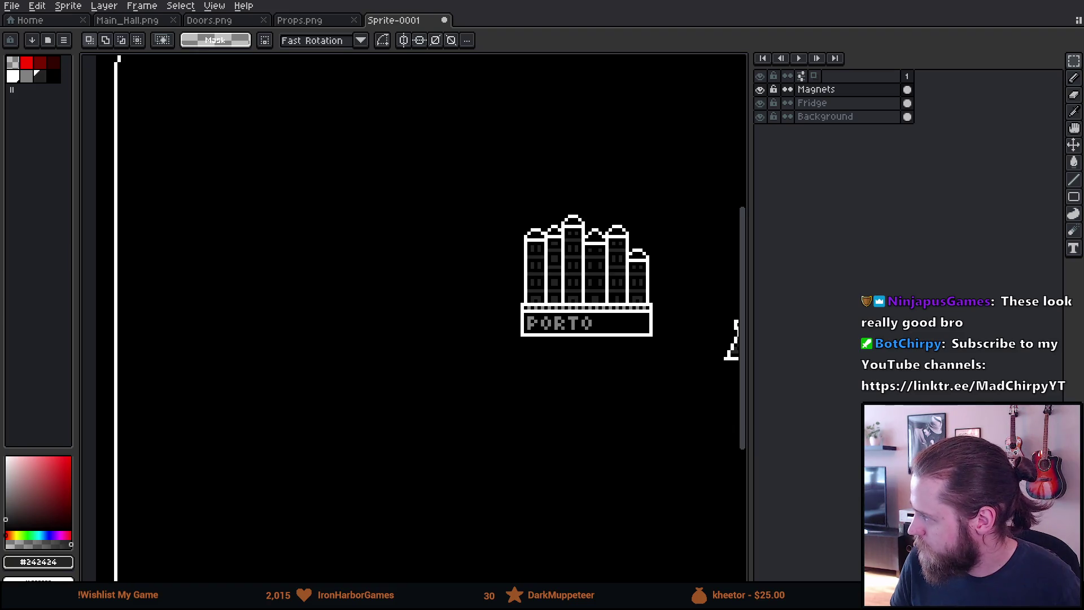
mouse_move(638, 477)
left_mouse_down()
mouse_move(360, 448)
mouse_move(399, 425)
left_mouse_up()
Pick white and draw a small square base below the PORTO sign.
scroll(401, 426, "up", 2)
key("b")
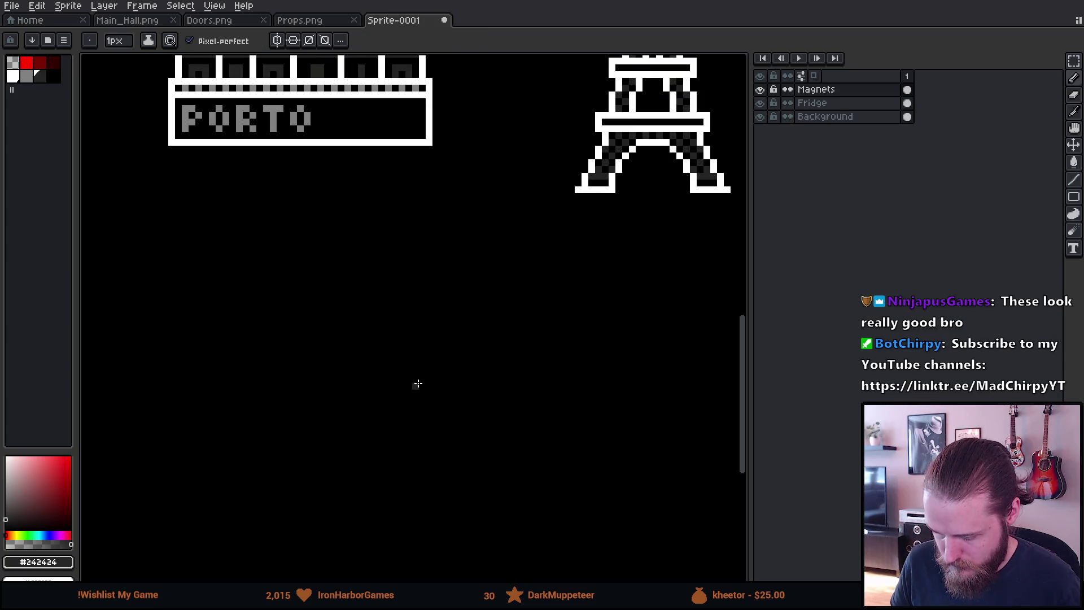
left_click(432, 116, "alt")
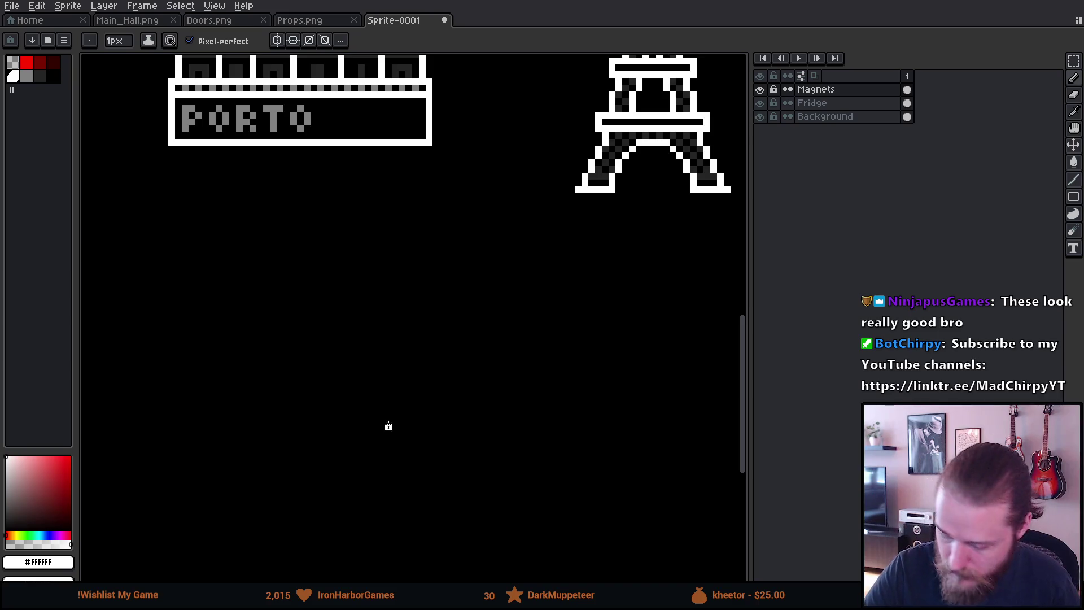
left_click_drag(389, 424, 388, 470)
left_click_drag(390, 425, 439, 477)
key("u")
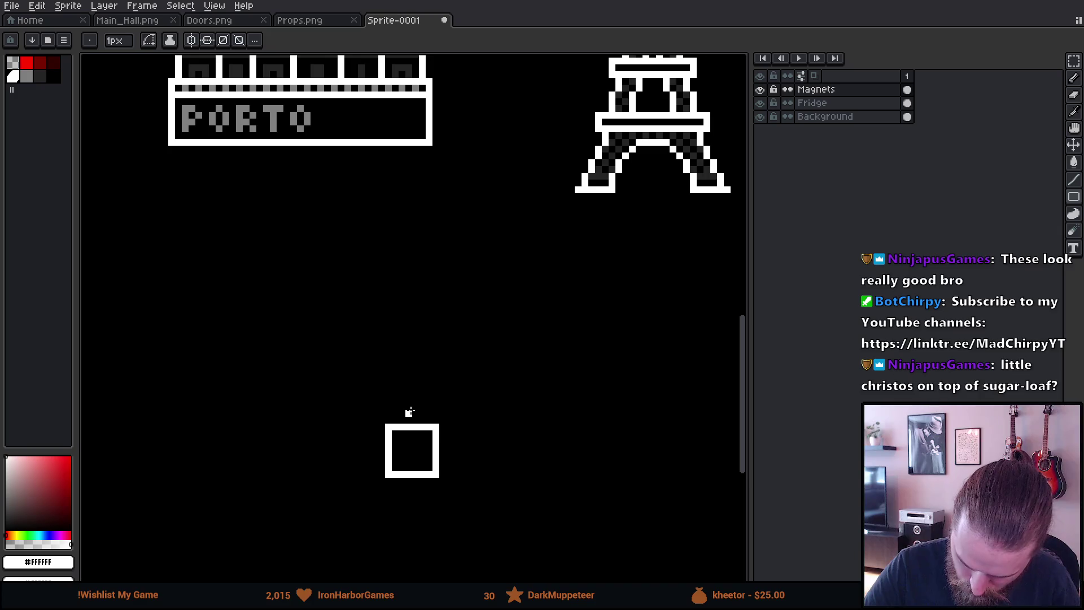
key("ctrl+t")
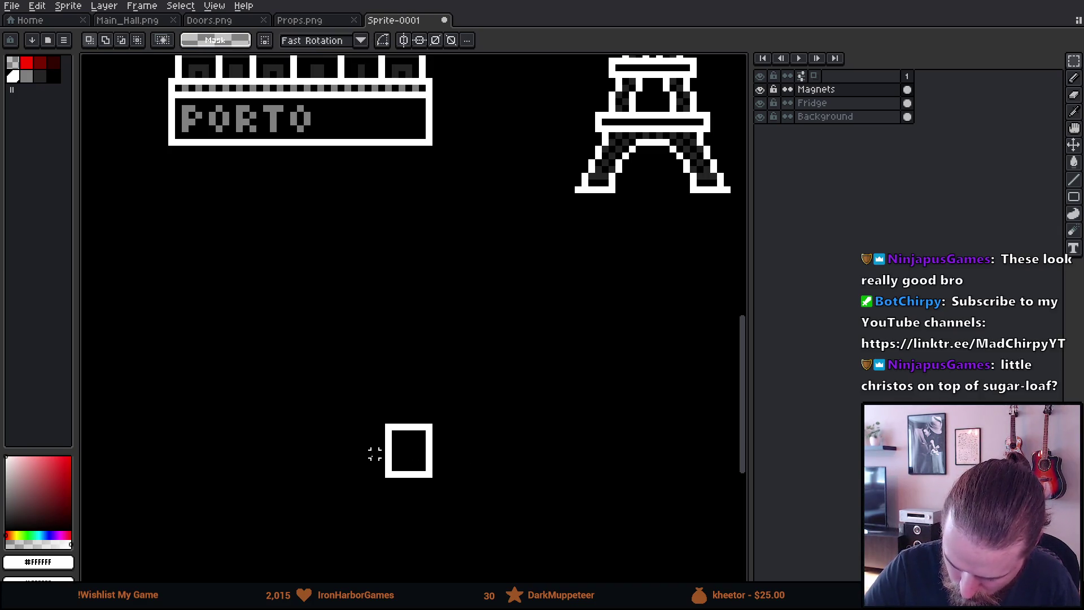
left_click_drag(371, 444, 468, 496)
left_click(442, 428)
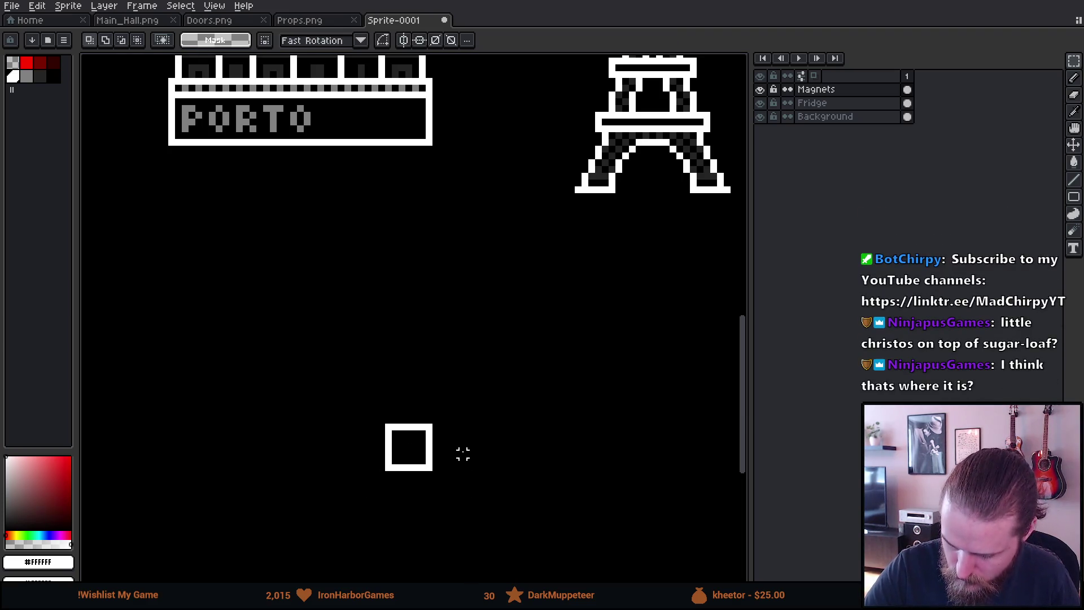
Draw two 1px white vertical lines rising from the square's top.
key("b")
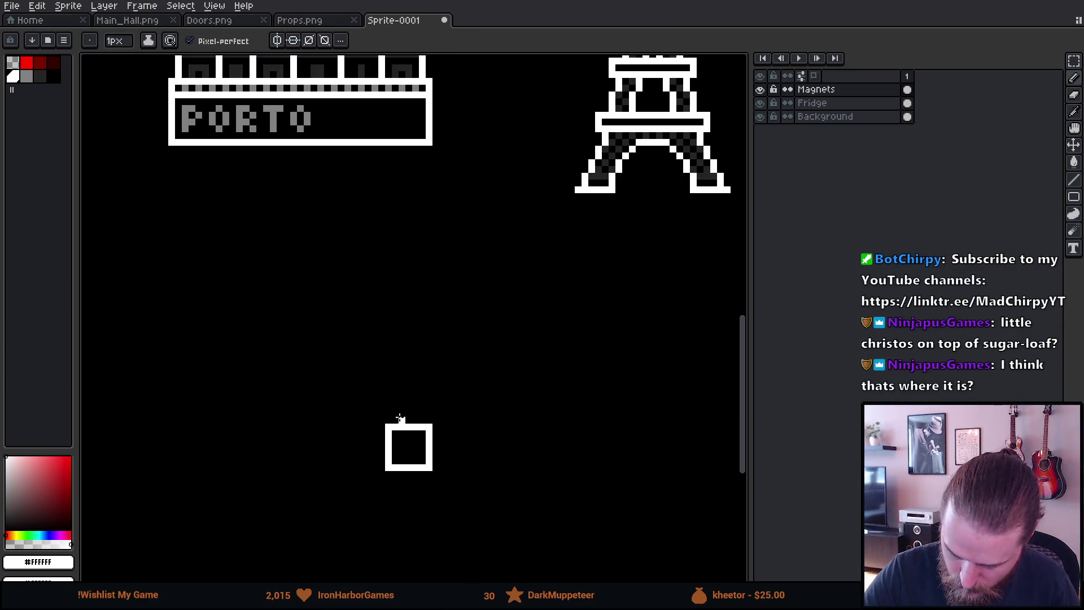
left_click_drag(421, 421, 423, 378)
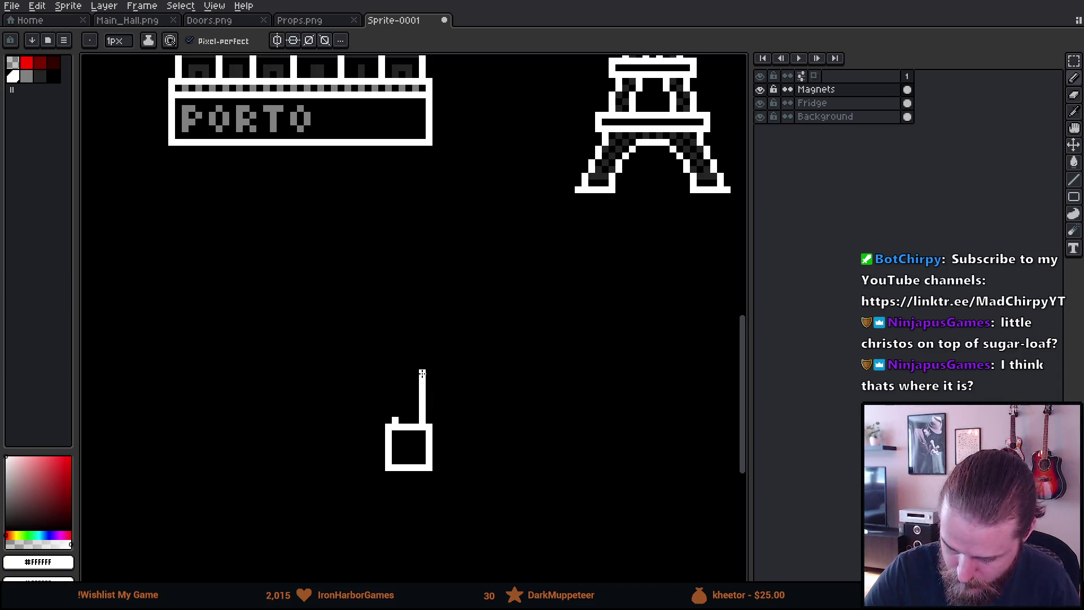
left_click_drag(396, 420, 395, 371)
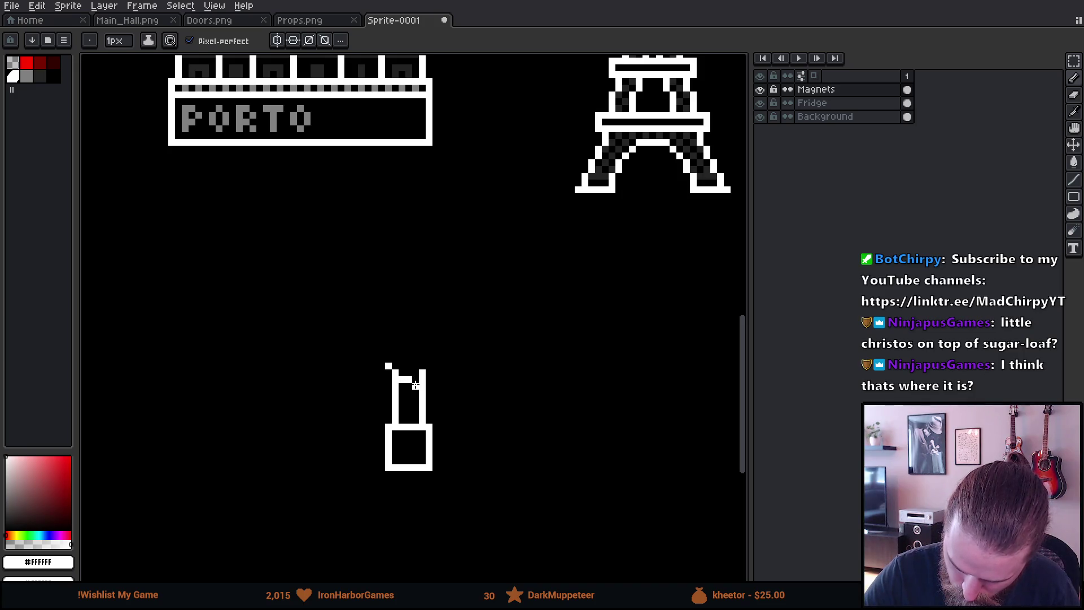
left_click_drag(428, 392, 429, 364)
key("e")
key("b")
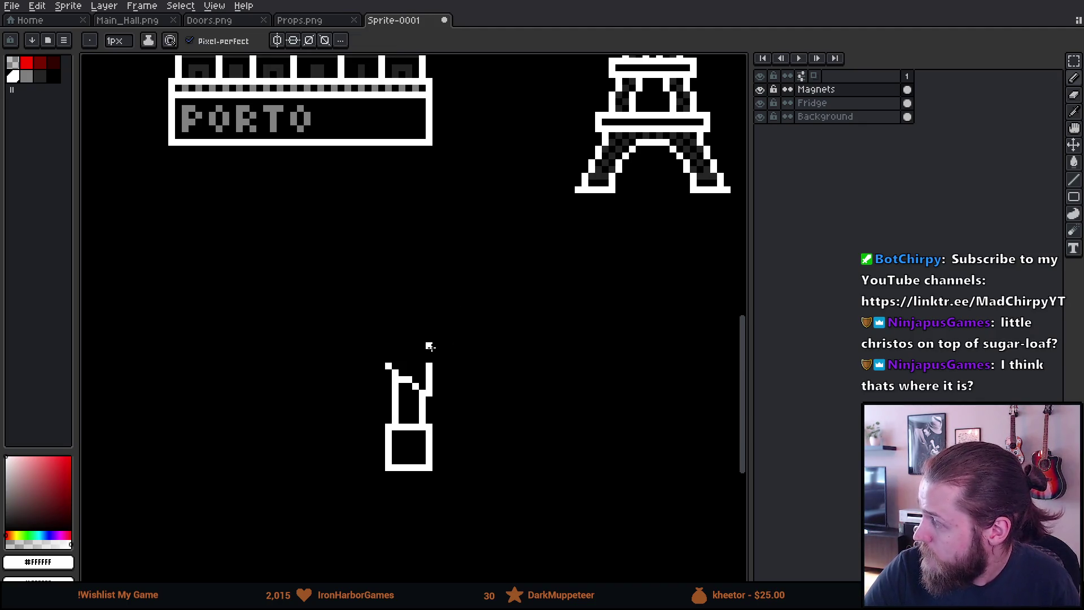
Extend both body lines upward and draw the right arm outward from the top.
left_click(429, 313, "shift")
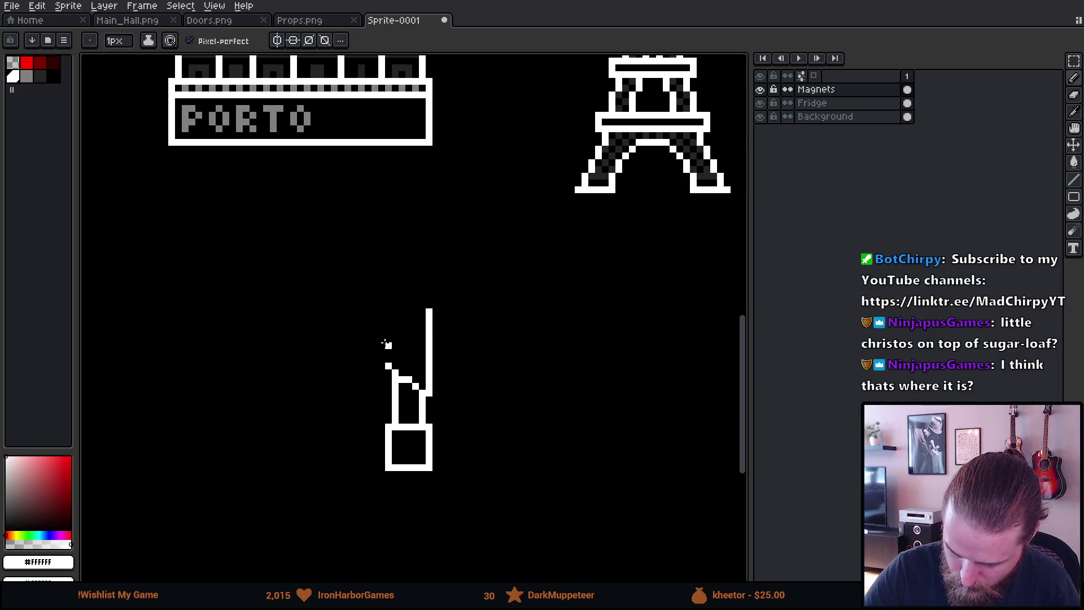
left_click(388, 365)
left_click(388, 311, "shift")
mouse_move(429, 202)
left_mouse_down()
mouse_move(385, 252)
mouse_move(418, 235)
left_mouse_up()
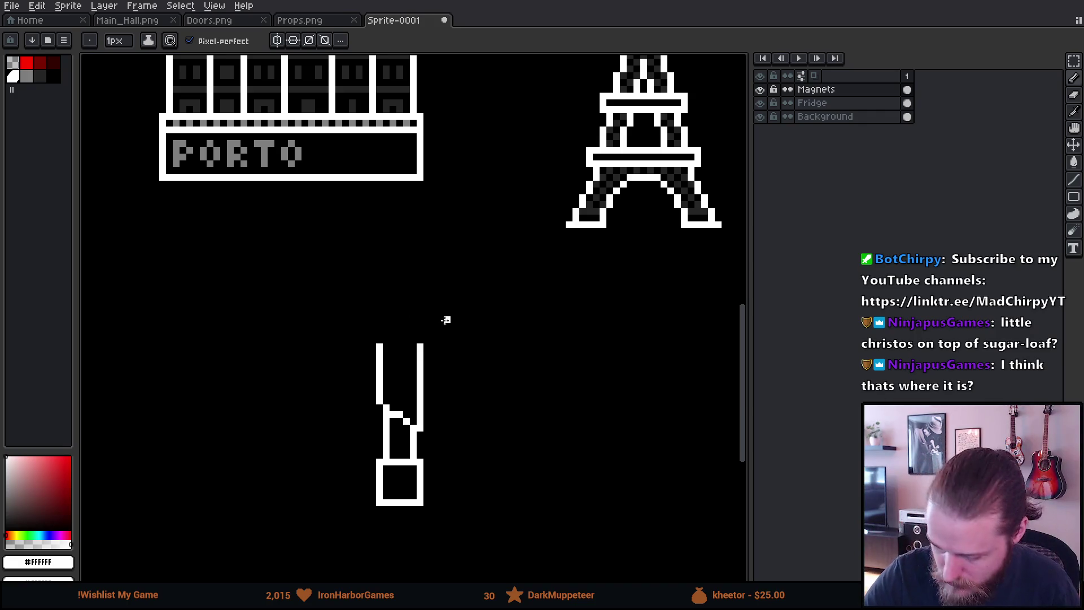
mouse_move(428, 339)
left_mouse_down()
mouse_move(474, 327)
mouse_move(469, 316)
left_mouse_up()
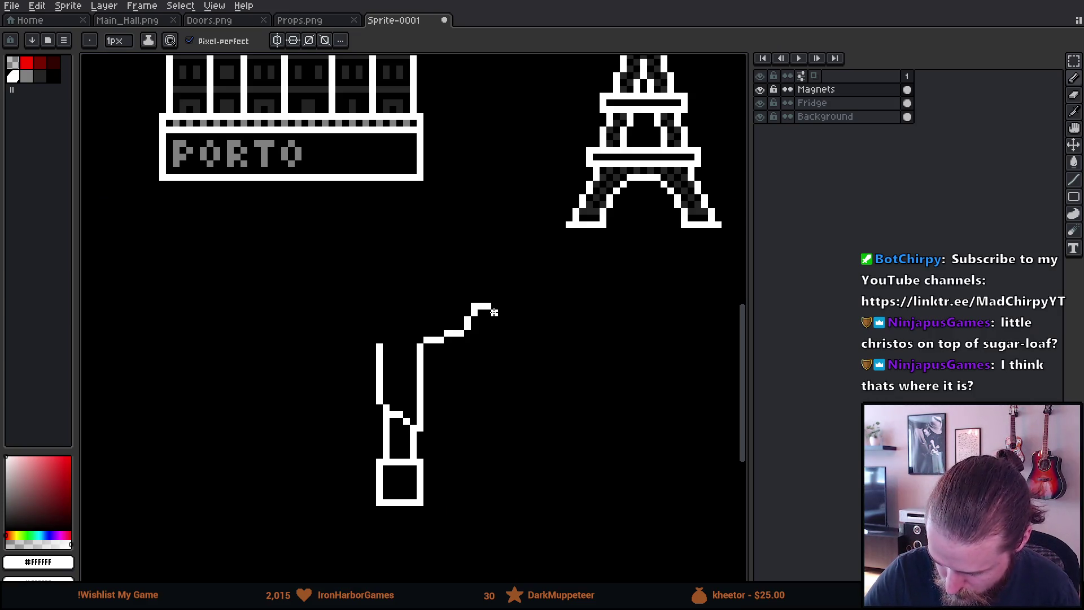
key("ctrl+z")
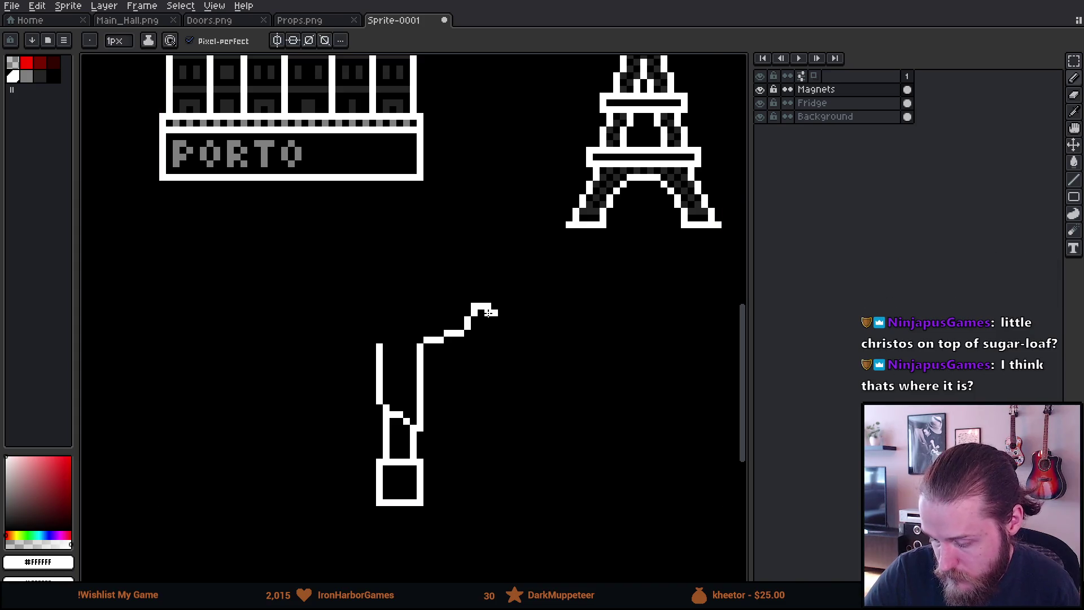
left_click(488, 311)
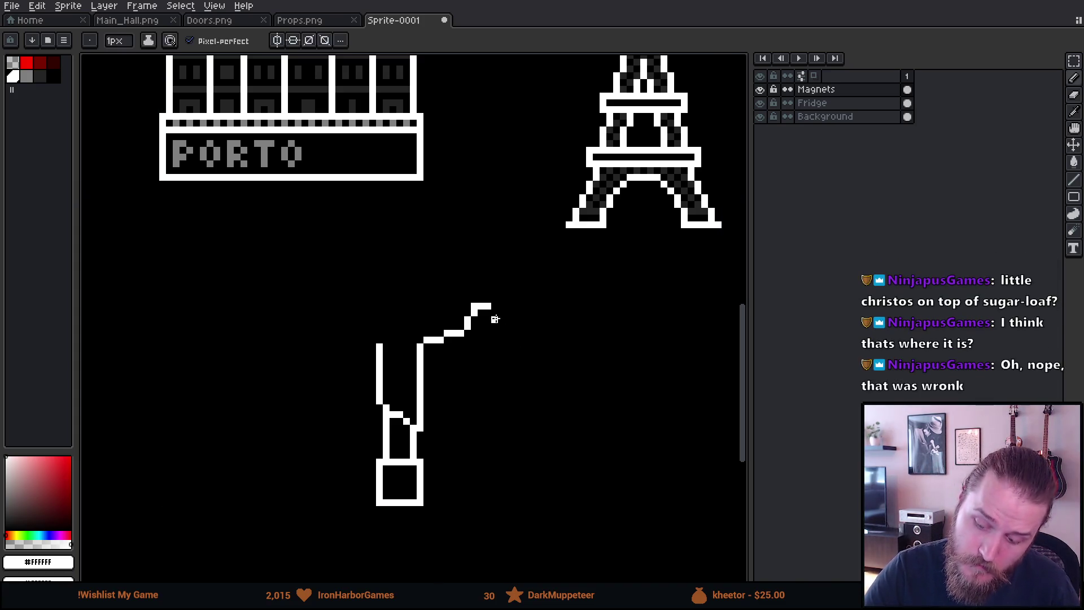
key("ctrl+z")
key("e")
key("ctrl+z")
key("ctrl+z")
key("b")
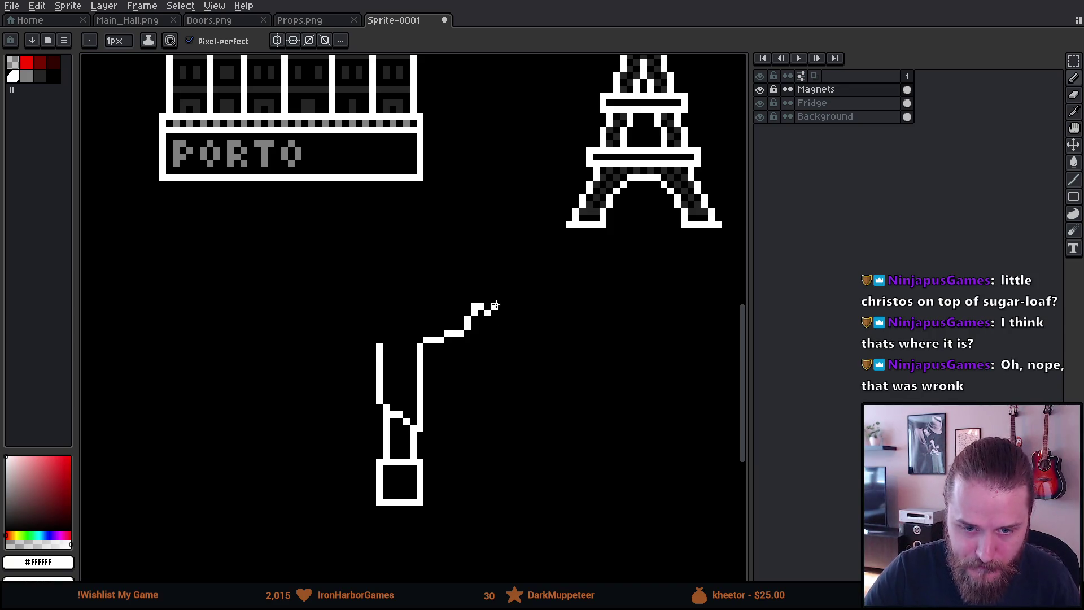
Refine the right arm's upper edge, add a small hand at its tip, remove stray pixels.
mouse_move(430, 280)
left_mouse_down()
mouse_move(478, 282)
mouse_move(469, 284)
left_mouse_up()
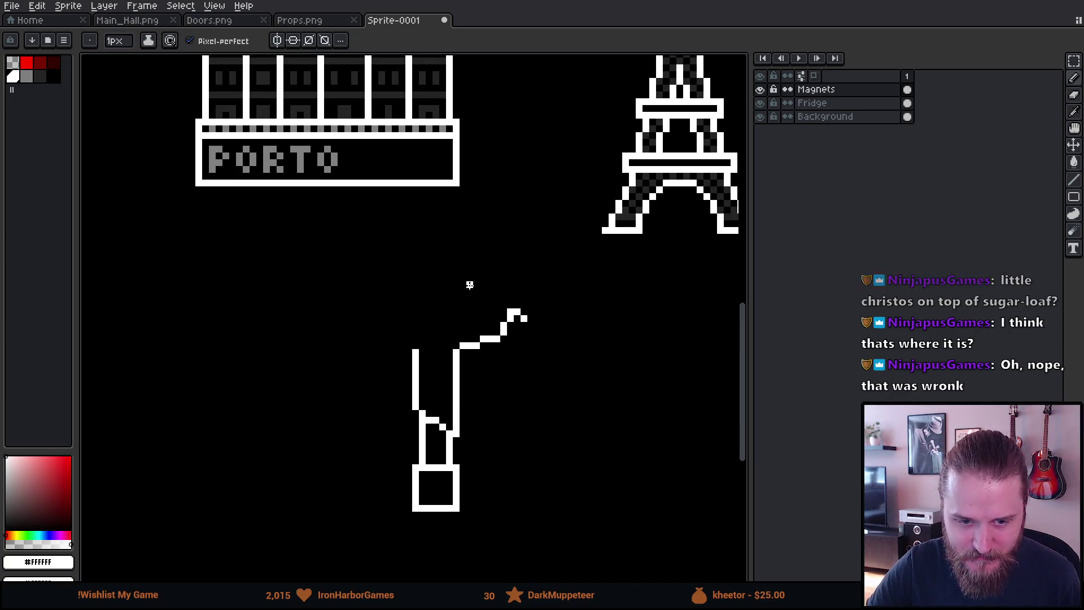
mouse_move(542, 351)
left_mouse_down()
mouse_move(549, 370)
mouse_move(591, 386)
left_mouse_up()
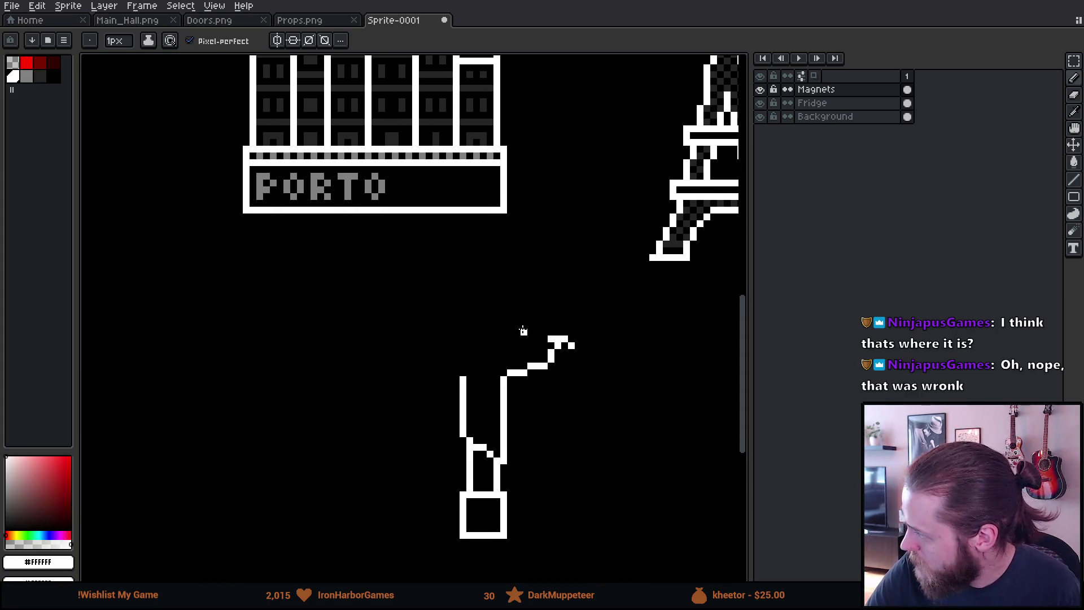
left_click(522, 339, "shift")
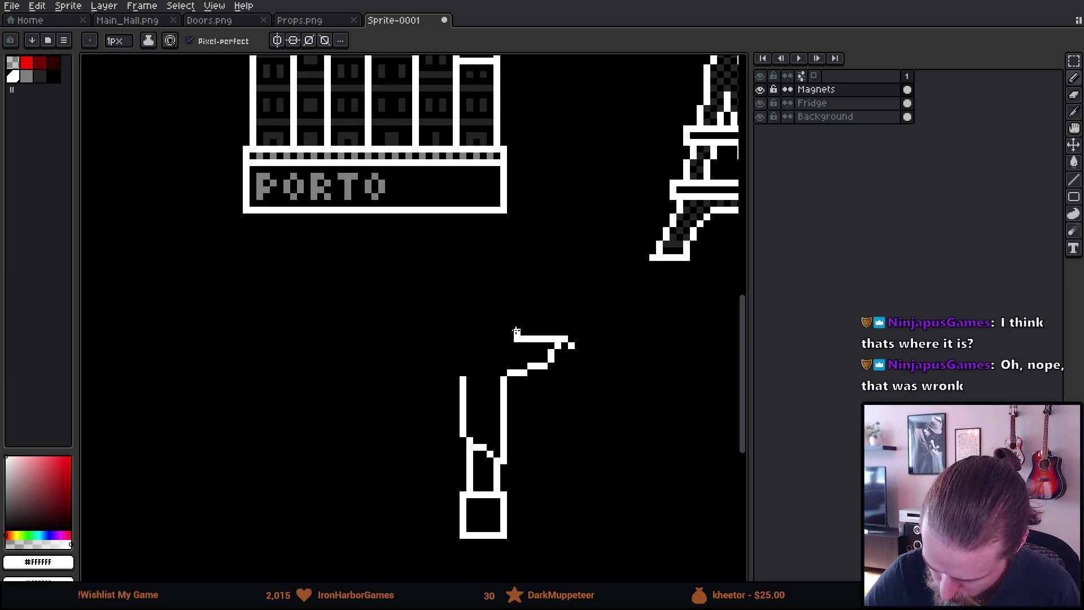
key("ctrl+z")
left_click_drag(530, 338, 547, 338)
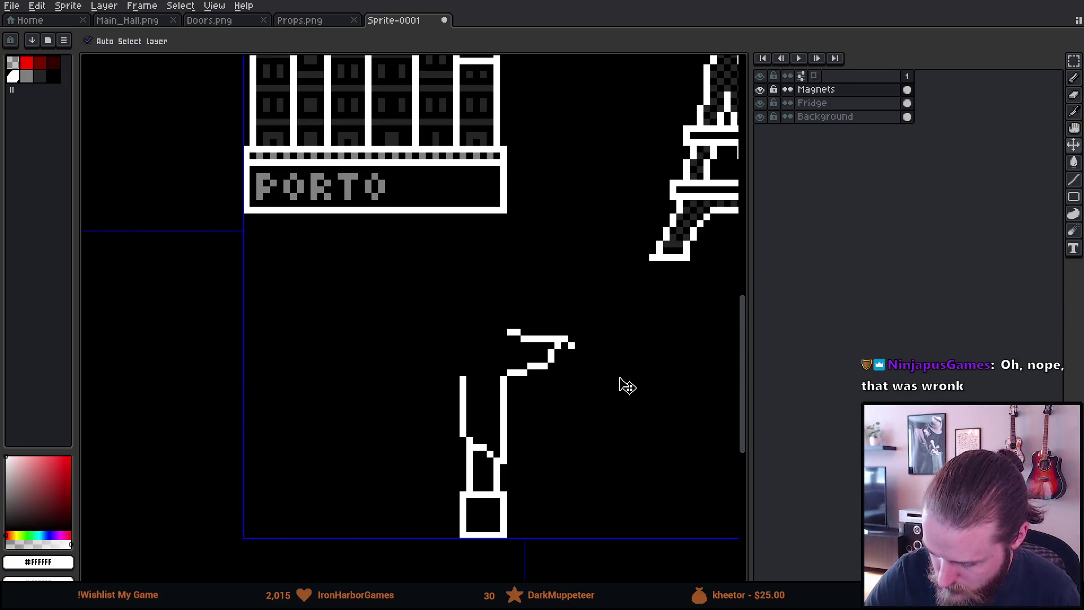
left_click(578, 344)
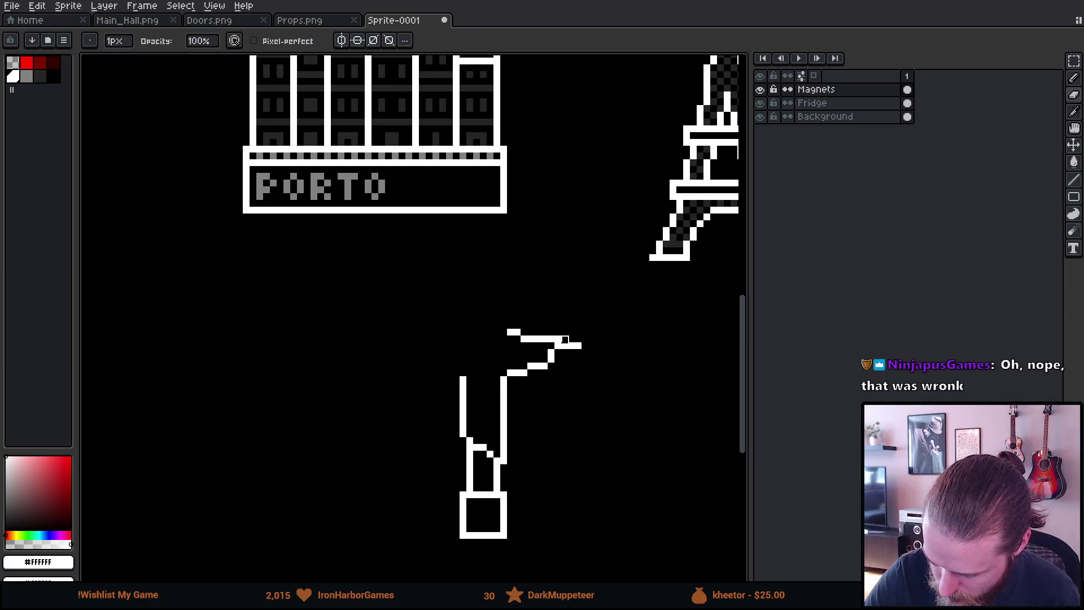
key("ctrl+z")
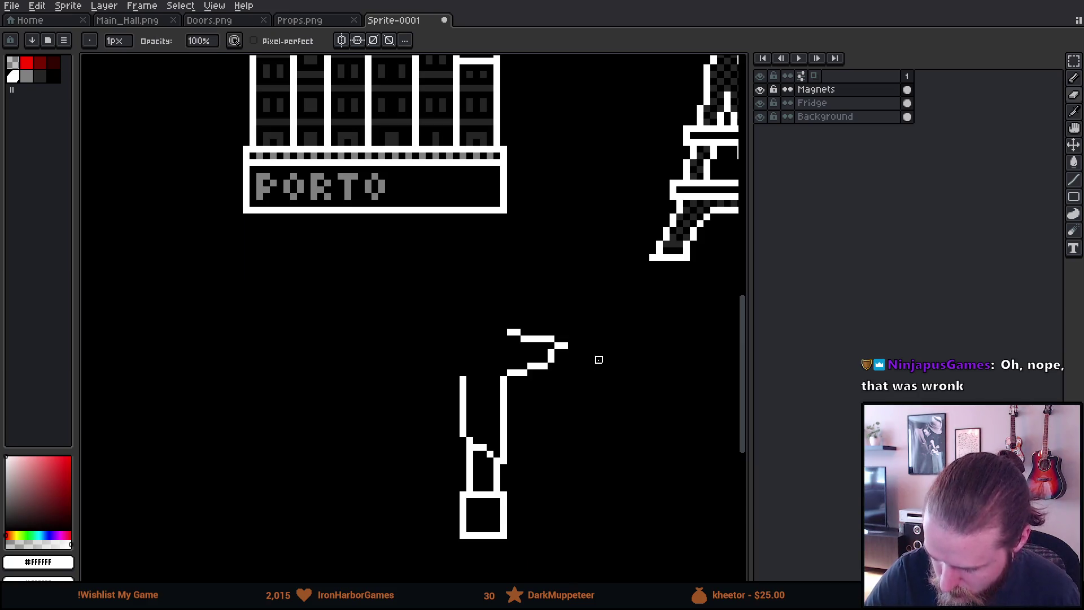
key("e")
left_click_drag(570, 351, 581, 343)
key("b")
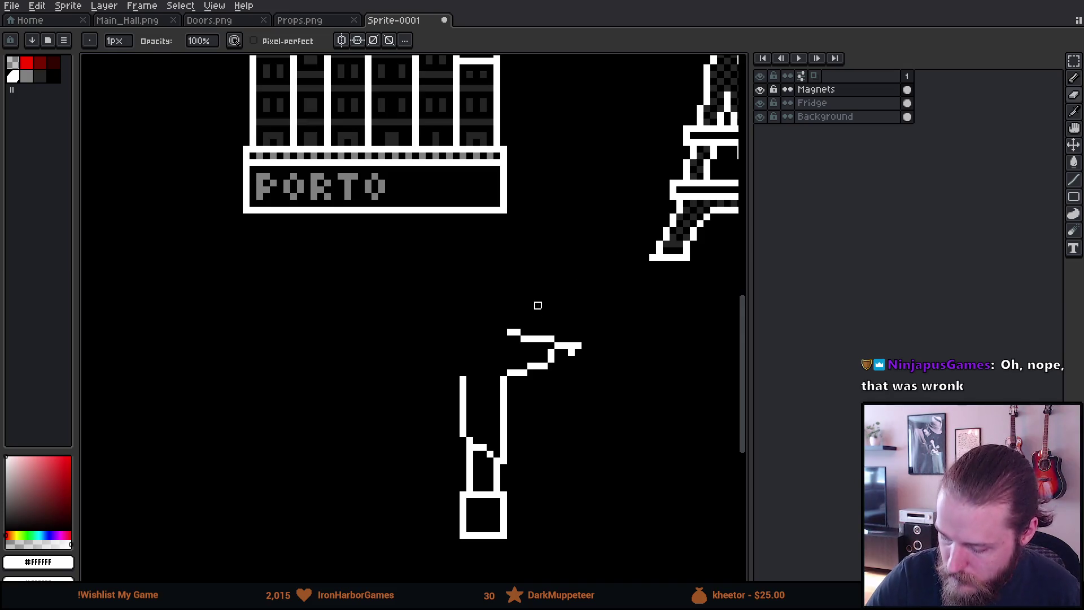
key("e")
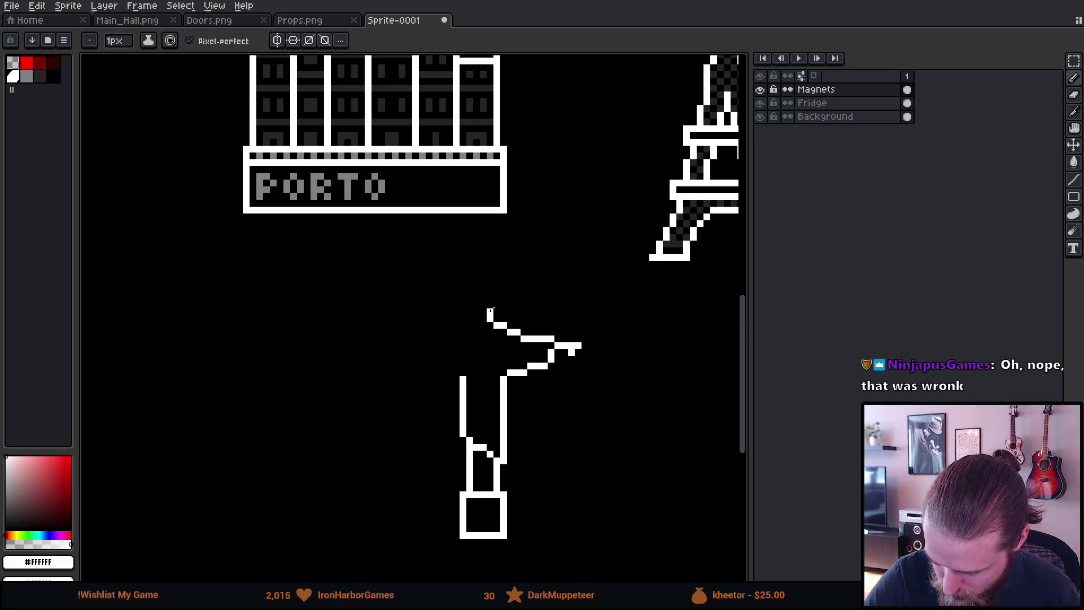
left_click(489, 305)
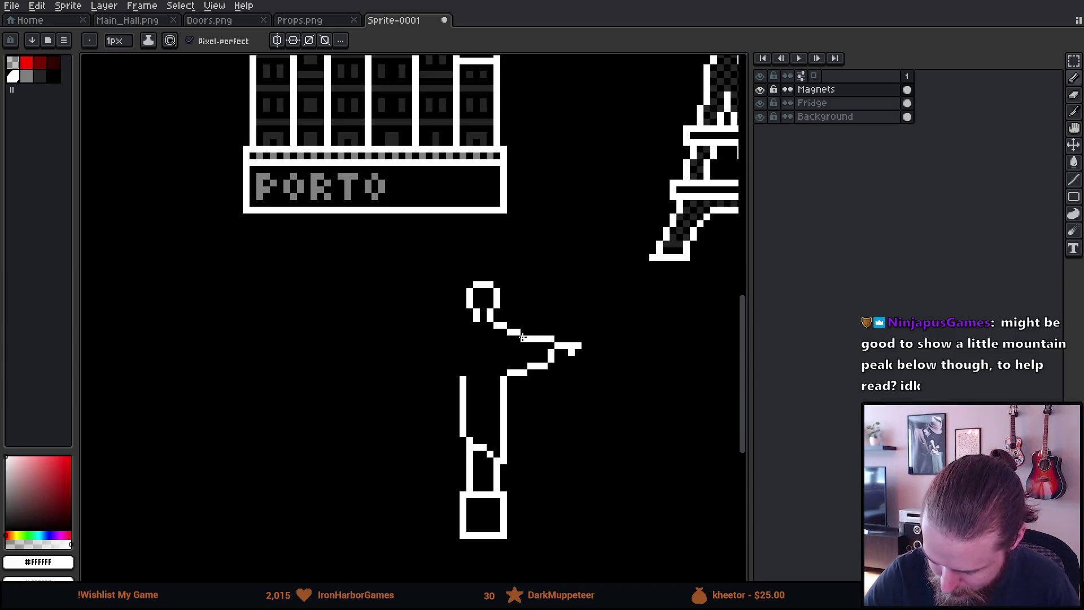
Select the right arm, copy it and flip it horizontally to form the left arm.
key("m")
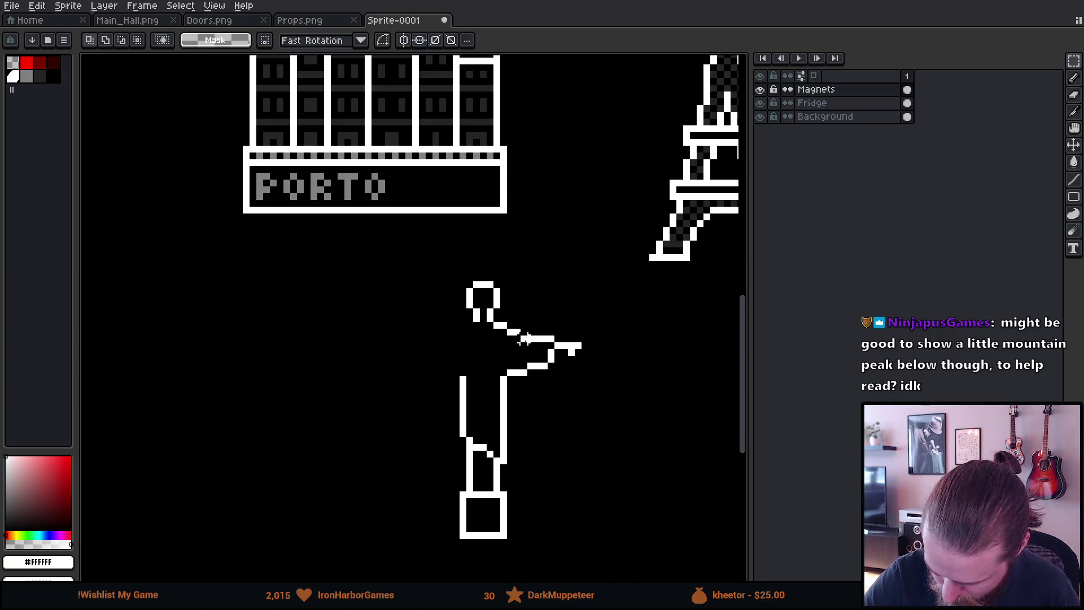
left_click_drag(520, 322, 609, 383)
mouse_move(493, 357)
left_mouse_down()
mouse_move(549, 405)
mouse_move(557, 364)
left_mouse_up()
key("ctrl+d")
mouse_move(448, 271)
left_mouse_down()
mouse_move(605, 399)
mouse_move(571, 384)
left_mouse_up()
key("ctrl+d")
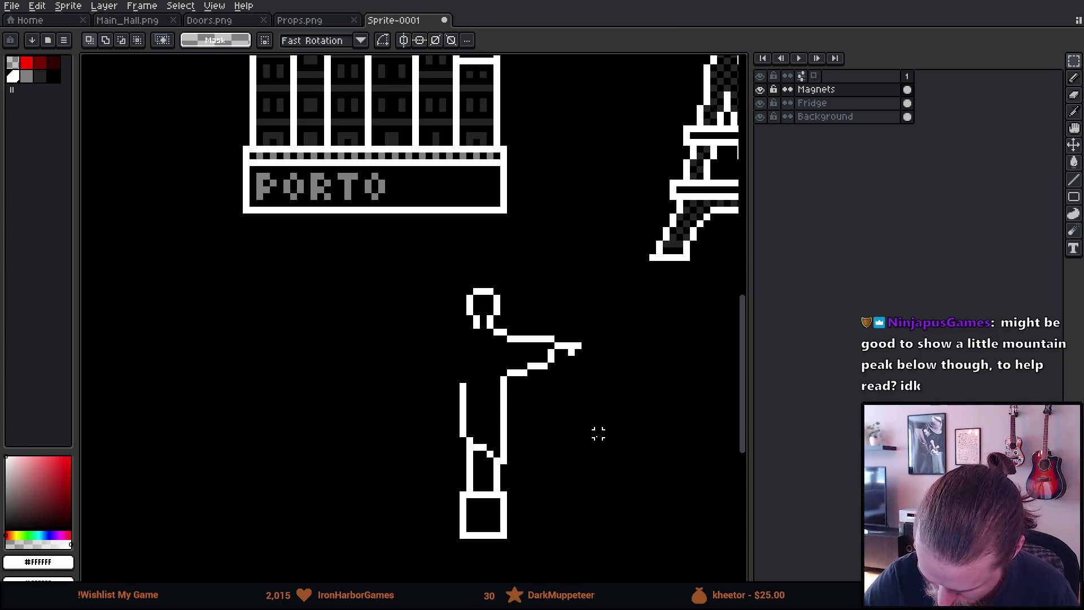
mouse_move(480, 281)
left_mouse_down()
mouse_move(519, 345)
mouse_move(617, 405)
mouse_move(472, 387)
left_mouse_up()
key("shift+h")
key("ctrl+d")
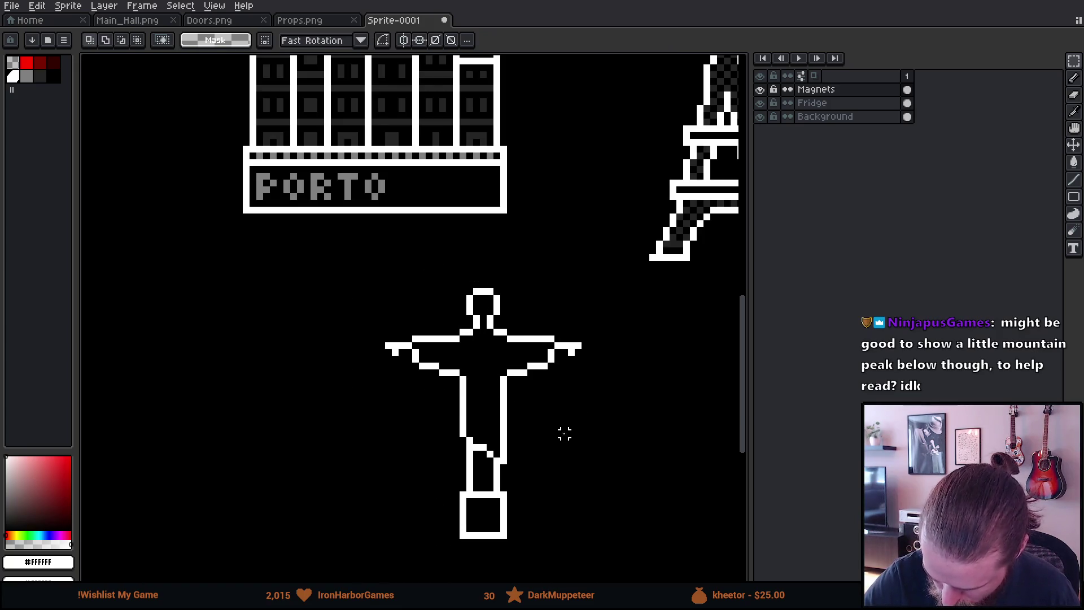
Narrow the small head's top and lower it by one pixel.
scroll(618, 474, "down", 2)
scroll(565, 395, "up", 3)
mouse_move(541, 176)
left_mouse_down()
mouse_move(511, 158)
mouse_move(495, 186)
mouse_move(503, 169)
mouse_move(450, 126)
mouse_move(513, 183)
left_mouse_up()
left_click(504, 189)
key("ctrl+d")
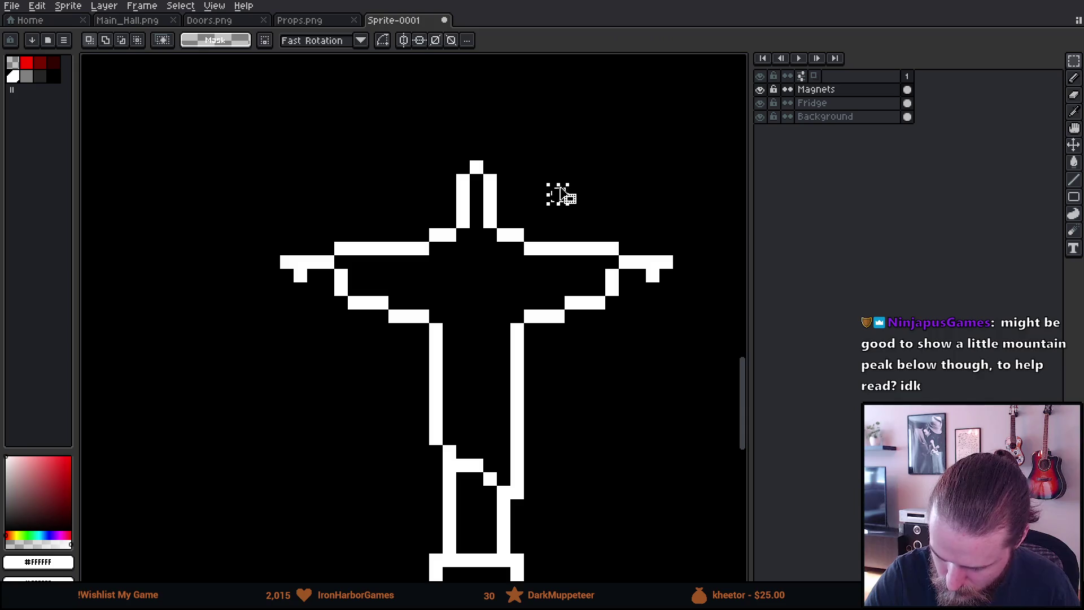
mouse_move(413, 118)
left_mouse_down()
mouse_move(541, 190)
mouse_move(499, 188)
left_mouse_up()
key("ctrl+d")
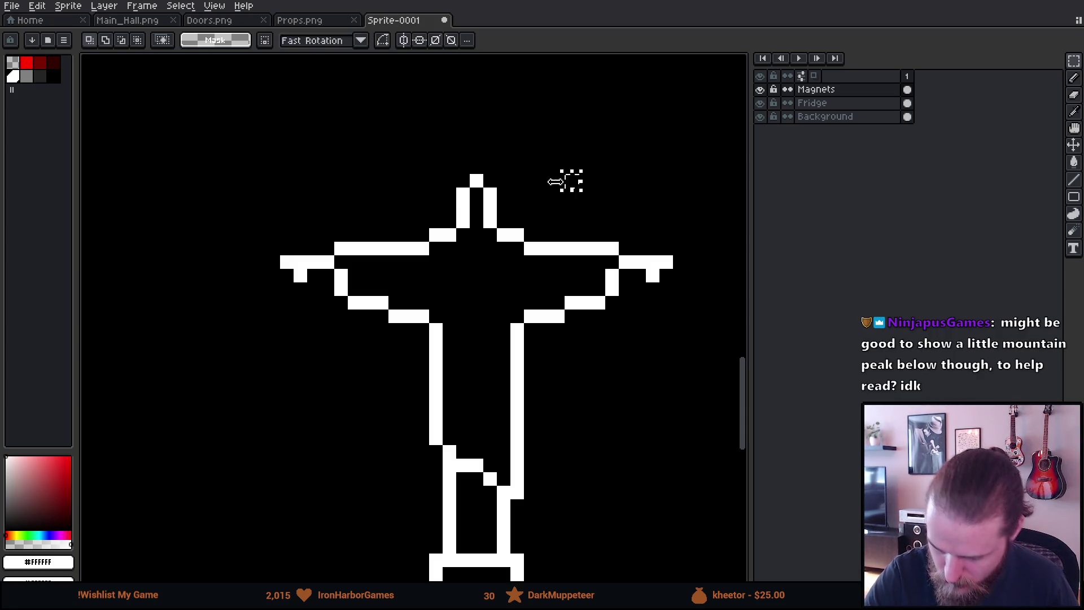
scroll(653, 302, "down", 5)
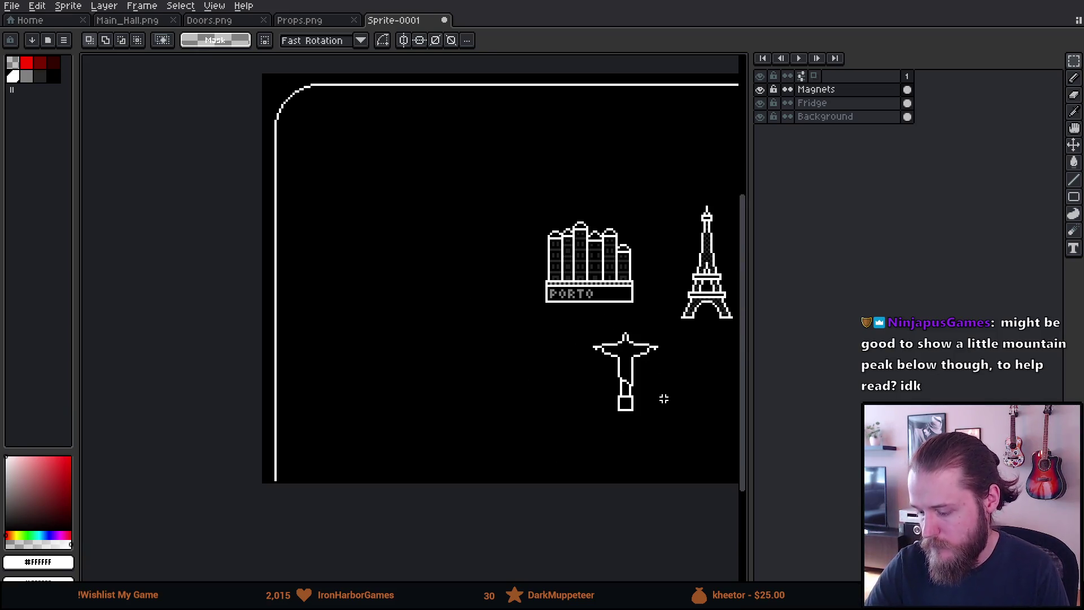
Erase the tip pixels from both of the Christ statue's outstretched arms.
scroll(584, 401, "up", 3)
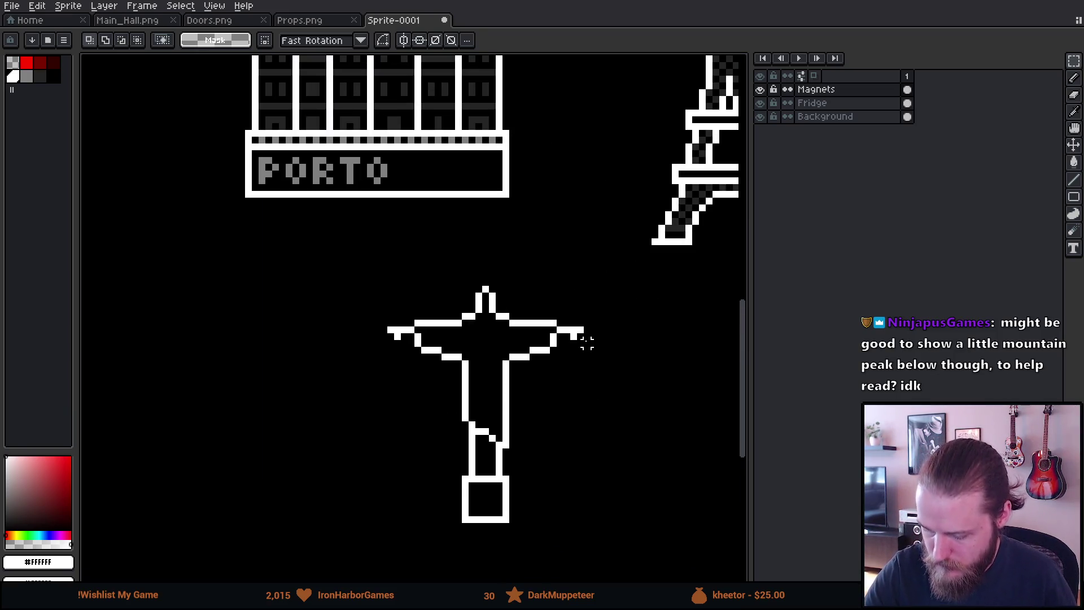
key("e")
left_click_drag(581, 332, 574, 334)
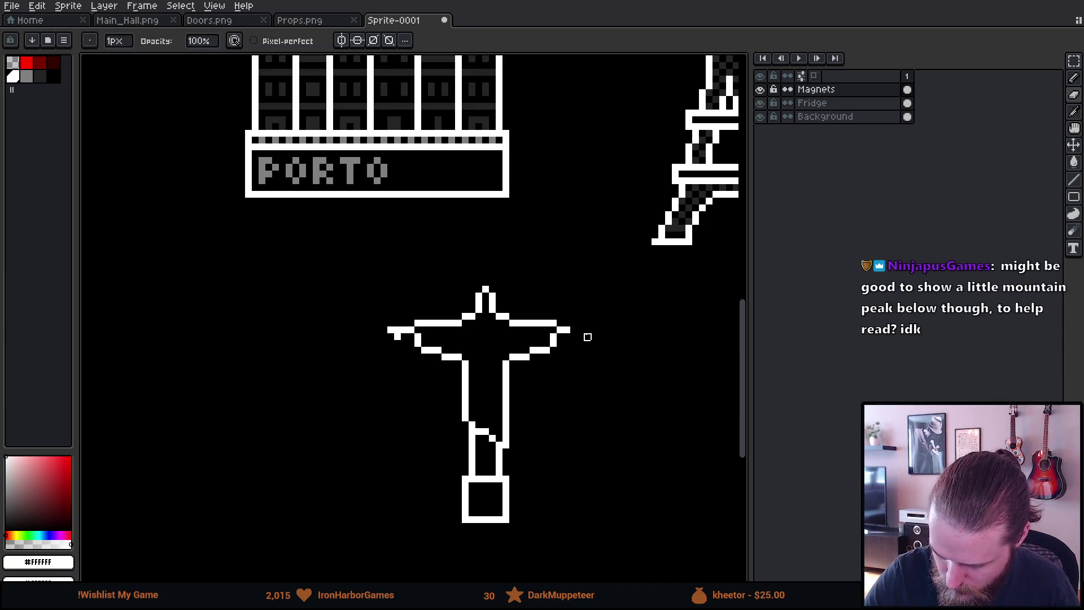
left_click_drag(389, 323, 399, 337)
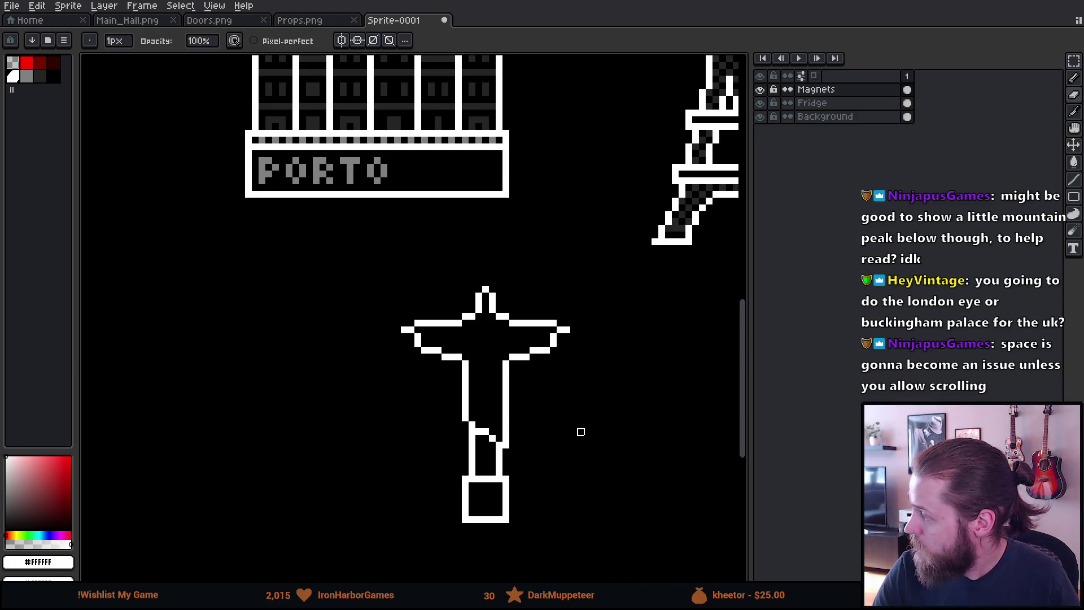
Move the statue's arms and head down one pixel and drop them onto the body.
key("m")
mouse_move(366, 271)
left_mouse_down()
mouse_move(603, 351)
mouse_move(606, 341)
left_mouse_up()
key("ctrl+r")
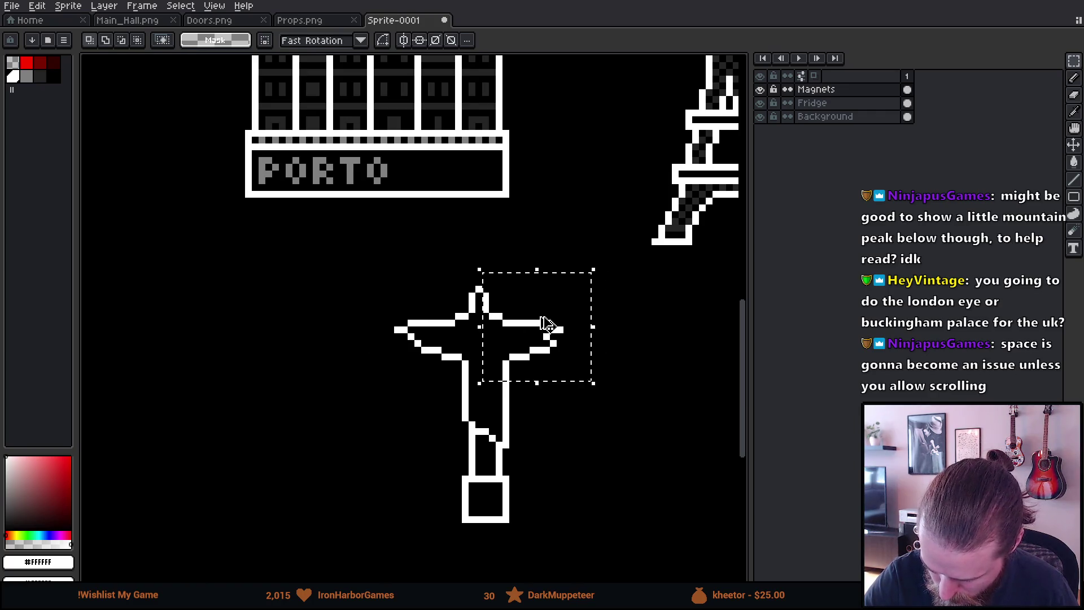
key("ctrl+z")
key("Down")
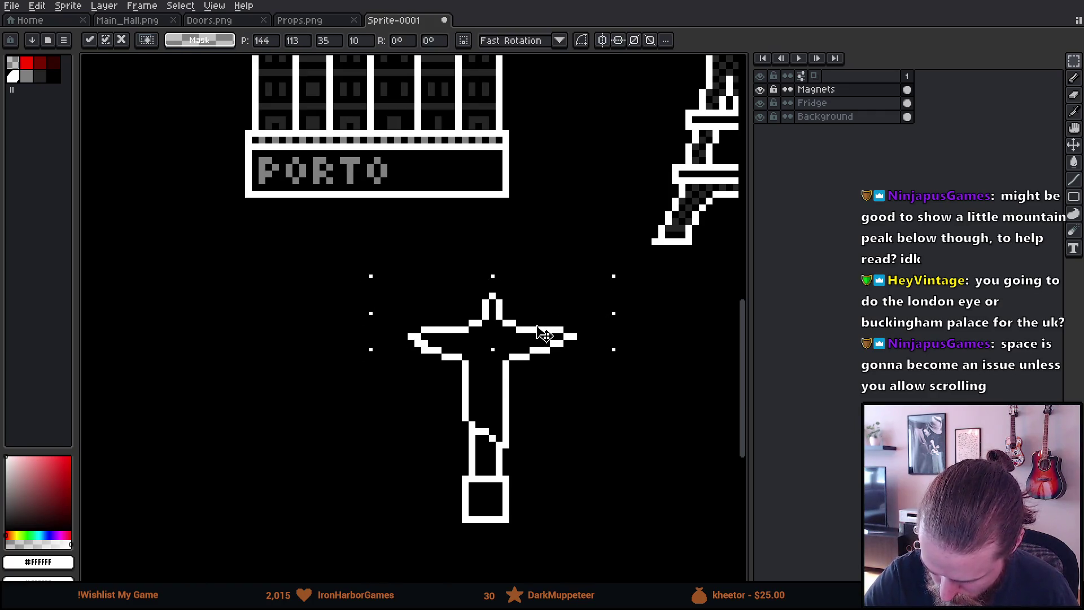
left_click(581, 416)
mouse_move(339, 277)
left_mouse_down()
mouse_move(595, 346)
mouse_move(641, 410)
left_mouse_up()
left_click_drag(550, 367, 552, 375)
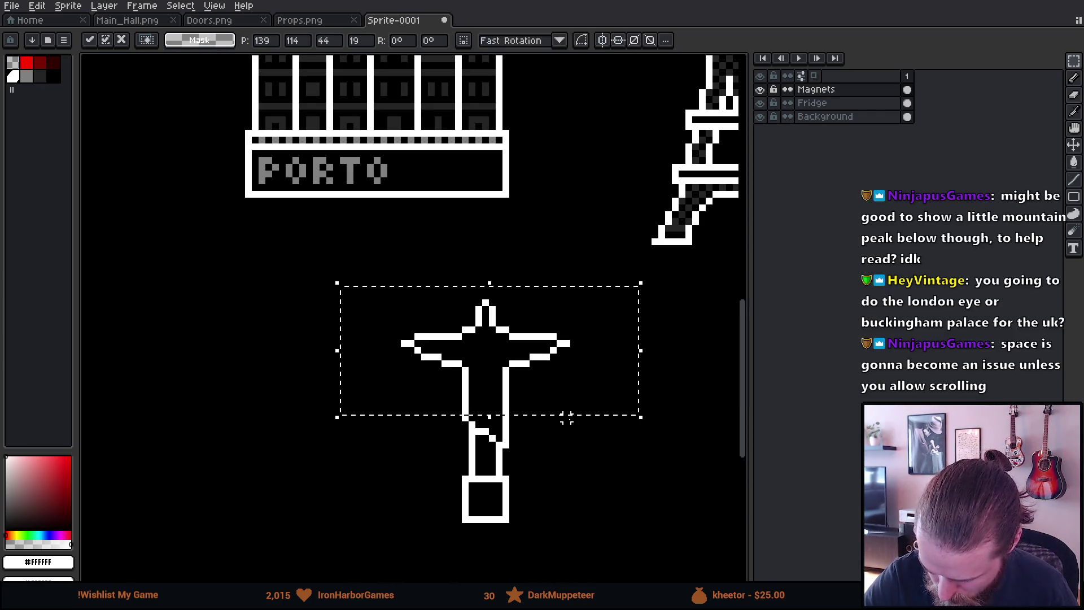
left_click(582, 429)
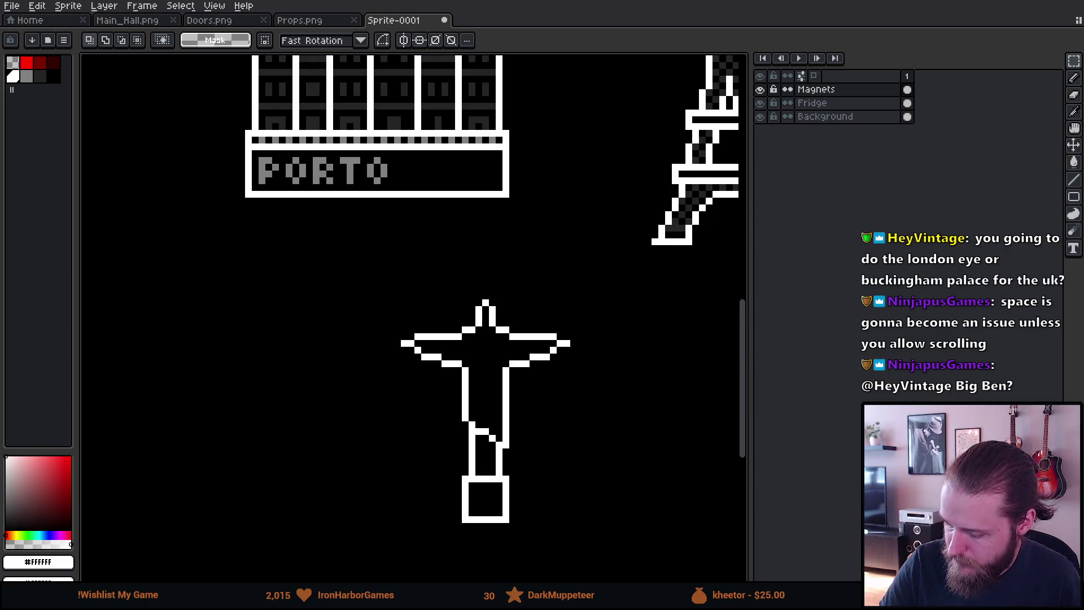
mouse_move(566, 479)
left_mouse_down()
mouse_move(503, 375)
mouse_move(519, 323)
left_mouse_up()
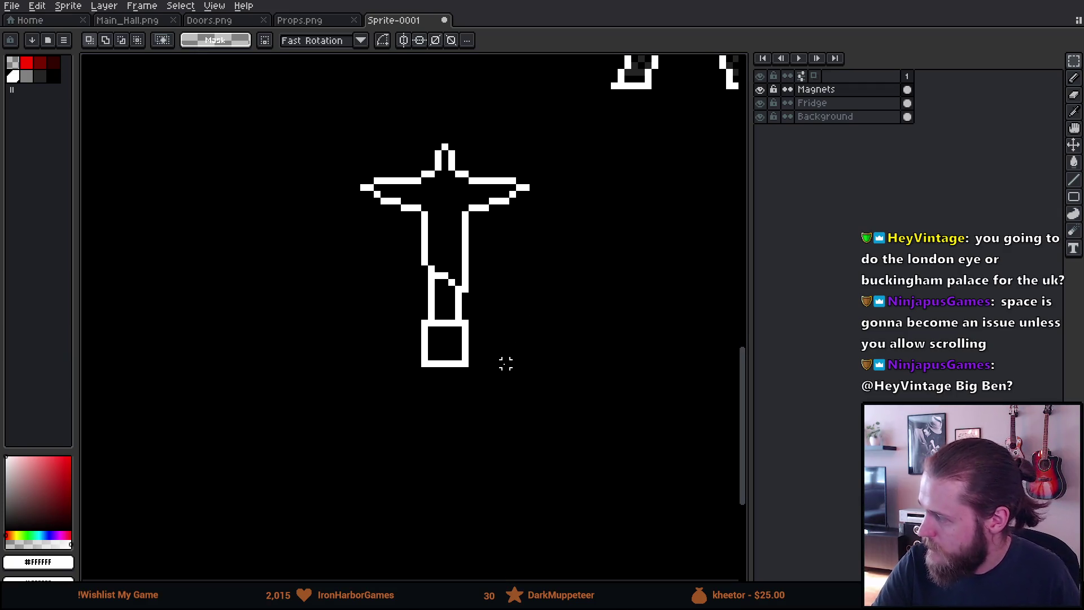
Draw a white 1px bar under the pedestal box, with its left end turned down.
scroll(506, 377, "up", 2)
mouse_move(492, 378)
left_mouse_down()
mouse_move(513, 402)
mouse_move(602, 401)
left_mouse_up()
key("b")
left_click(432, 337)
mouse_move(432, 337)
left_mouse_down()
mouse_move(390, 336)
mouse_move(375, 351)
mouse_move(427, 379)
mouse_move(559, 379)
mouse_move(568, 377)
mouse_move(551, 341)
mouse_move(566, 337)
mouse_move(581, 364)
left_mouse_up()
left_click(378, 365)
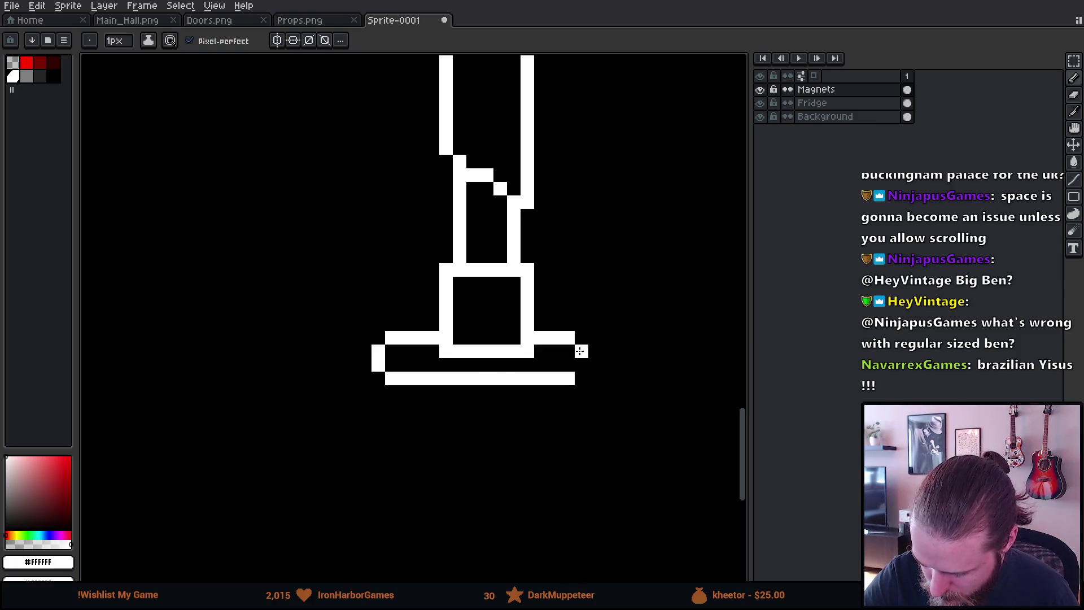
scroll(581, 404, "down", 6)
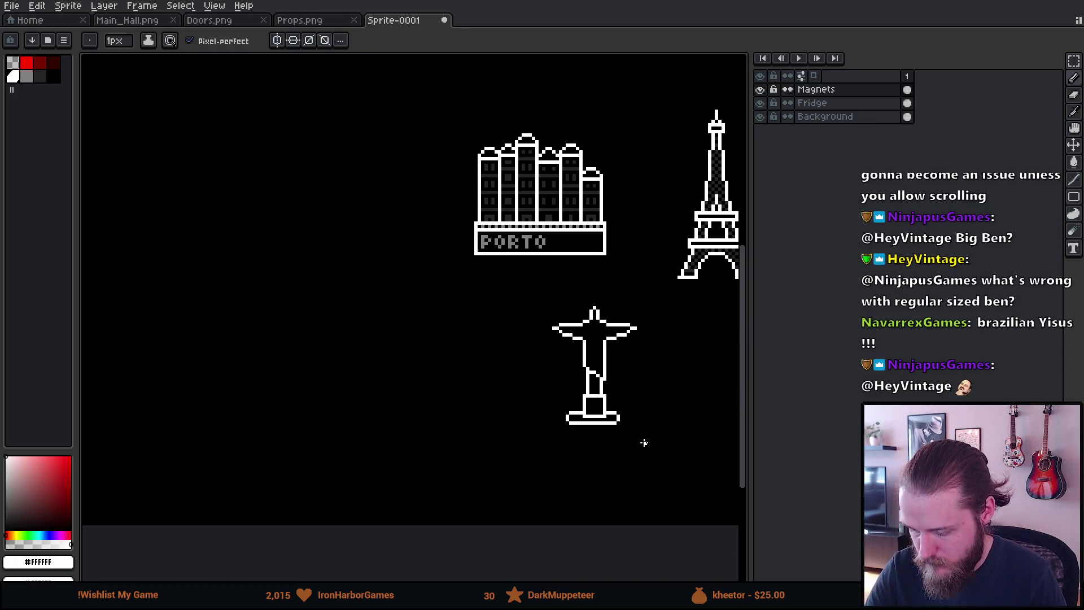
scroll(570, 489, "up", 4)
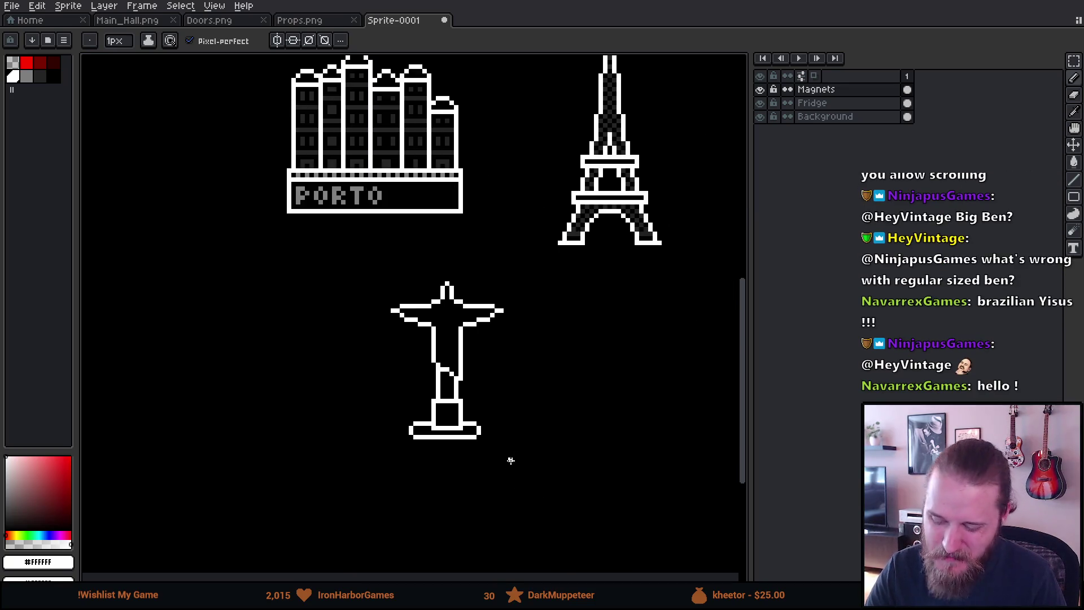
scroll(462, 481, "up", 3)
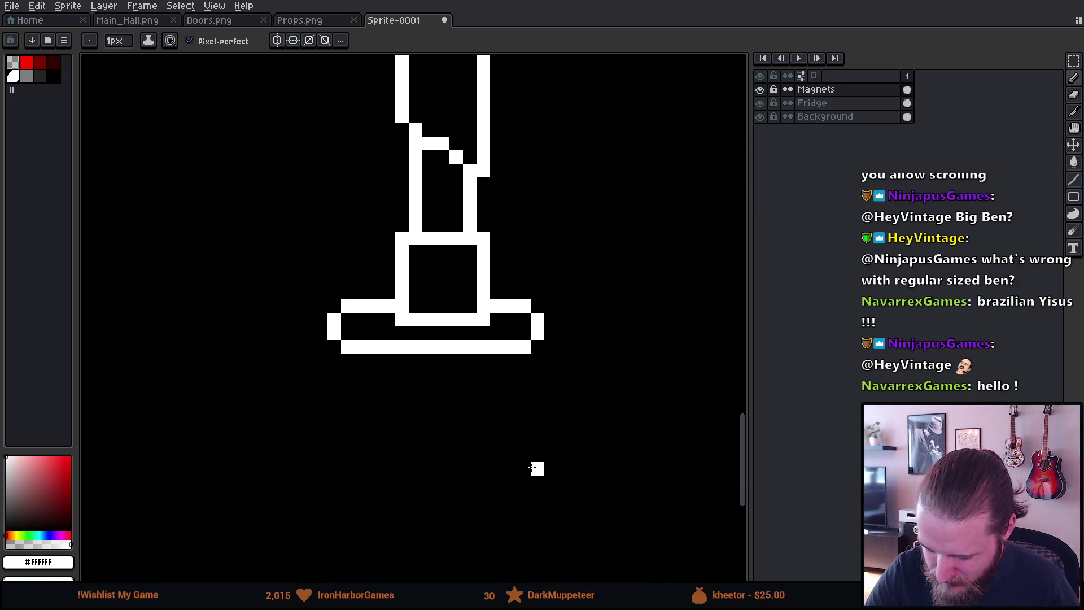
Pencil the grey letters B and R below the statue's base.
left_click(26, 75)
mouse_move(347, 373)
left_mouse_down()
mouse_move(361, 374)
mouse_move(360, 430)
left_mouse_up()
left_click(374, 415)
left_click(374, 388)
mouse_move(402, 375)
left_mouse_down()
mouse_move(402, 428)
mouse_move(456, 421)
mouse_move(469, 375)
mouse_move(483, 392)
mouse_move(483, 429)
left_mouse_up()
left_click(415, 387)
left_click(415, 374)
left_click(415, 401)
left_click(429, 387)
left_click(429, 414)
Add grey A, S, I and L to complete BRASIL, erasing a stray pixel.
left_click(470, 402)
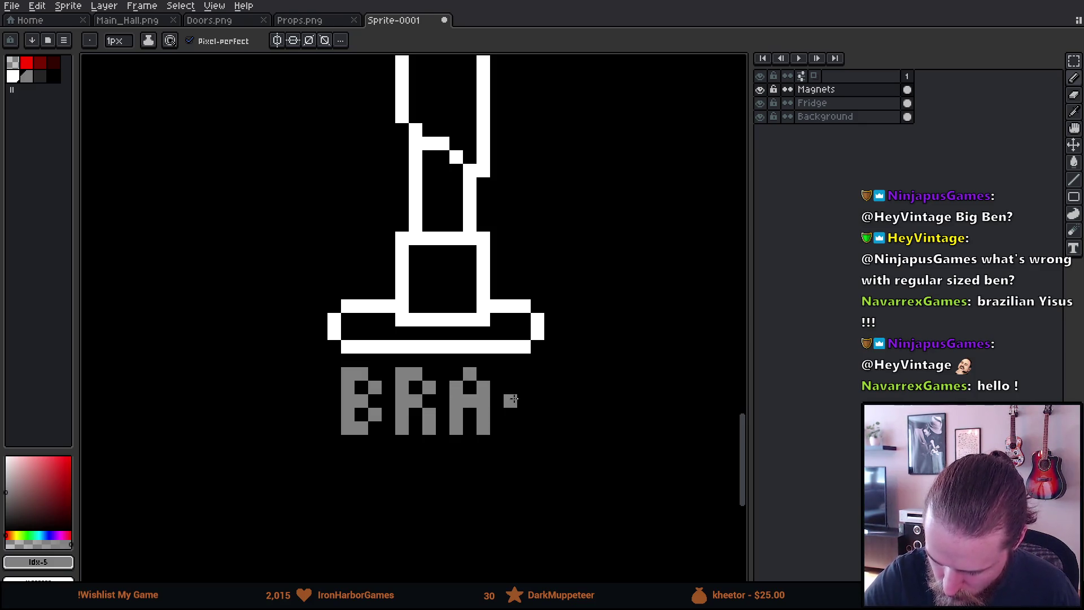
left_click(524, 373)
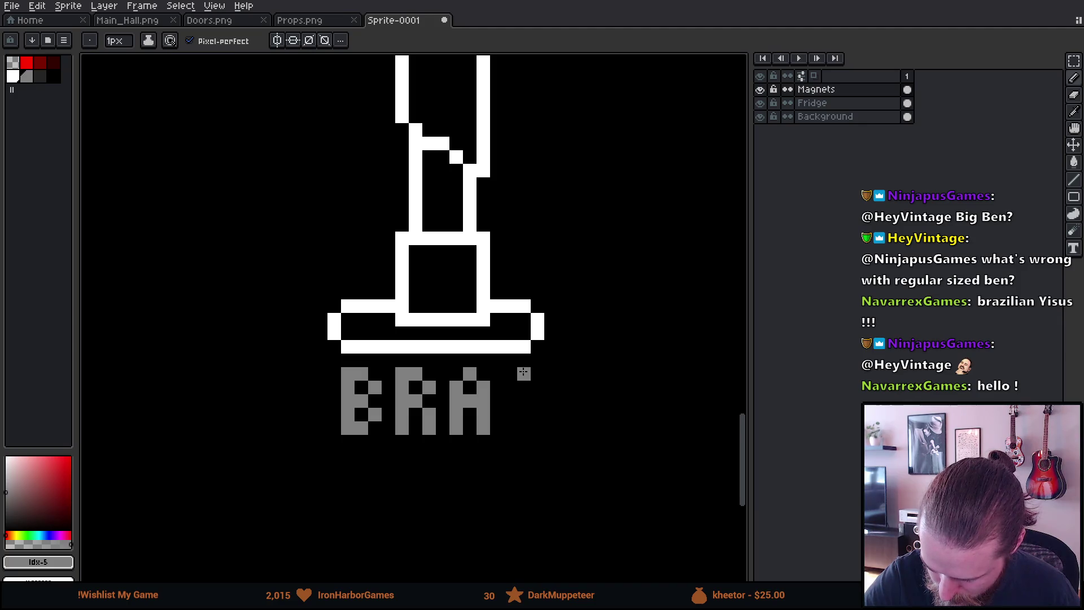
key("ctrl")
mouse_move(537, 374)
left_mouse_down()
mouse_move(510, 388)
mouse_move(536, 414)
mouse_move(510, 428)
left_mouse_up()
key("ctrl")
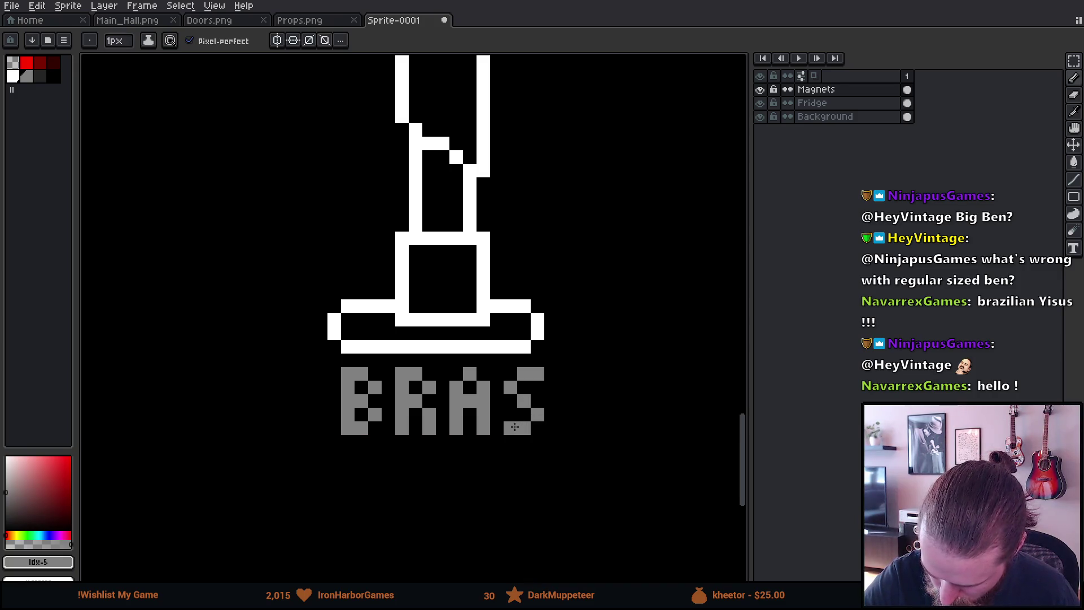
left_click(564, 374)
left_click_drag(565, 373, 564, 428)
mouse_move(590, 373)
left_mouse_down()
mouse_move(592, 428)
mouse_move(619, 428)
left_mouse_up()
key("e")
left_click(618, 428)
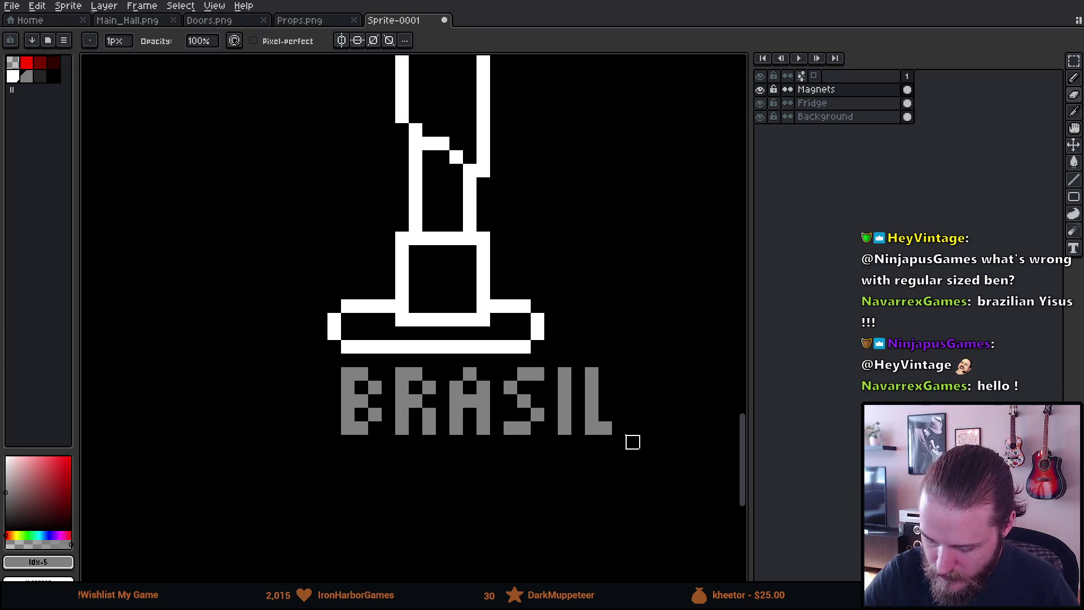
Shift BRASIL two pixels left and extend the bottom of the L by one pixel.
key("m")
left_click_drag(320, 374, 677, 503)
left_click_drag(610, 458, 577, 456)
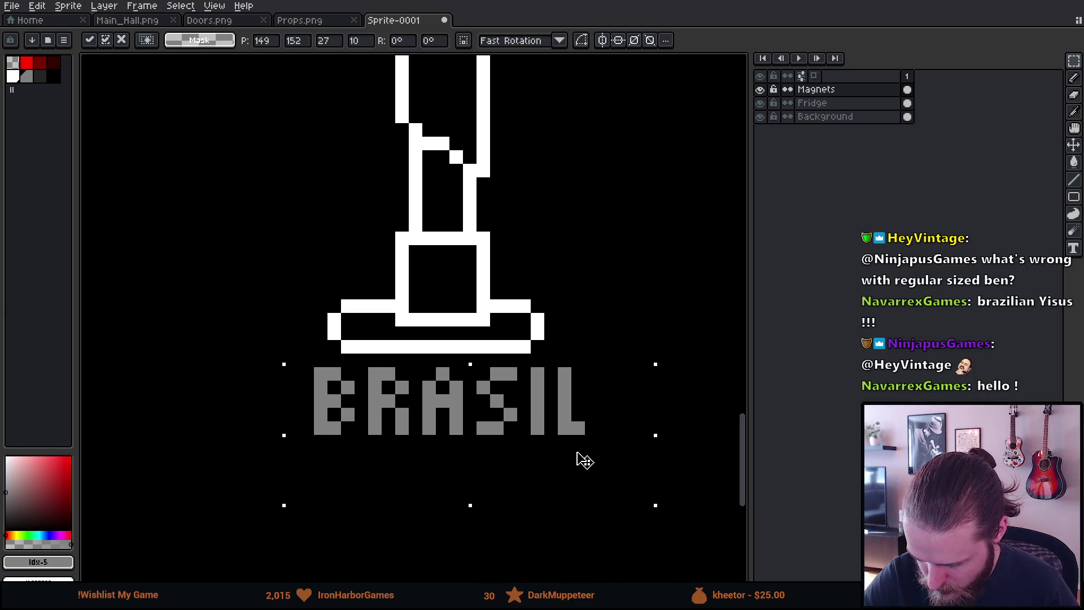
key("ctrl+d")
mouse_move(551, 318)
left_mouse_down()
mouse_move(581, 368)
mouse_move(584, 402)
left_mouse_up()
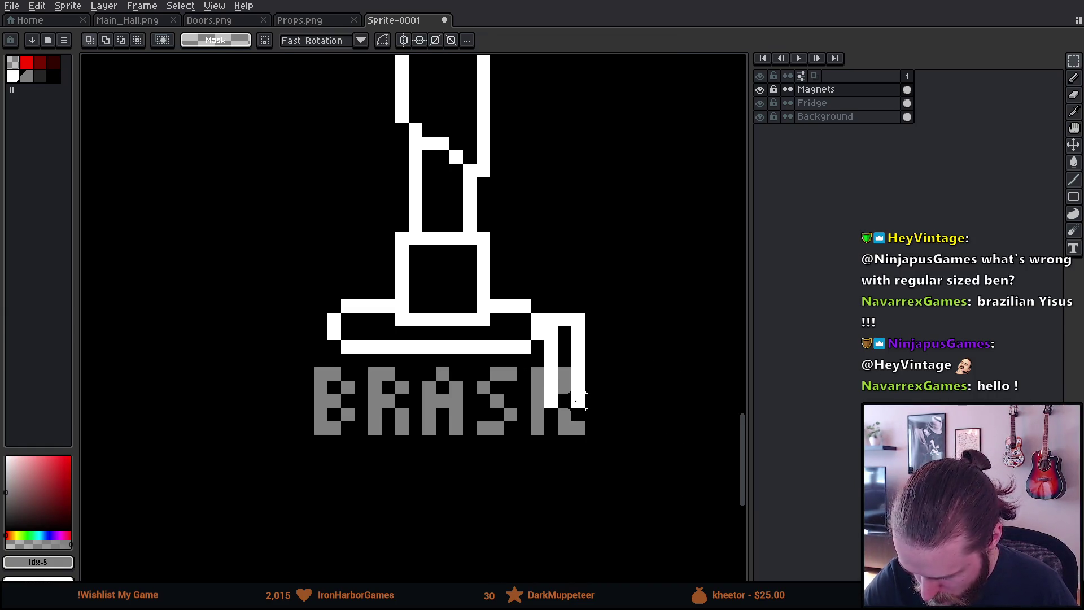
key("ctrl+z")
key("ctrl+z")
mouse_move(271, 366)
left_mouse_down()
mouse_move(375, 443)
mouse_move(642, 517)
left_mouse_up()
key("Left")
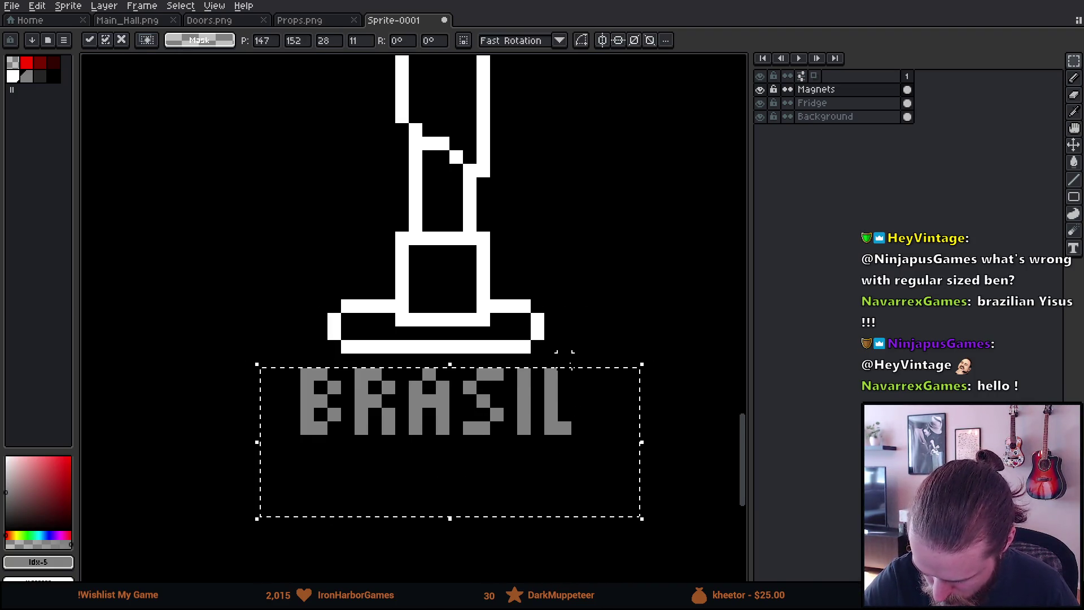
key("ctrl+z")
key("ctrl+z")
key("ctrl+z")
key("ctrl+z")
key("ctrl+z")
key("ctrl+z")
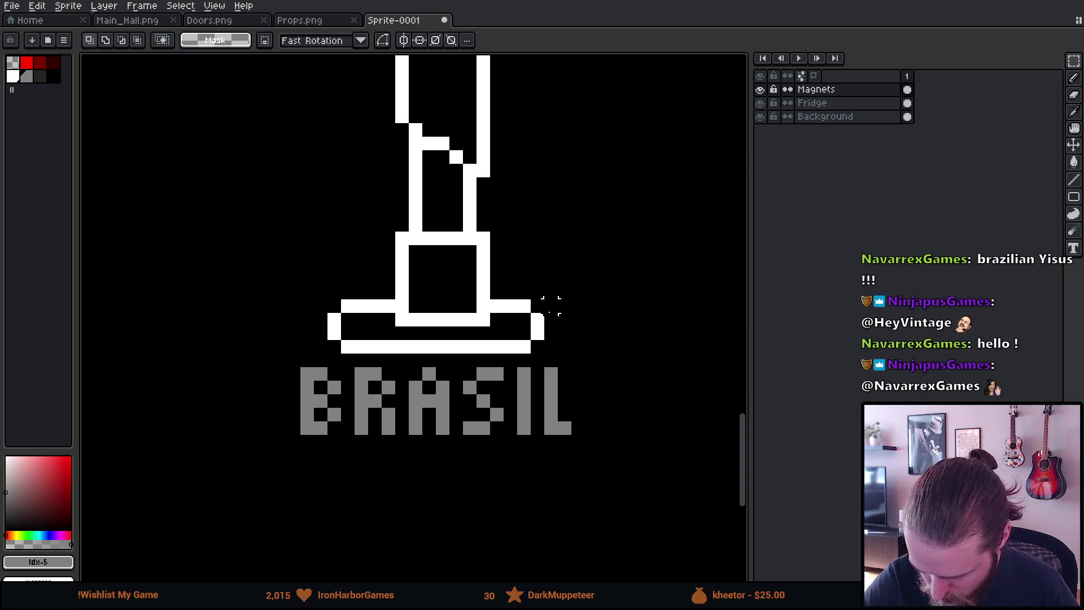
key("b")
left_click(579, 428)
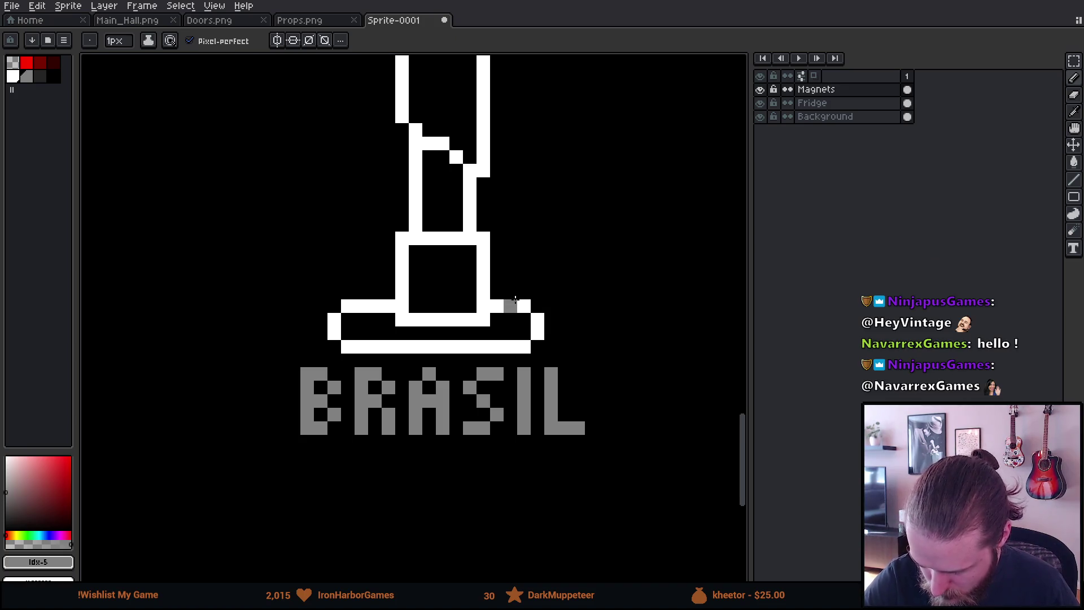
Move the base's left and right ends further outward.
key("m")
mouse_move(504, 286)
left_mouse_down()
mouse_move(572, 355)
mouse_move(561, 338)
mouse_move(588, 410)
left_mouse_up()
key("Return")
left_click_drag(298, 310, 322, 344)
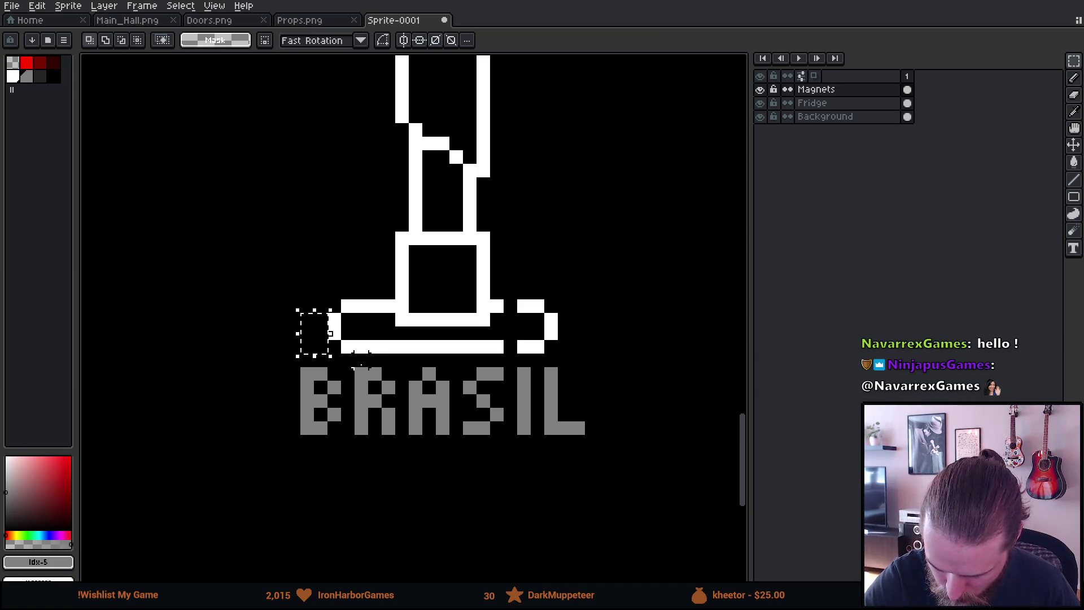
mouse_move(297, 255)
left_mouse_down()
mouse_move(373, 358)
mouse_move(384, 357)
mouse_move(317, 333)
left_mouse_up()
key("Return")
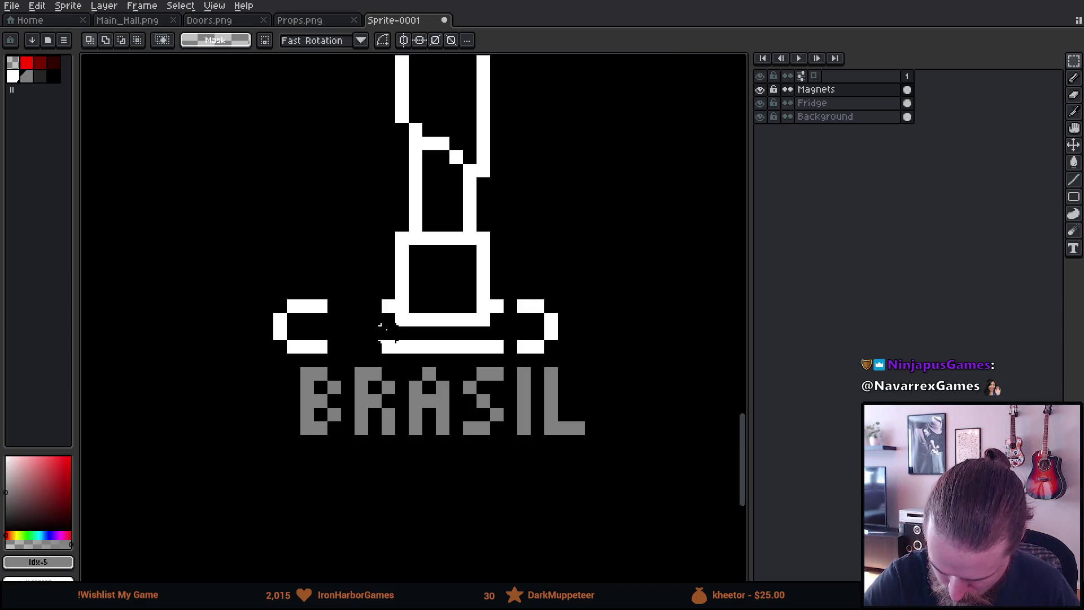
mouse_move(514, 282)
left_mouse_down()
mouse_move(588, 356)
mouse_move(621, 337)
left_mouse_up()
key("Return")
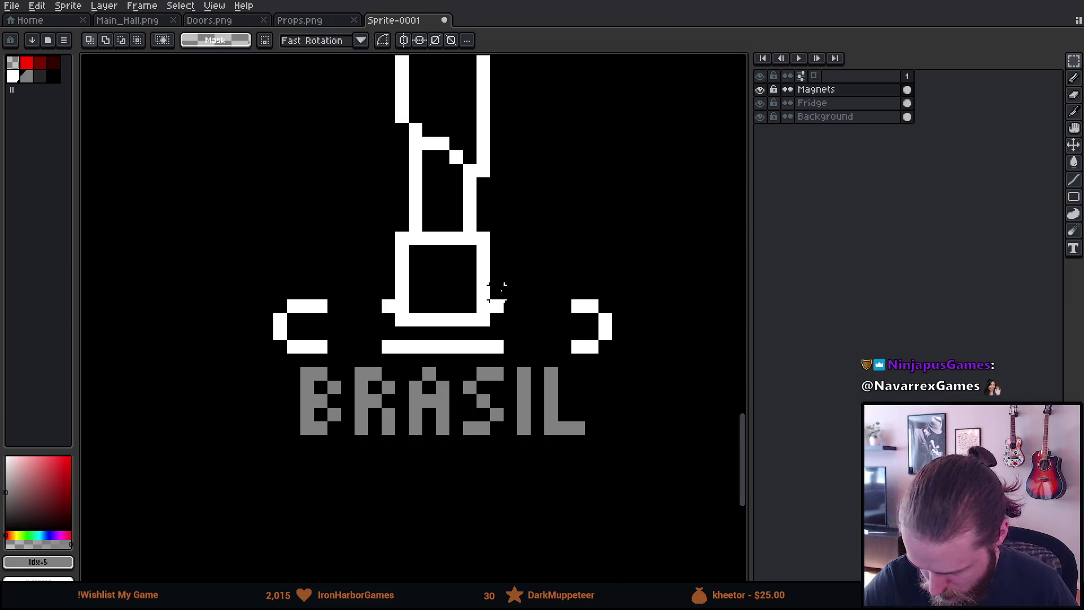
Stretch the left and right brim pieces to close the gaps.
left_click_drag(489, 355, 518, 284)
left_click_drag(520, 320, 575, 327)
key("Return")
left_click_drag(311, 270, 331, 355)
left_click_drag(331, 313, 383, 326)
key("Return")
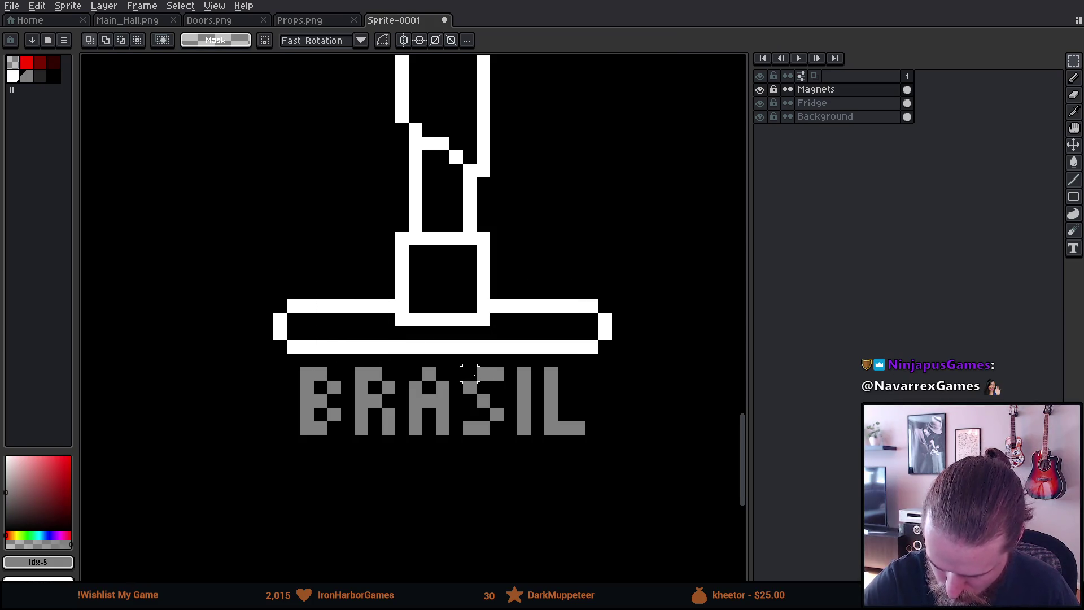
Pencil white left and right sides of the sign box around BRASIL.
key("b")
mouse_move(281, 337)
left_mouse_down()
mouse_move(280, 421)
mouse_move(292, 429)
mouse_move(283, 455)
mouse_move(294, 461)
mouse_move(491, 473)
mouse_move(599, 446)
mouse_move(595, 455)
left_mouse_up()
key("ctrl+z")
key("ctrl+z")
mouse_move(605, 342)
left_mouse_down()
mouse_move(606, 446)
mouse_move(582, 484)
mouse_move(544, 489)
mouse_move(603, 447)
left_mouse_up()
scroll(603, 496, "down", 5)
scroll(584, 481, "up", 1)
scroll(593, 446, "up", 3)
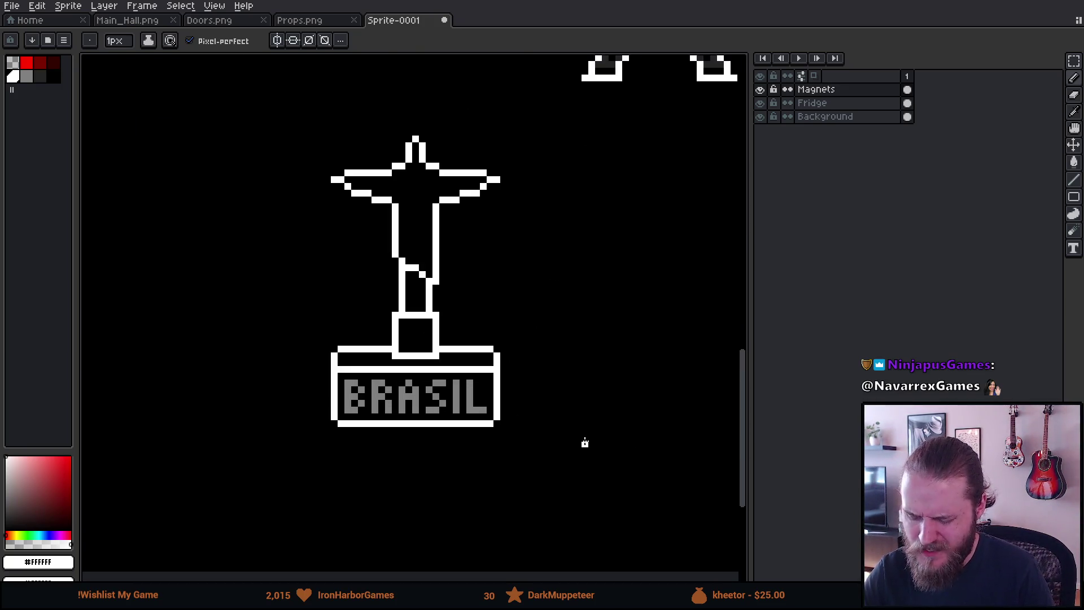
left_click_drag(517, 446, 614, 461)
Remove the excess white pixels at the pedestal's upper right and the brim line on its left.
key("m")
left_click_drag(515, 330, 603, 371)
key("Delete")
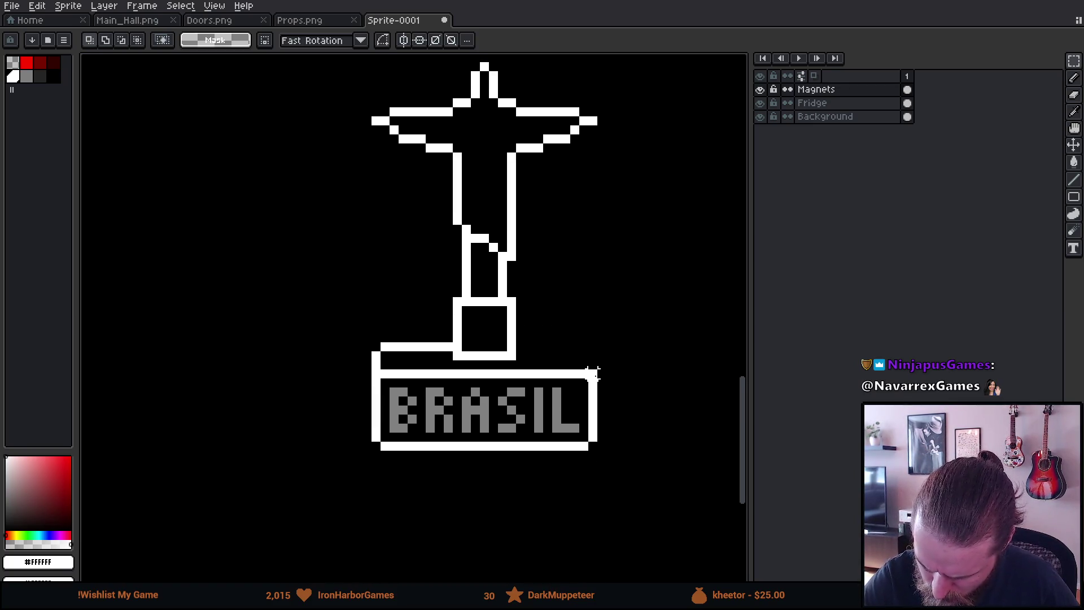
key("b")
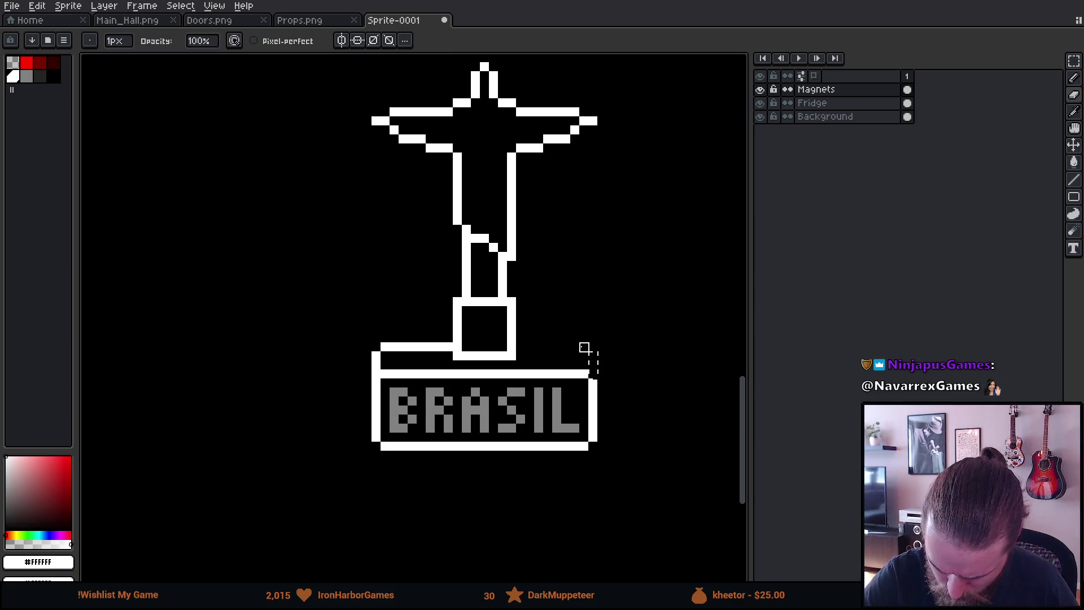
key("ctrl+d")
right_click(377, 361)
mouse_move(377, 355)
left_mouse_down()
mouse_move(438, 328)
mouse_move(449, 337)
left_mouse_up()
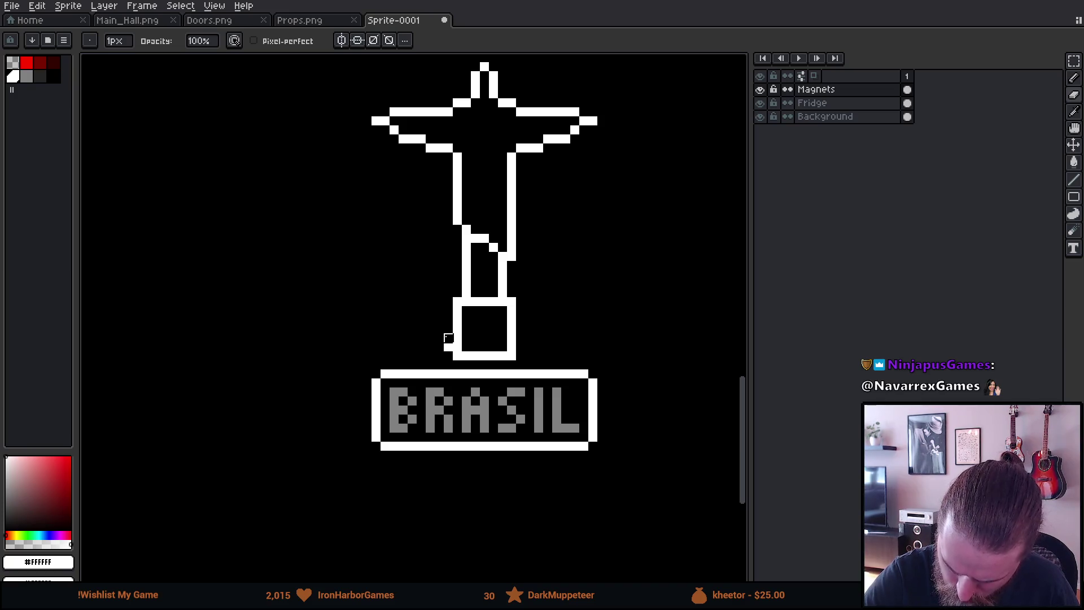
Raise the BRASIL sign box up against the pedestal.
key("m")
mouse_move(346, 380)
left_mouse_down()
mouse_move(449, 446)
mouse_move(680, 496)
left_mouse_up()
key("Up")
key("Up")
key("ctrl+d")
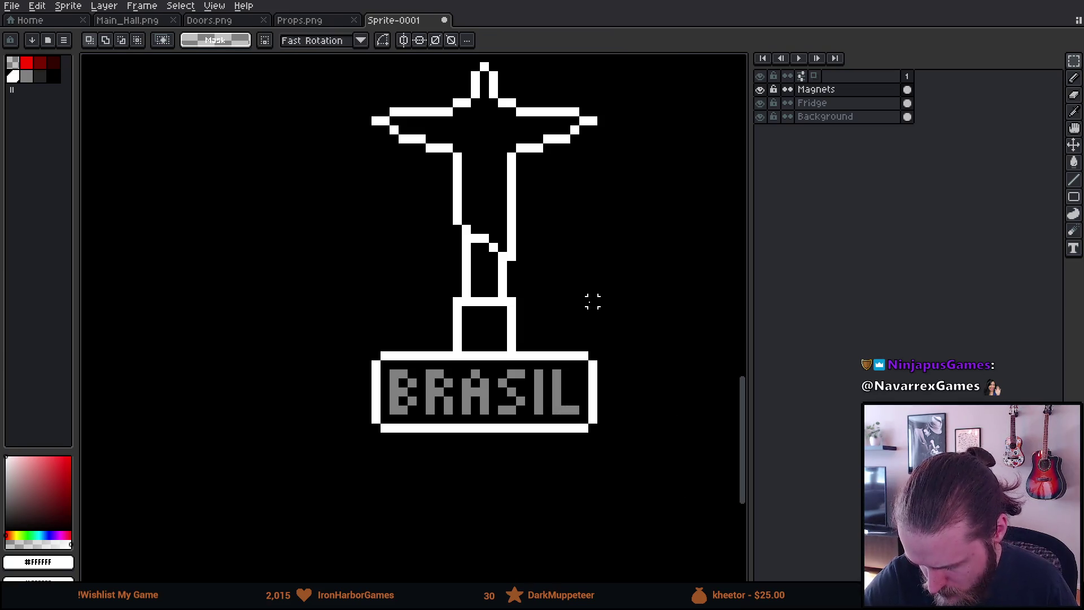
scroll(611, 446, "down", 5)
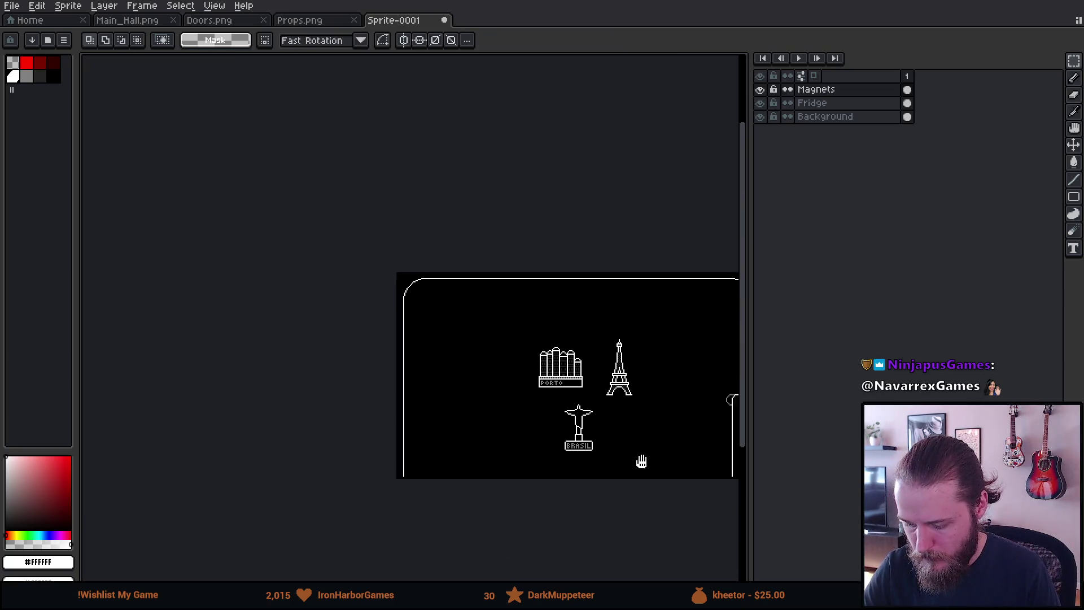
scroll(647, 461, "up", 3)
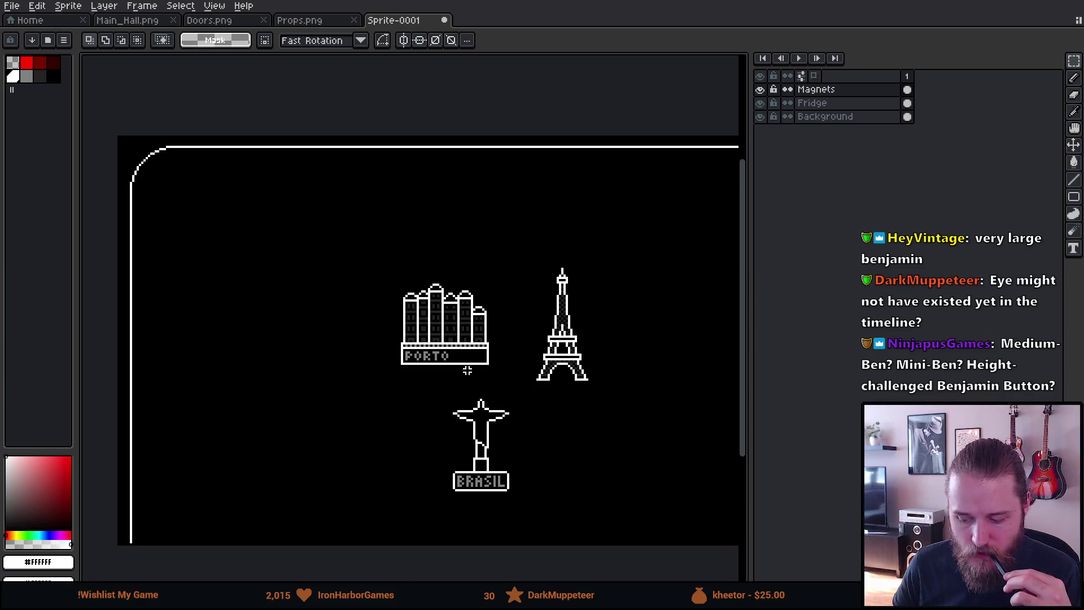
scroll(467, 372, "down", 2)
scroll(504, 400, "up", 2)
scroll(504, 399, "down", 2)
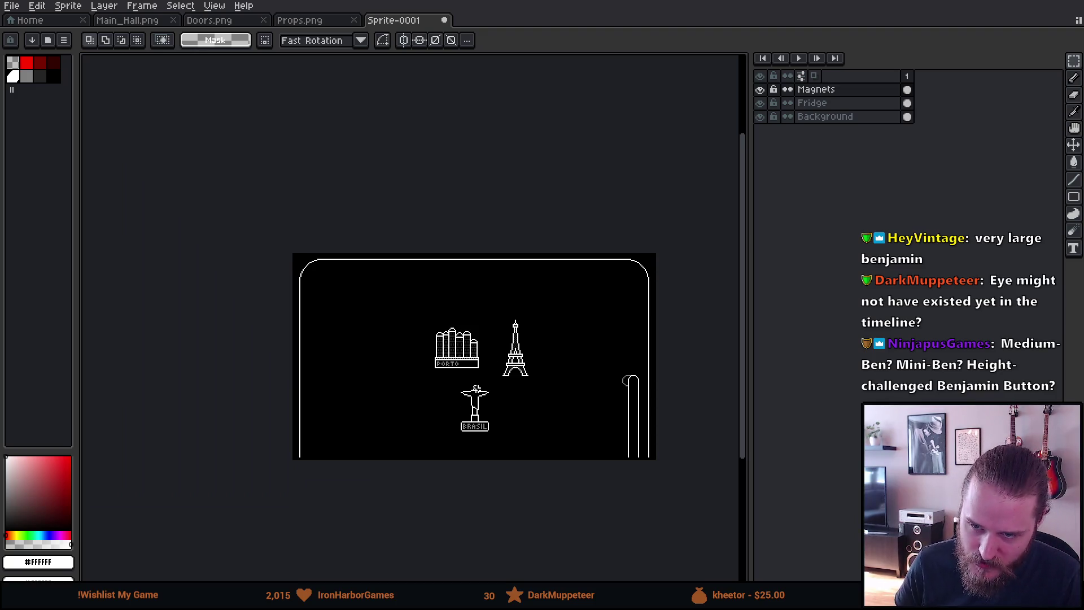
scroll(475, 389, "up", 2)
mouse_move(460, 387)
left_mouse_down()
mouse_move(446, 368)
mouse_move(435, 381)
left_mouse_up()
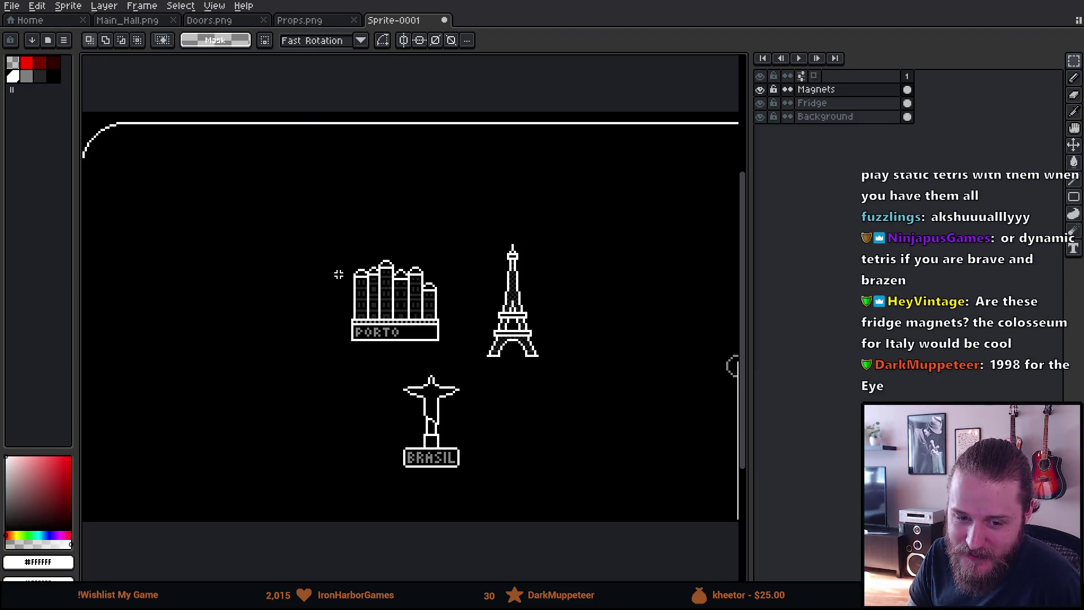
Select the whole PORTO magnet and nudge it slightly right, then deselect.
left_click_drag(324, 243, 455, 384)
left_click(303, 208)
mouse_move(312, 223)
left_mouse_down()
mouse_move(460, 366)
mouse_move(434, 339)
mouse_move(290, 318)
mouse_move(236, 267)
mouse_move(455, 363)
left_mouse_up()
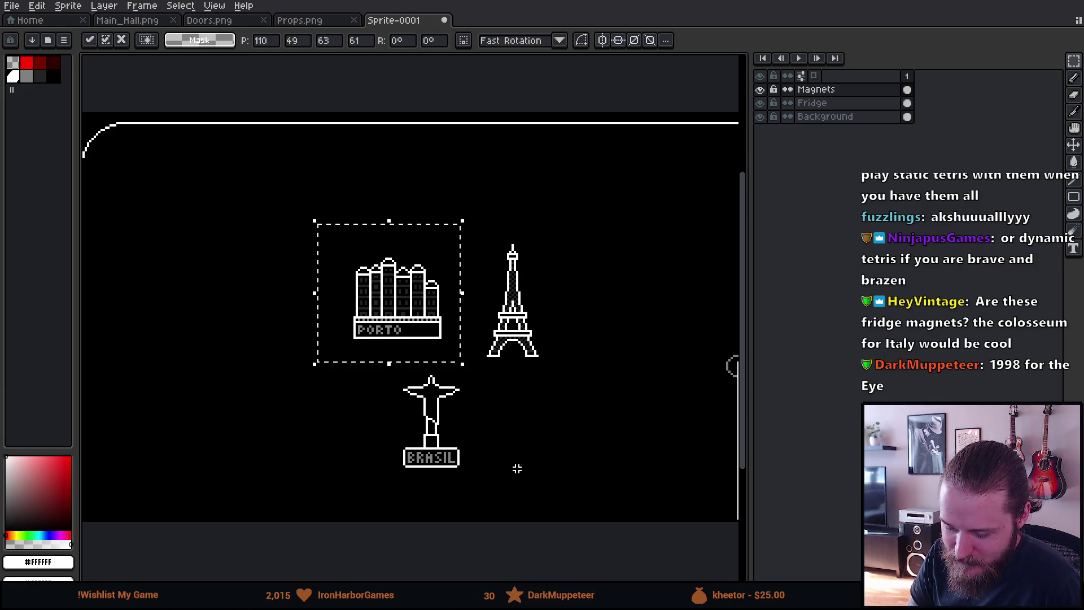
key("ctrl+d")
scroll(284, 424, "up", 2)
scroll(284, 425, "down", 2)
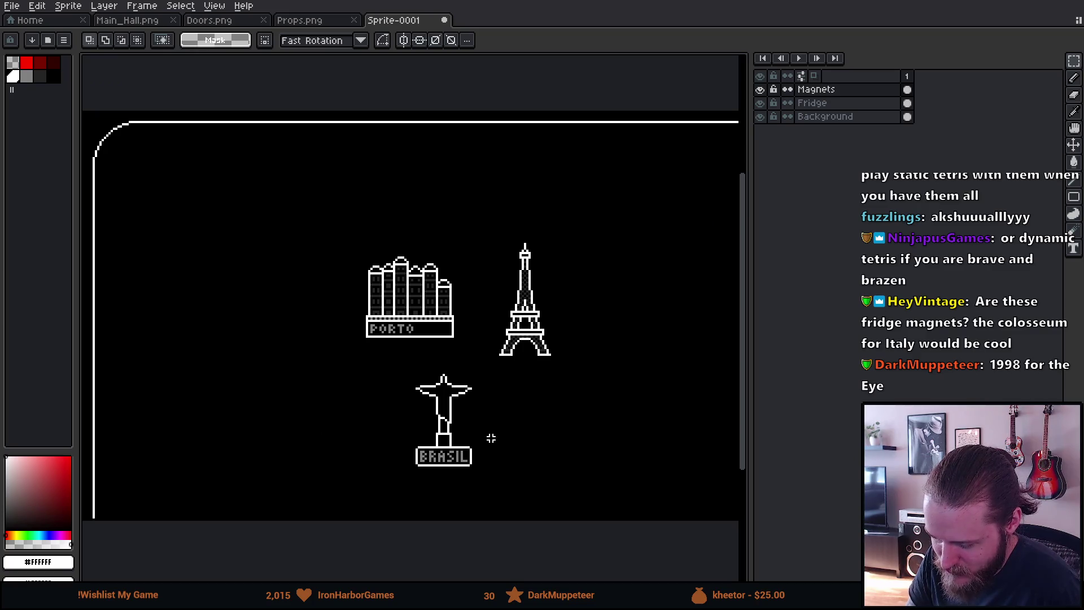
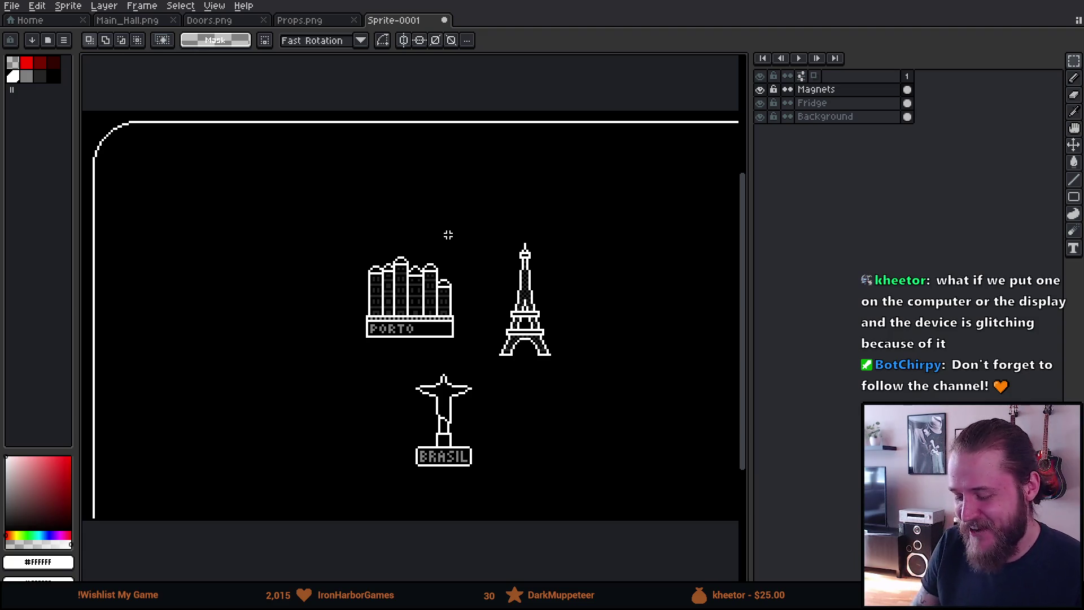
Select the PORTO magnet and try moving it top-left, then undo and deselect.
scroll(433, 217, "up", 1)
scroll(426, 254, "down", 1)
mouse_move(416, 257)
left_mouse_down()
mouse_move(392, 222)
mouse_move(328, 276)
mouse_move(416, 267)
left_mouse_up()
mouse_move(167, 124)
left_mouse_down()
mouse_move(297, 208)
mouse_move(266, 211)
left_mouse_up()
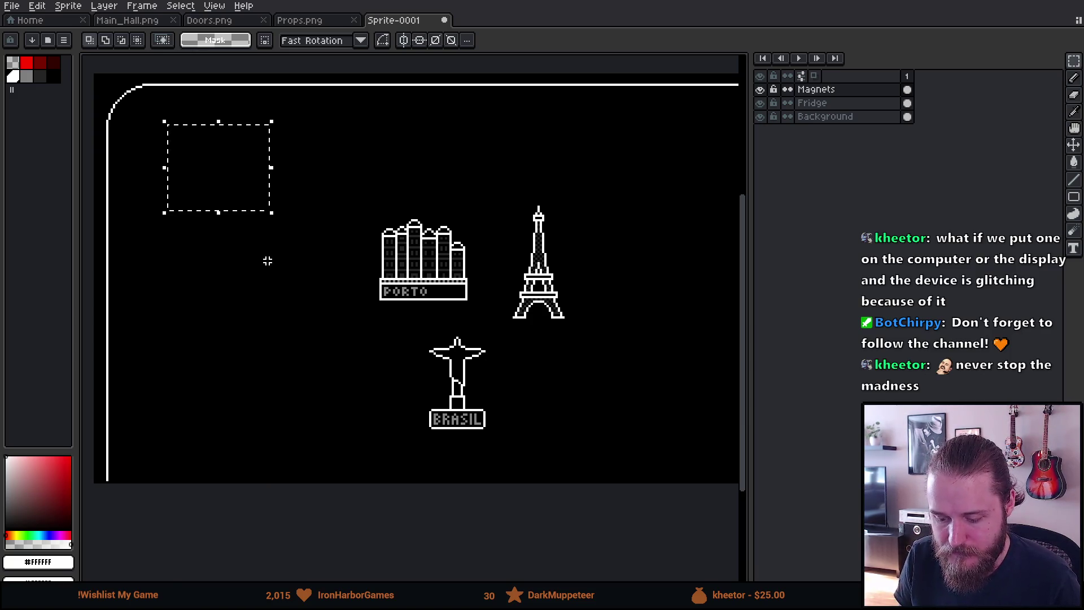
mouse_move(368, 210)
left_mouse_down()
mouse_move(475, 311)
mouse_move(246, 201)
left_mouse_up()
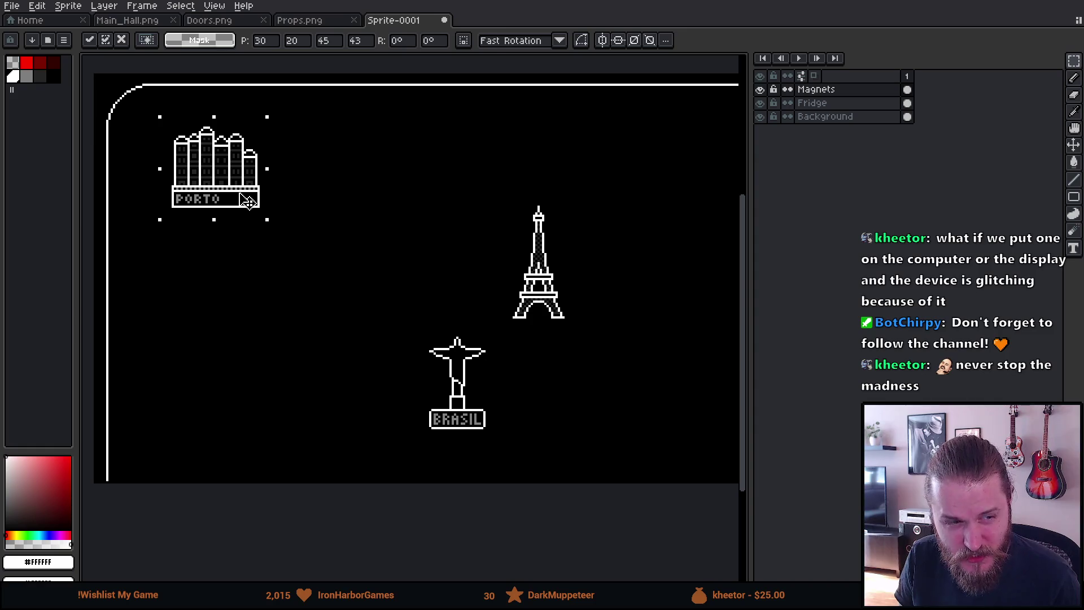
mouse_move(247, 201)
left_mouse_down()
mouse_move(255, 220)
mouse_move(266, 203)
mouse_move(208, 201)
left_mouse_up()
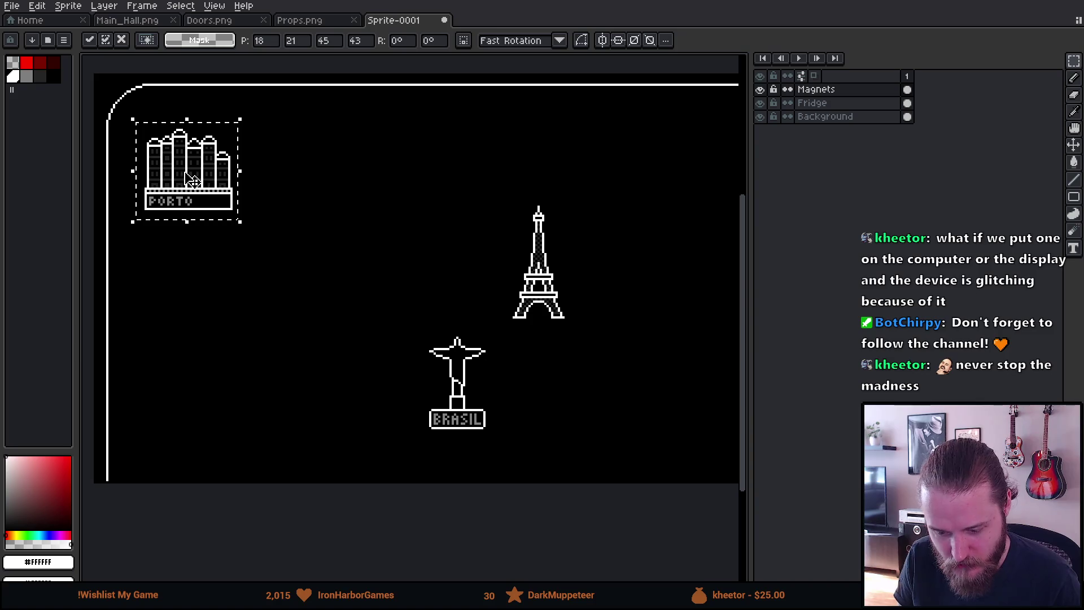
key("ctrl+z")
key("ctrl+d")
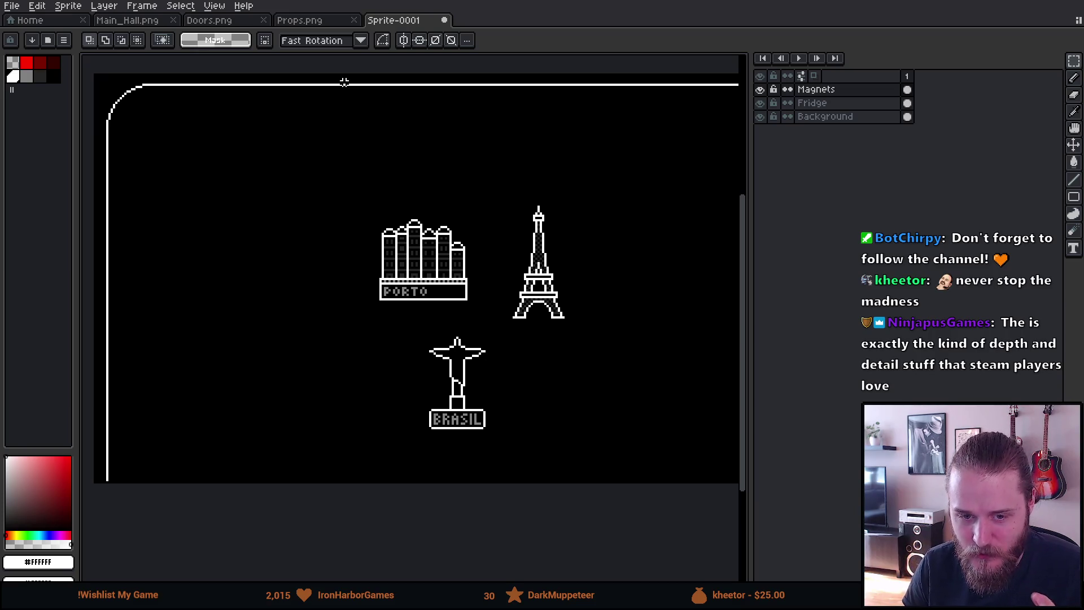
left_click_drag(358, 174, 501, 310)
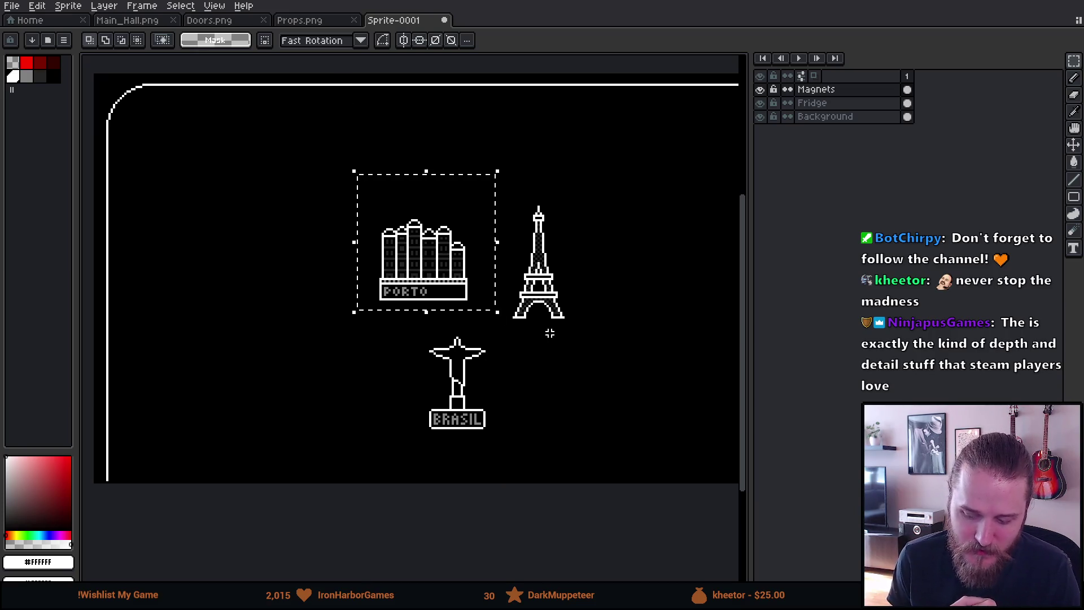
left_click(548, 334)
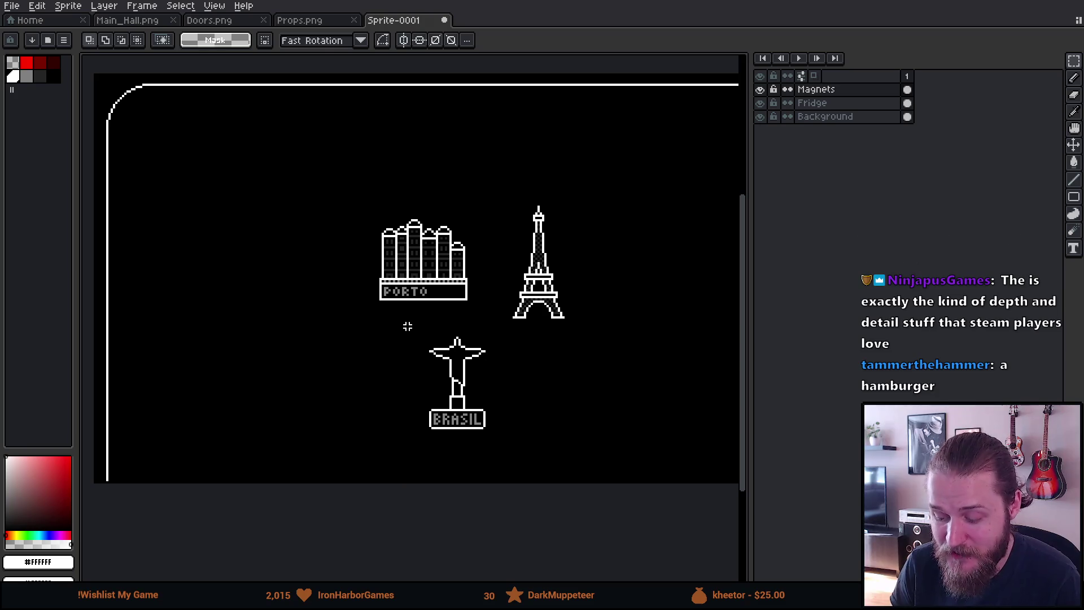
Zoom and pan over the lower-left fridge to frame the blank space beside PORTO and BRASIL.
scroll(402, 321, "up", 2)
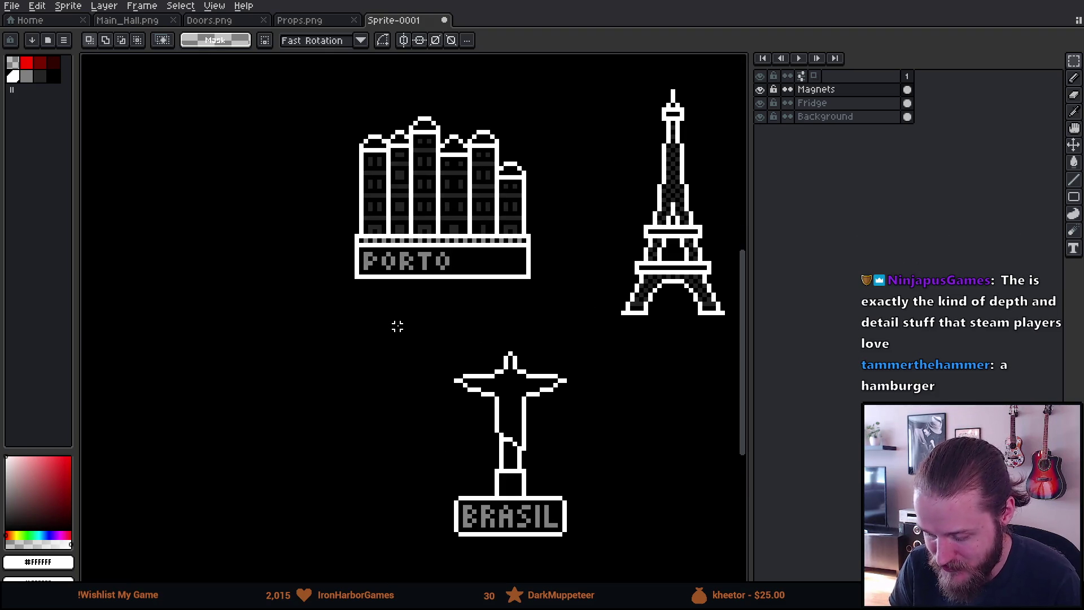
scroll(397, 326, "down", 4)
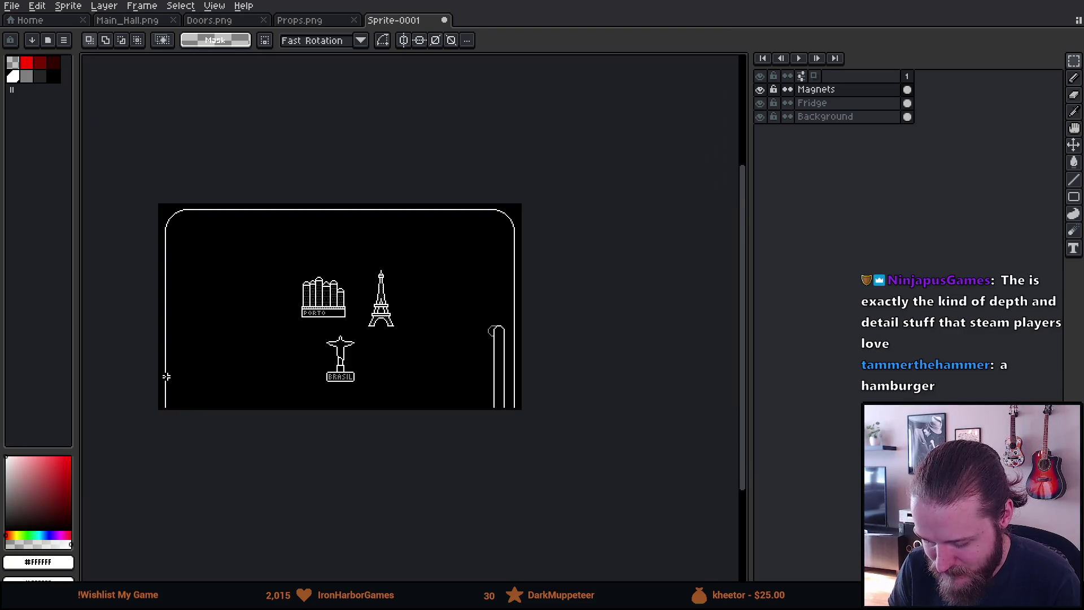
scroll(185, 375, "up", 2)
left_click_drag(400, 346, 360, 386)
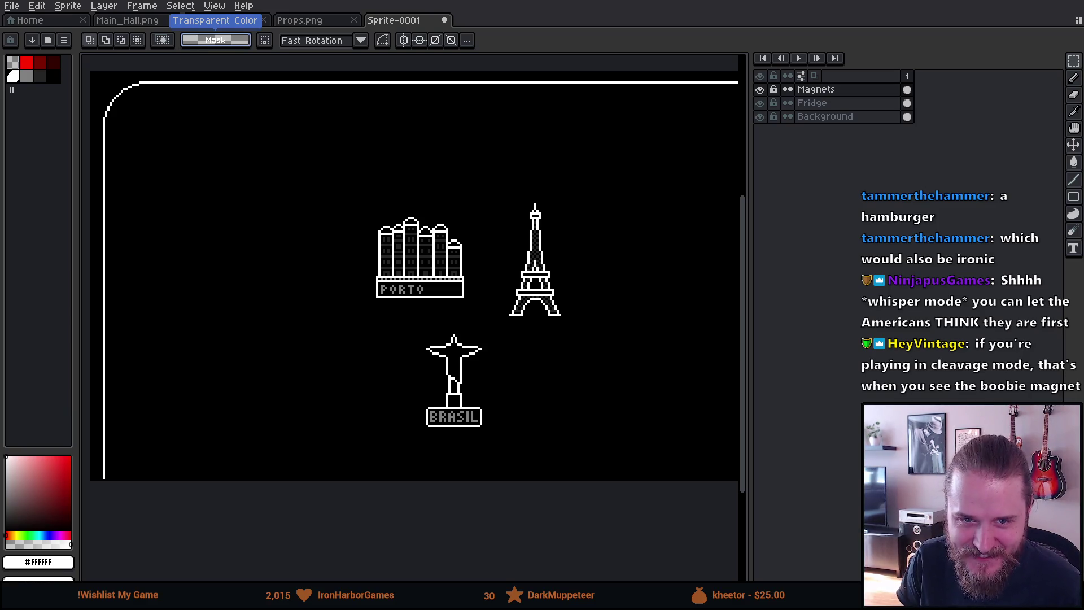
scroll(474, 313, "down", 1)
scroll(378, 325, "up", 3)
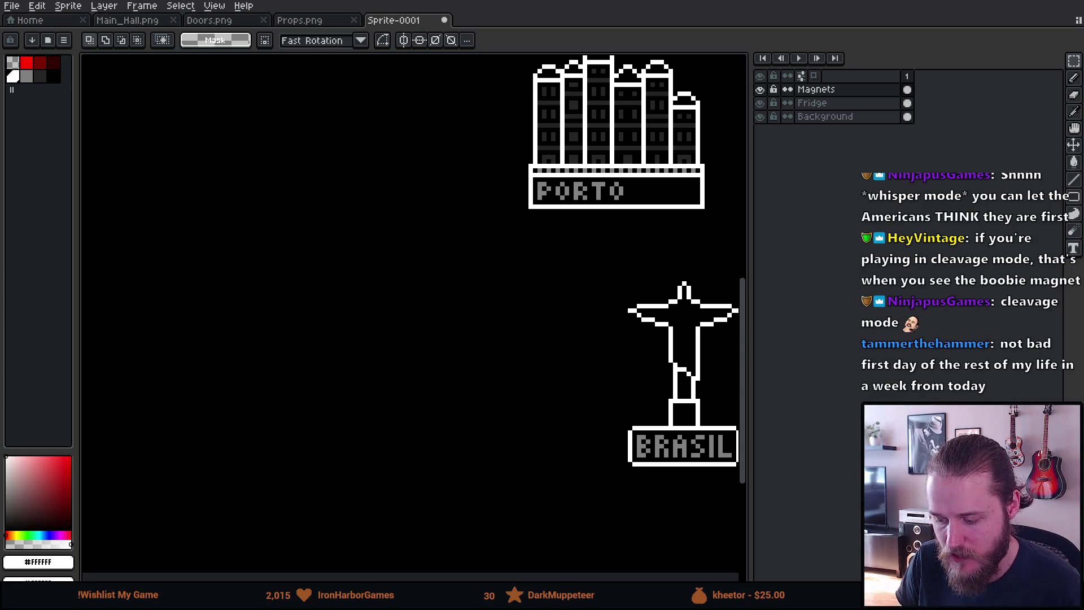
scroll(375, 426, "down", 2)
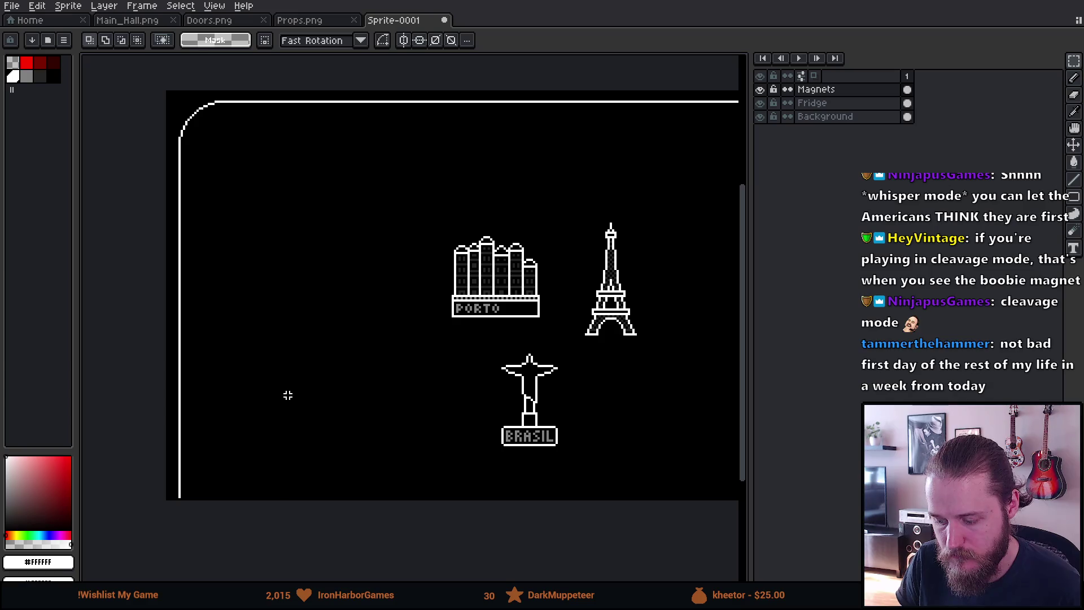
scroll(288, 395, "up", 1)
scroll(288, 397, "up", 1)
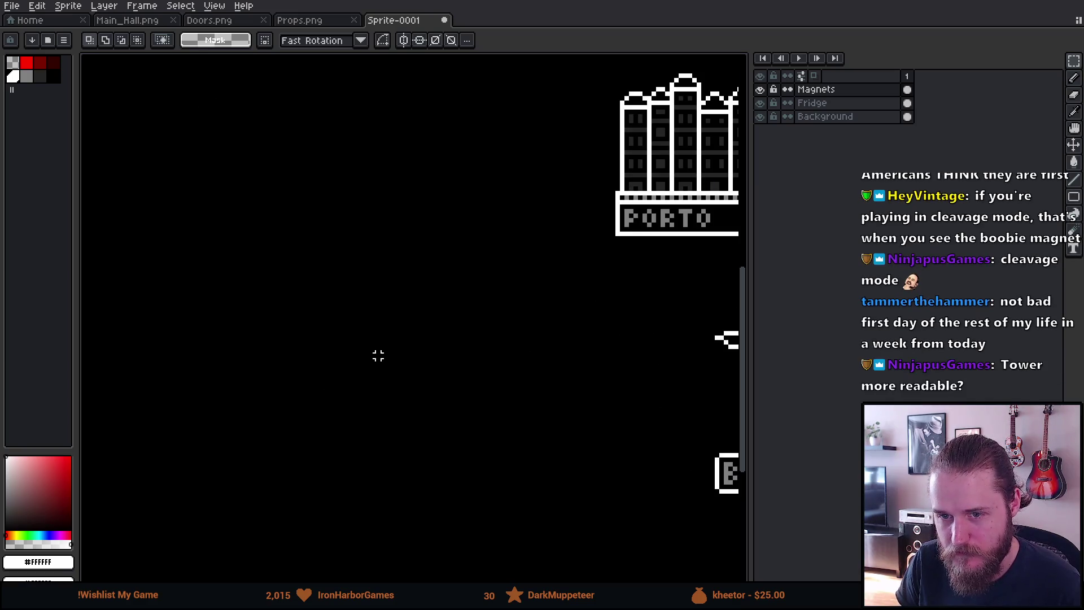
scroll(401, 356, "up", 1)
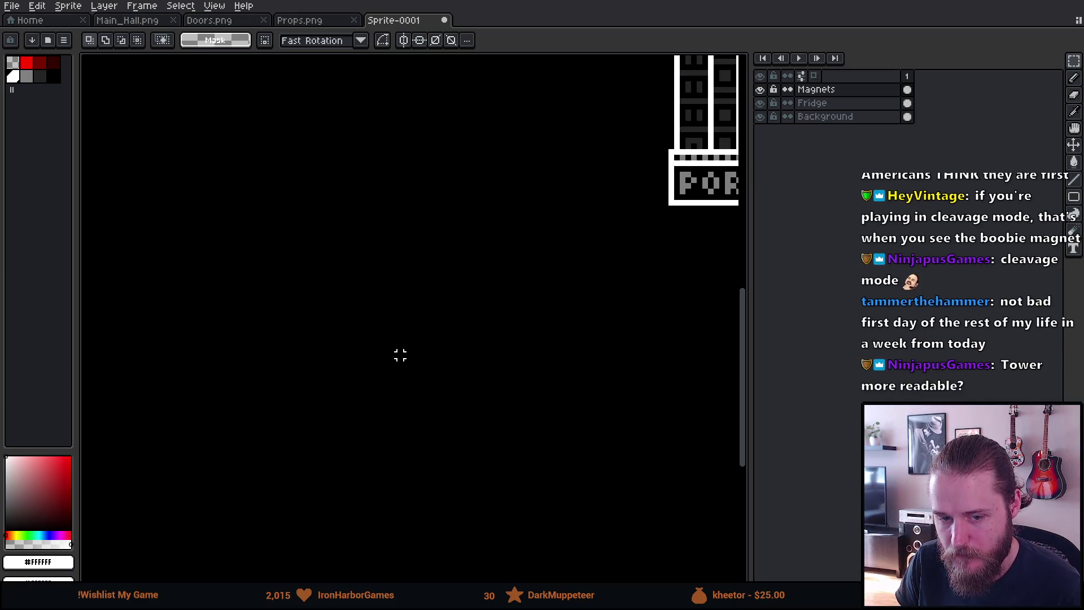
mouse_move(400, 287)
left_mouse_down()
mouse_move(380, 297)
mouse_move(374, 271)
left_mouse_up()
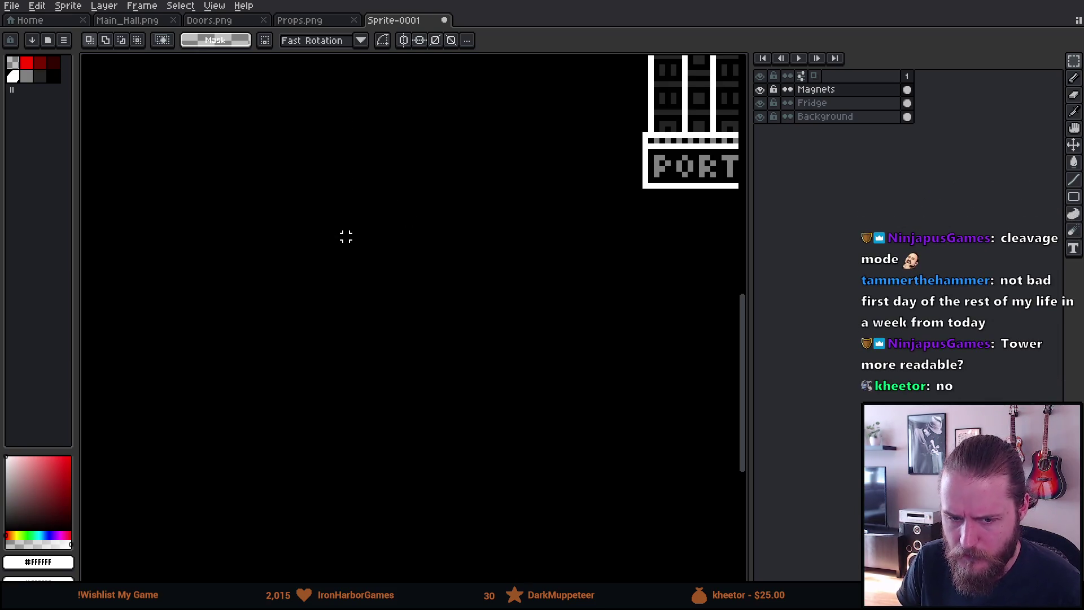
scroll(347, 238, "up", 1)
mouse_move(346, 237)
left_mouse_down()
mouse_move(368, 242)
mouse_move(459, 213)
mouse_move(482, 239)
left_mouse_up()
mouse_move(353, 181)
left_mouse_down()
mouse_move(397, 242)
mouse_move(119, 212)
left_mouse_up()
mouse_move(457, 315)
left_mouse_down()
mouse_move(85, 315)
mouse_move(331, 295)
mouse_move(278, 341)
mouse_move(268, 329)
mouse_move(365, 375)
mouse_move(385, 370)
mouse_move(308, 340)
left_mouse_up()
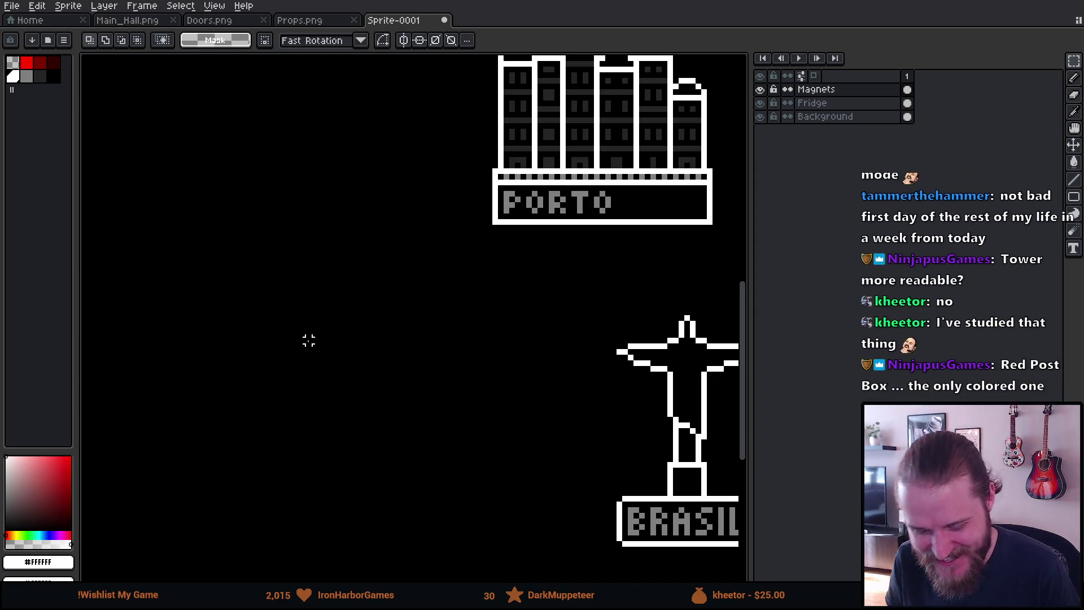
With the 1px pixel-perfect Pencil, letter L-O-N-D-O-N in white, undoing stray bars.
key("i")
key("b")
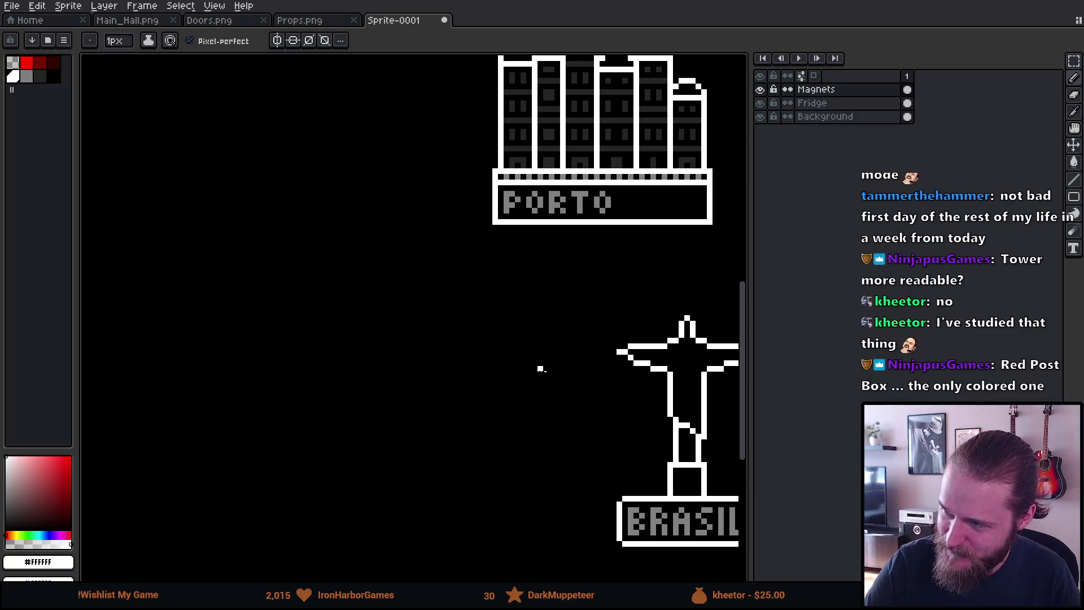
mouse_move(294, 397)
left_mouse_down()
mouse_move(397, 367)
mouse_move(371, 397)
mouse_move(386, 392)
left_mouse_up()
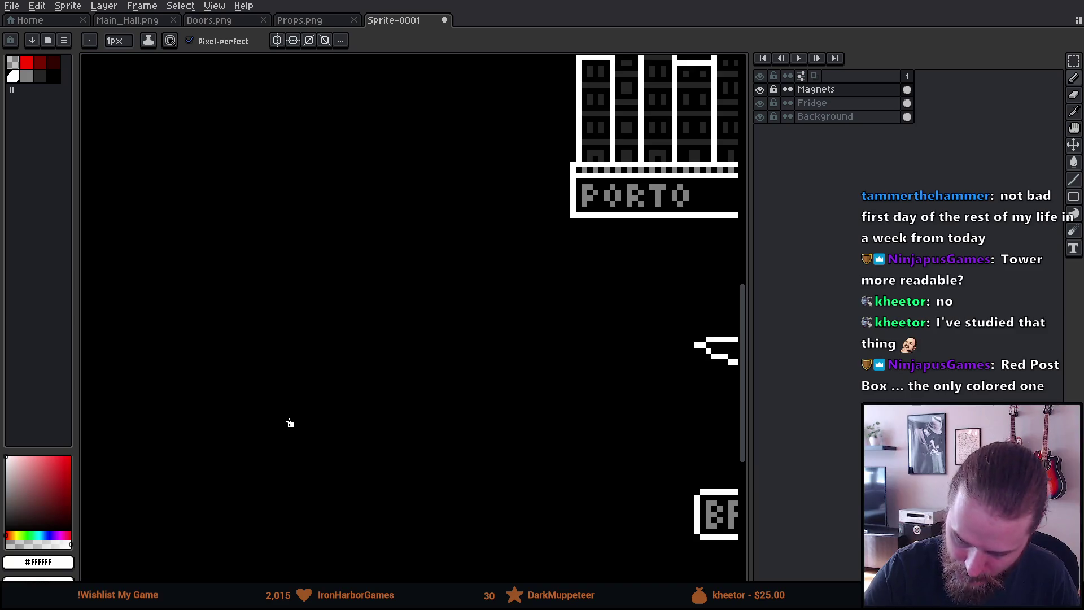
left_click_drag(289, 424, 299, 446)
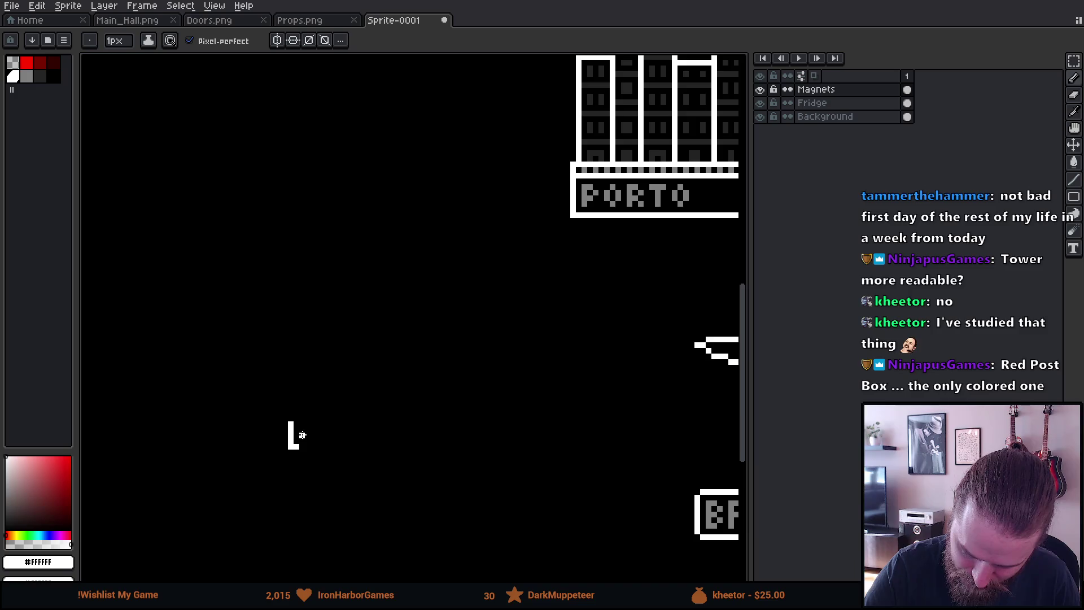
left_click_drag(312, 428, 312, 444)
mouse_move(314, 427)
left_mouse_down()
mouse_move(325, 429)
mouse_move(317, 449)
mouse_move(342, 422)
mouse_move(354, 451)
mouse_move(374, 425)
mouse_move(372, 449)
mouse_move(401, 421)
mouse_move(393, 448)
mouse_move(409, 446)
mouse_move(409, 421)
mouse_move(427, 447)
left_mouse_up()
key("v")
key("ctrl+z")
key("b")
key("ctrl+z")
key("ctrl+z")
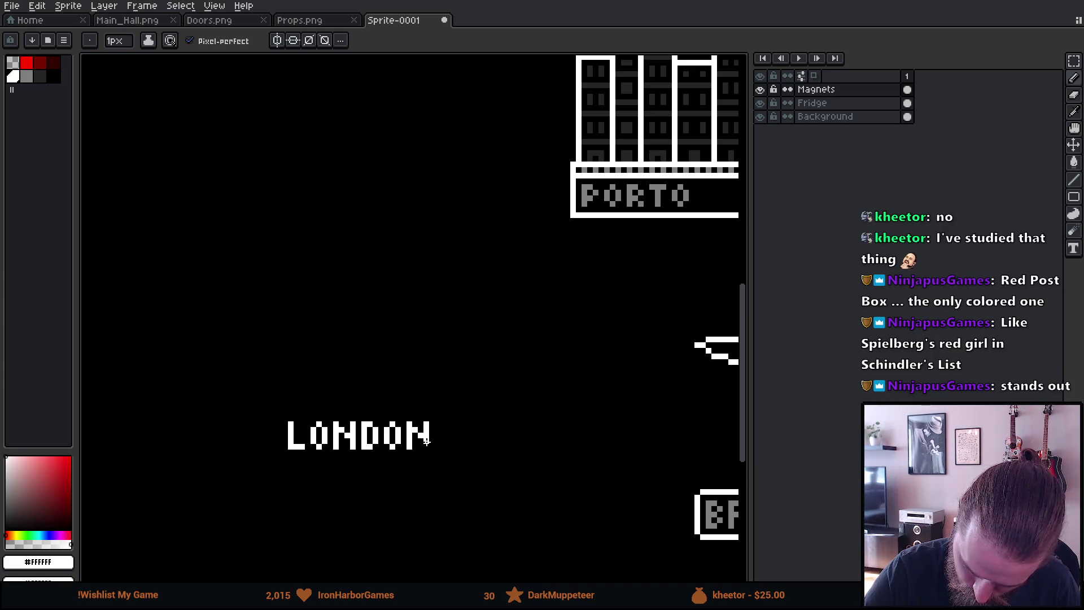
mouse_move(537, 455)
left_mouse_down()
mouse_move(603, 452)
mouse_move(614, 434)
mouse_move(585, 438)
left_mouse_up()
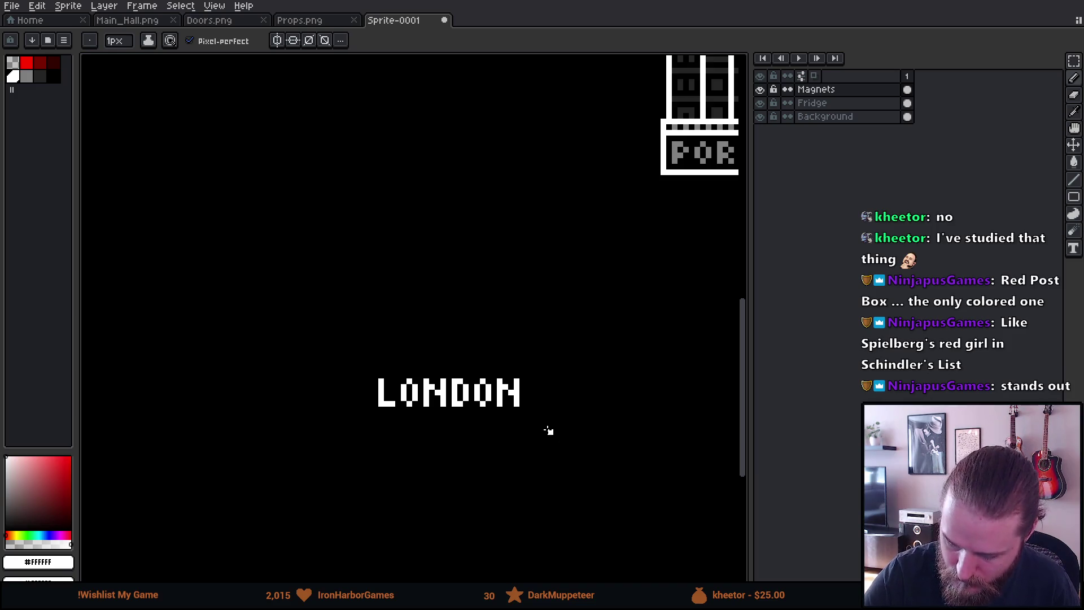
Draw a long straight white ground line above the LONDON lettering.
left_click(528, 370, "shift")
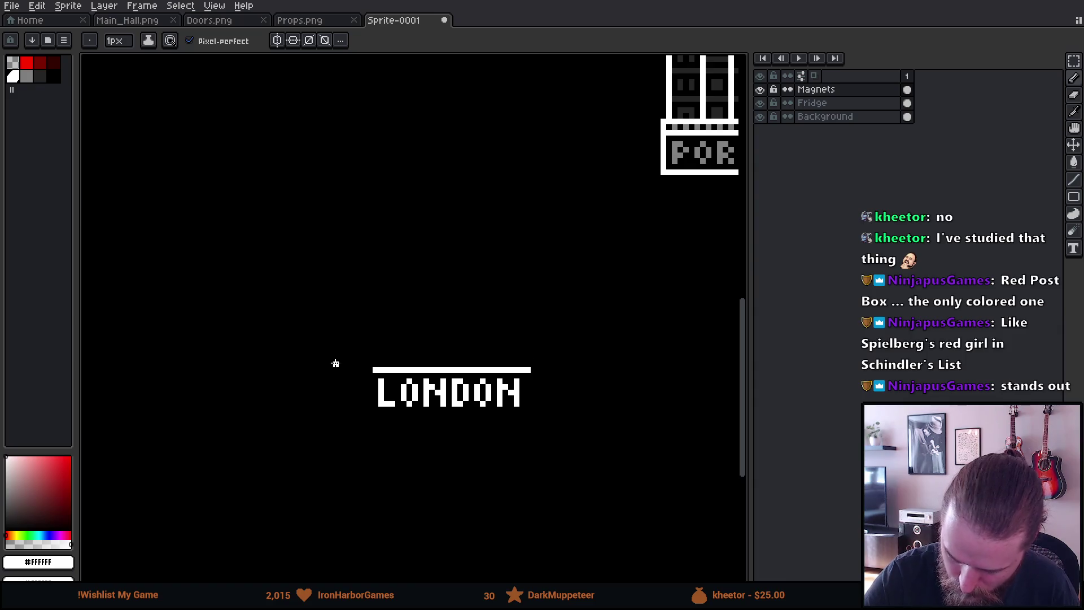
left_click(323, 370, "shift")
left_click(598, 370, "shift")
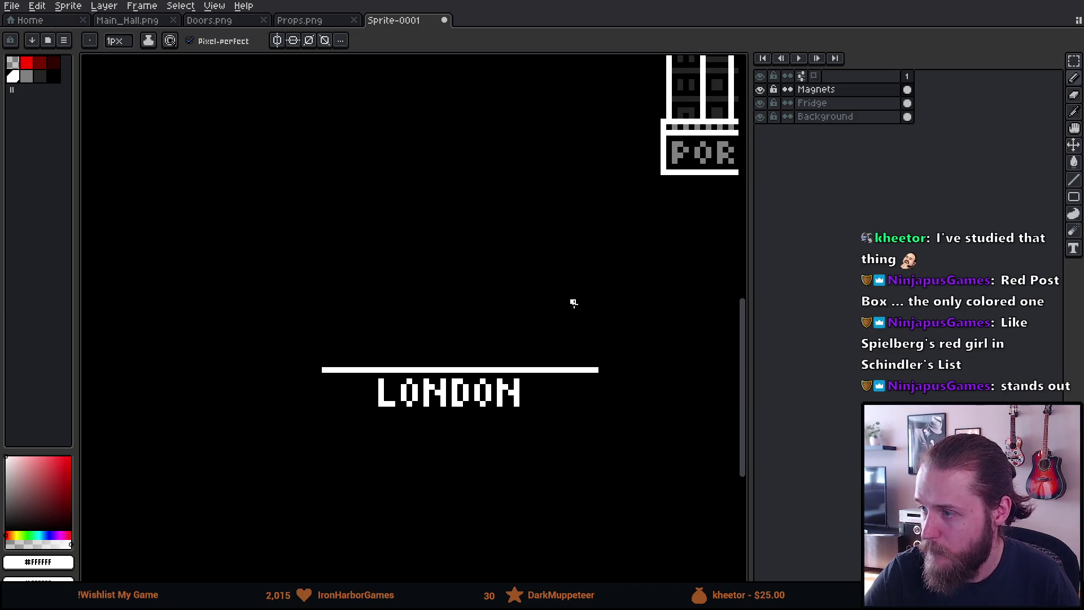
Draw a rectangular building outline standing on the ground line.
key("l")
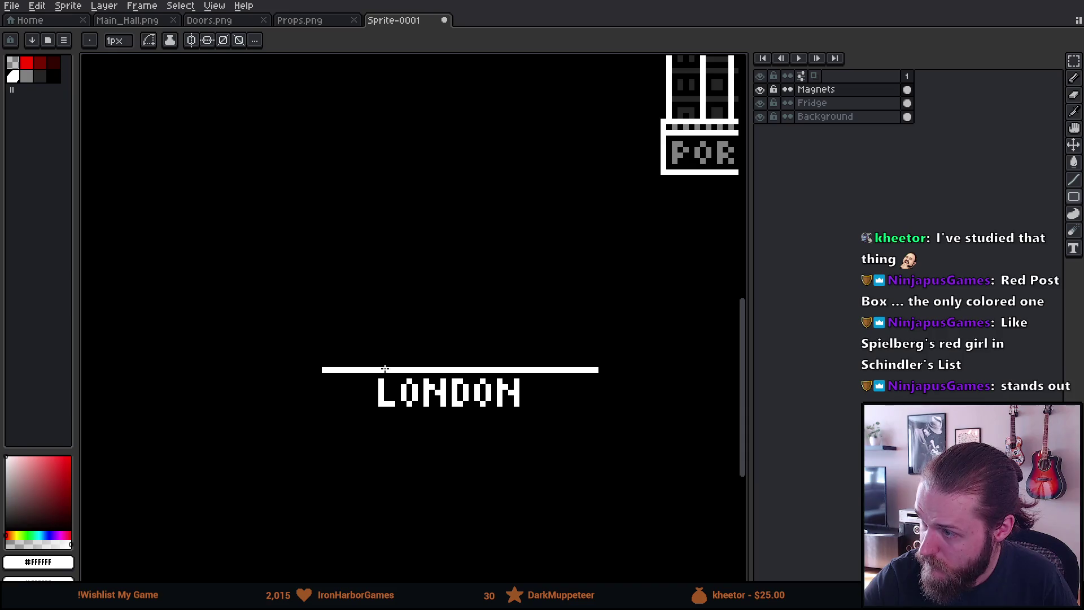
mouse_move(408, 369)
left_mouse_down()
mouse_move(437, 327)
mouse_move(488, 300)
mouse_move(492, 318)
left_mouse_up()
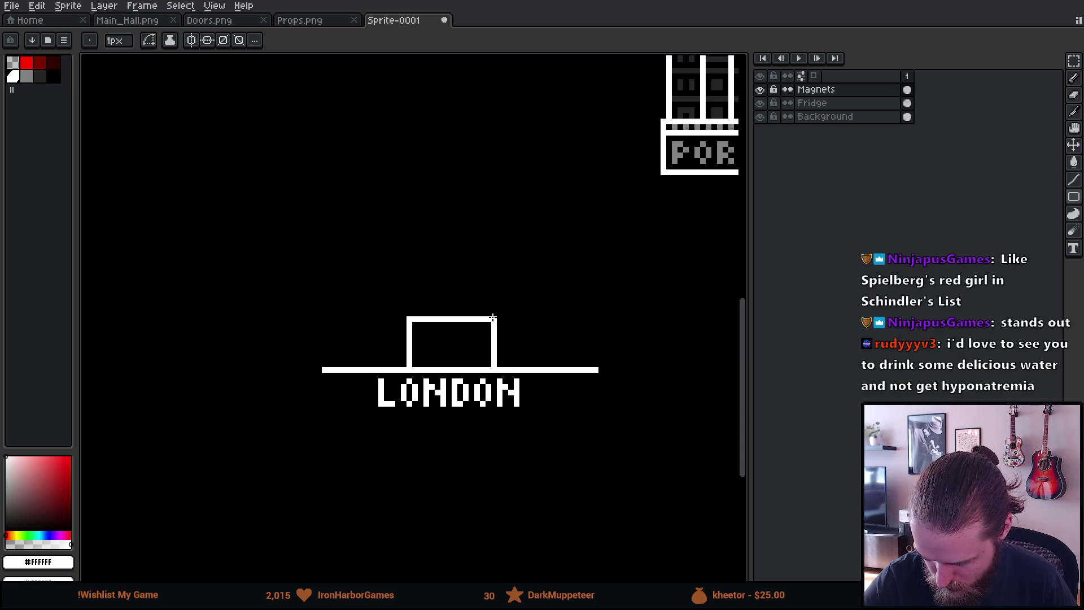
left_click_drag(493, 319, 490, 318)
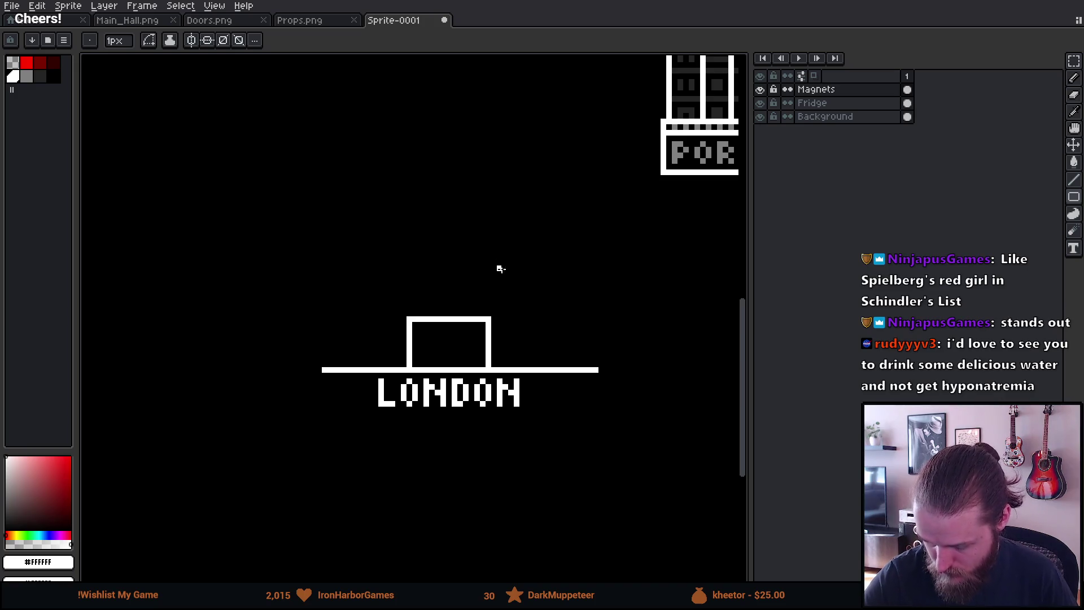
key("b")
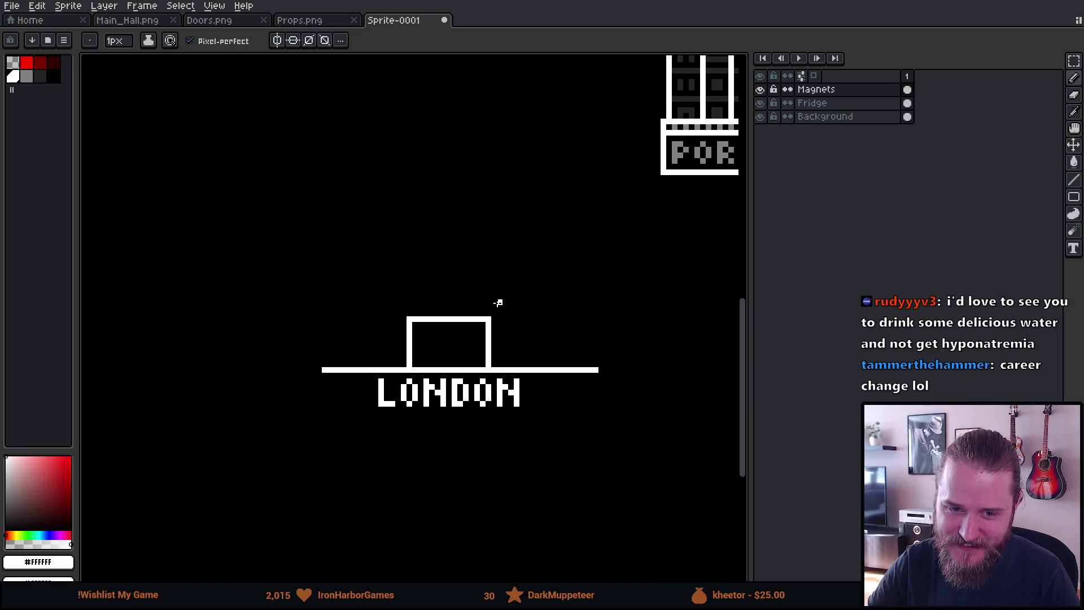
Draw a rectangular roof band atop the left building box.
mouse_move(497, 303)
left_mouse_down()
mouse_move(465, 380)
mouse_move(474, 310)
mouse_move(461, 330)
left_mouse_up()
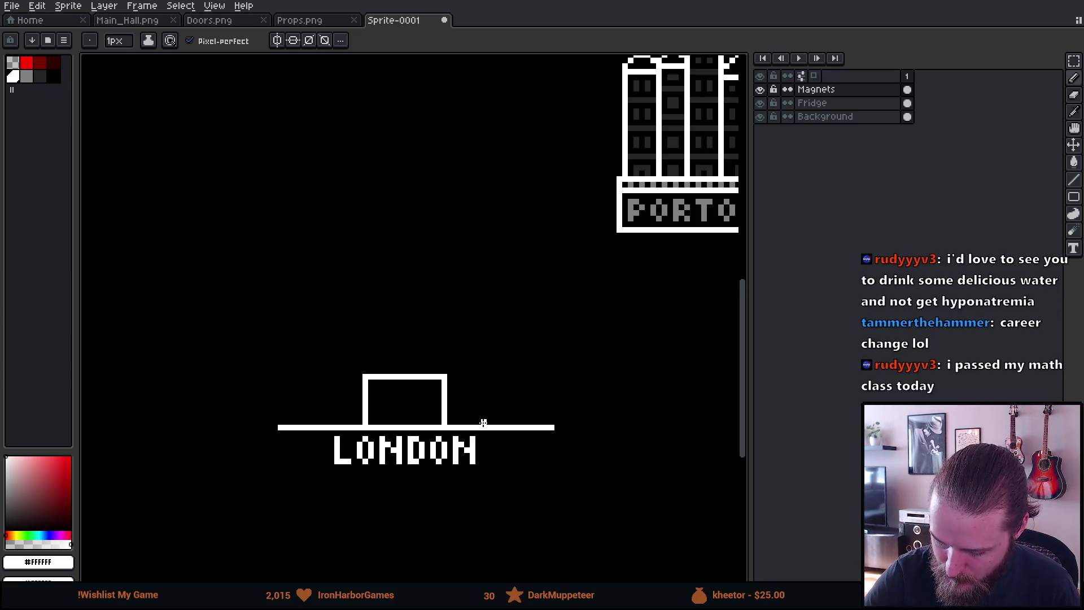
key("u")
left_click_drag(449, 426, 483, 315)
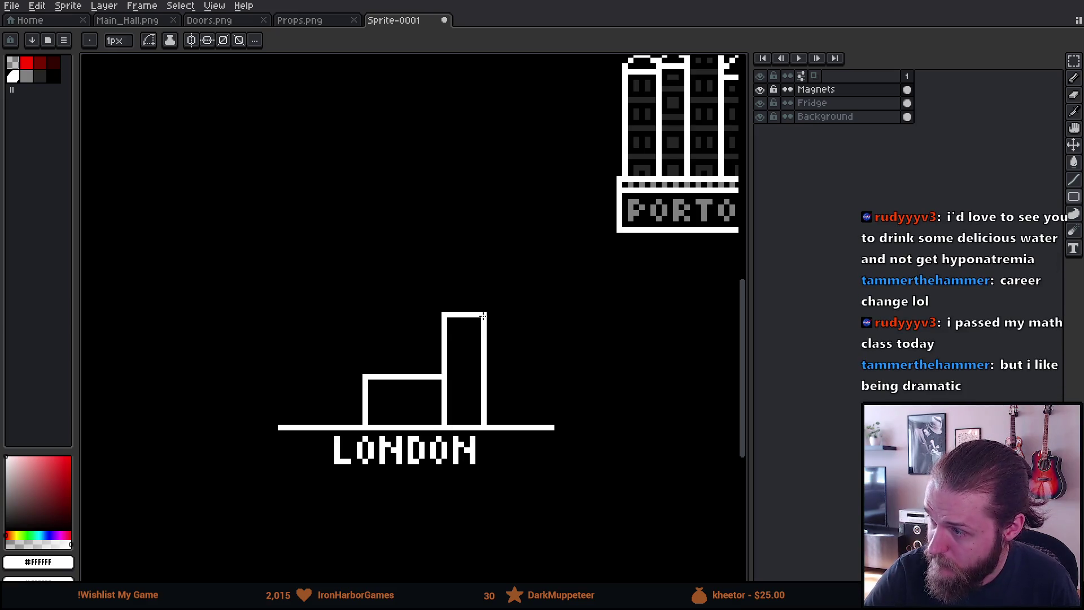
key("ctrl+z")
mouse_move(365, 375)
left_mouse_down()
mouse_move(398, 350)
mouse_move(446, 351)
mouse_move(445, 361)
left_mouse_up()
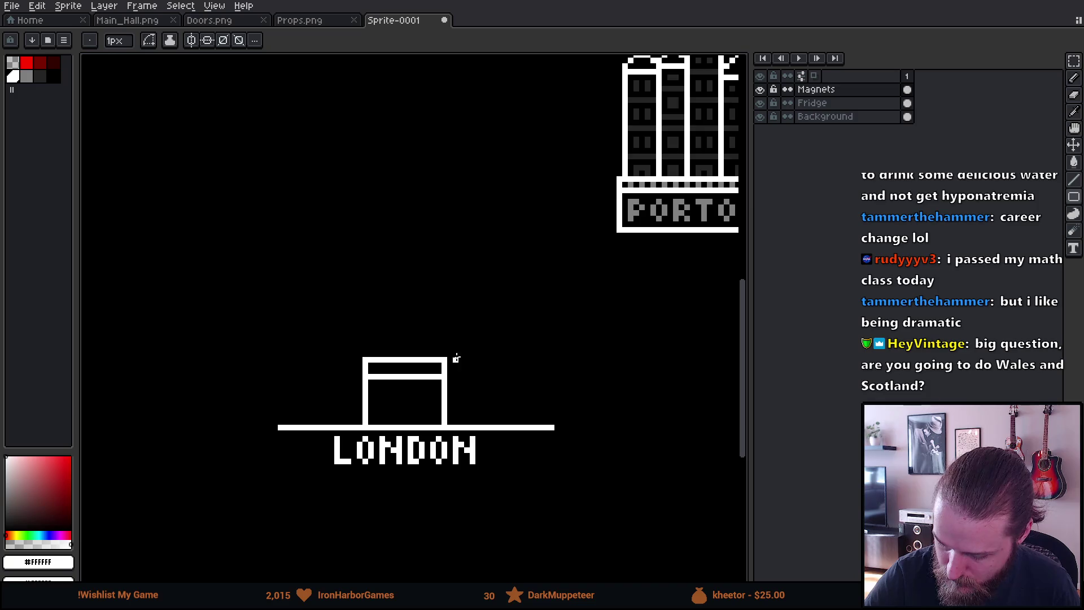
Draw a tall tower rectangle beside the box and add pixels along its right edge.
mouse_move(443, 424)
left_mouse_down()
mouse_move(471, 325)
mouse_move(480, 329)
left_mouse_up()
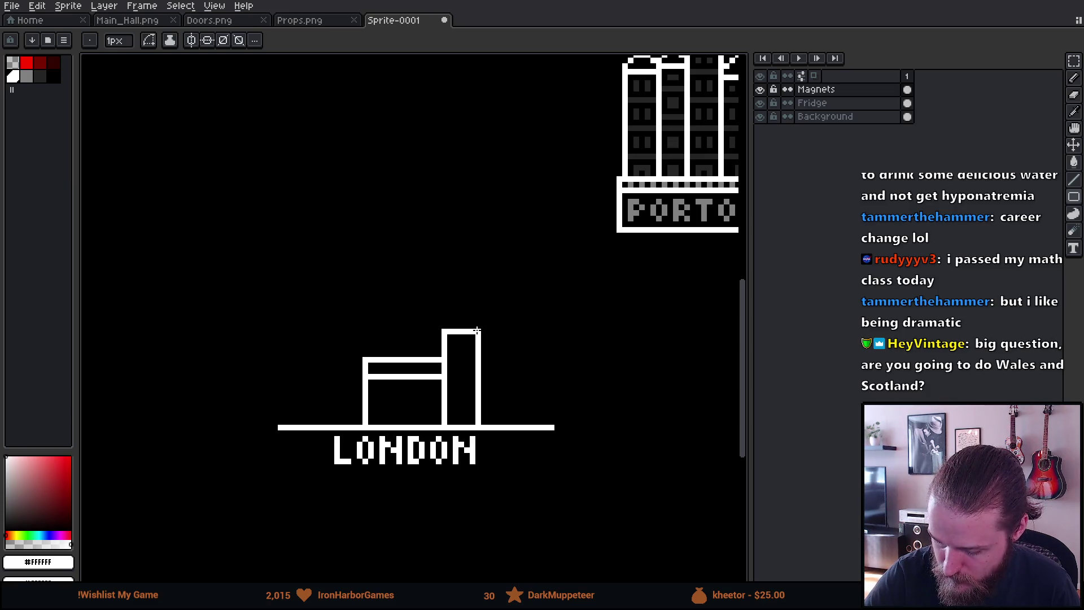
key("b")
left_click(484, 365)
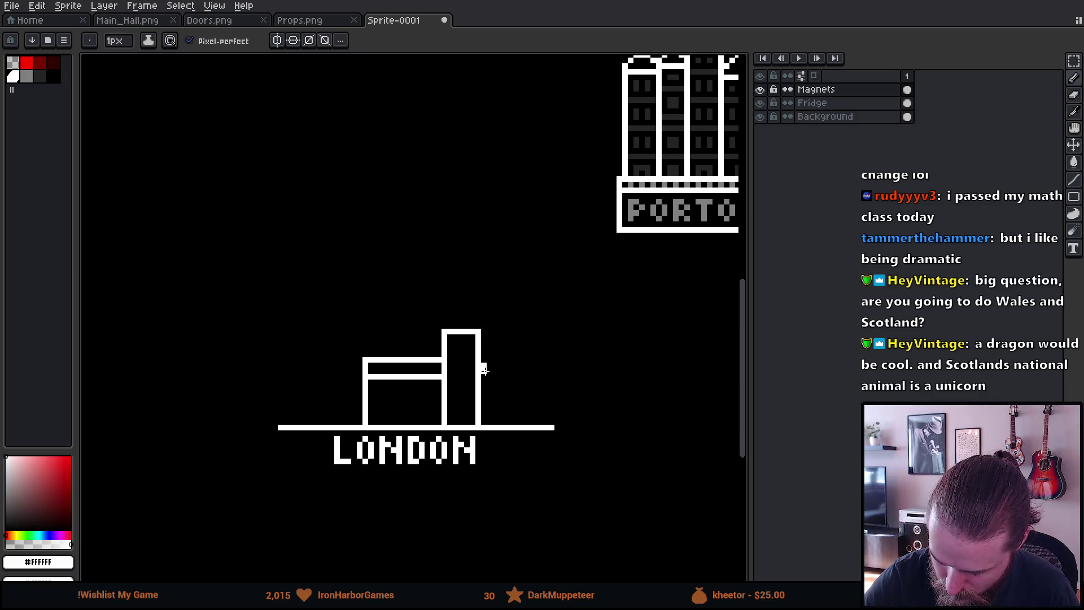
left_click(483, 370)
Draw a double-row diagonal slope down from the tower with an end drop, erasing stray pixels.
left_click_drag(486, 369, 517, 398)
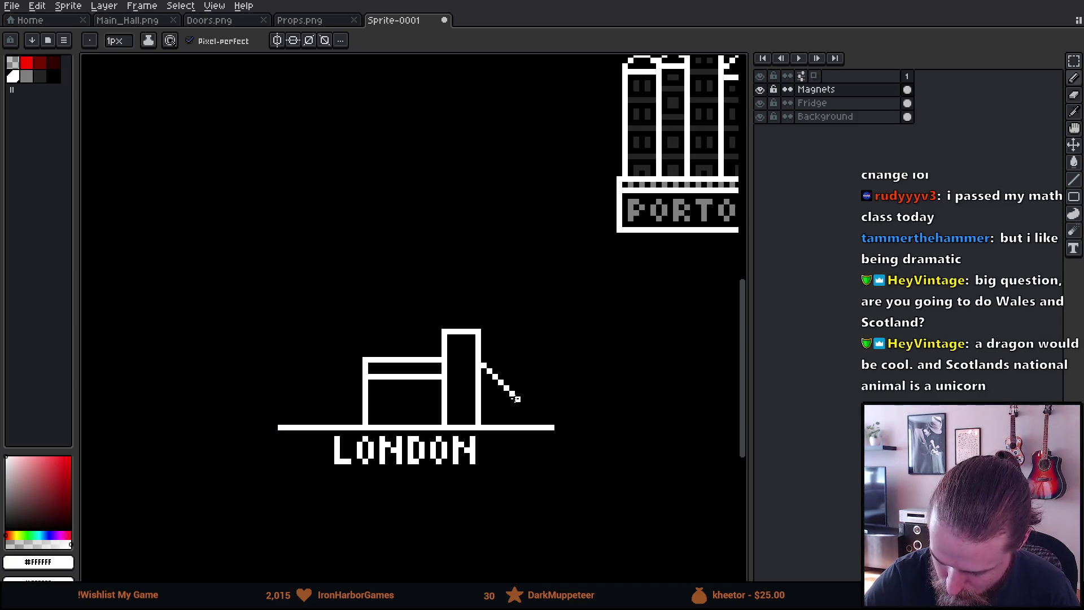
left_click_drag(518, 399, 552, 421)
key("ctrl+z")
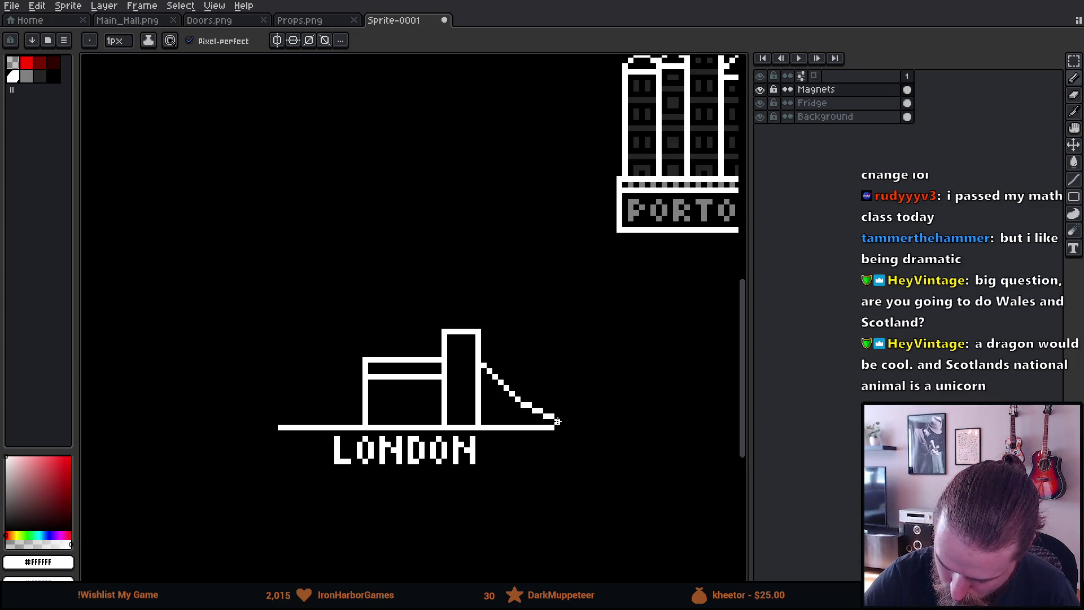
left_click_drag(568, 427, 568, 452)
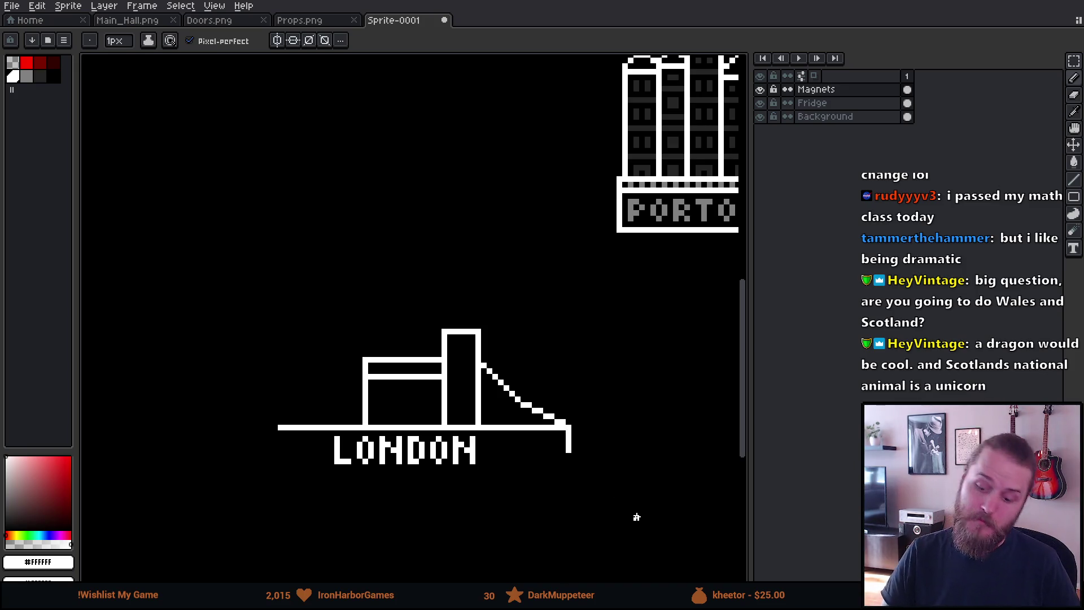
key("e")
left_click(528, 408)
left_click_drag(535, 416, 563, 416)
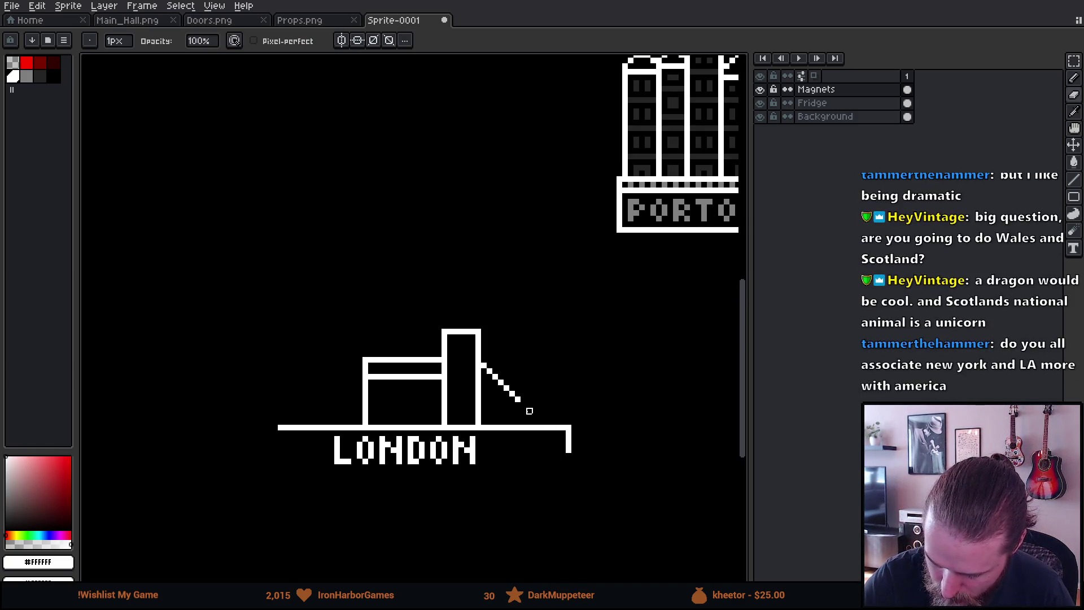
key("b")
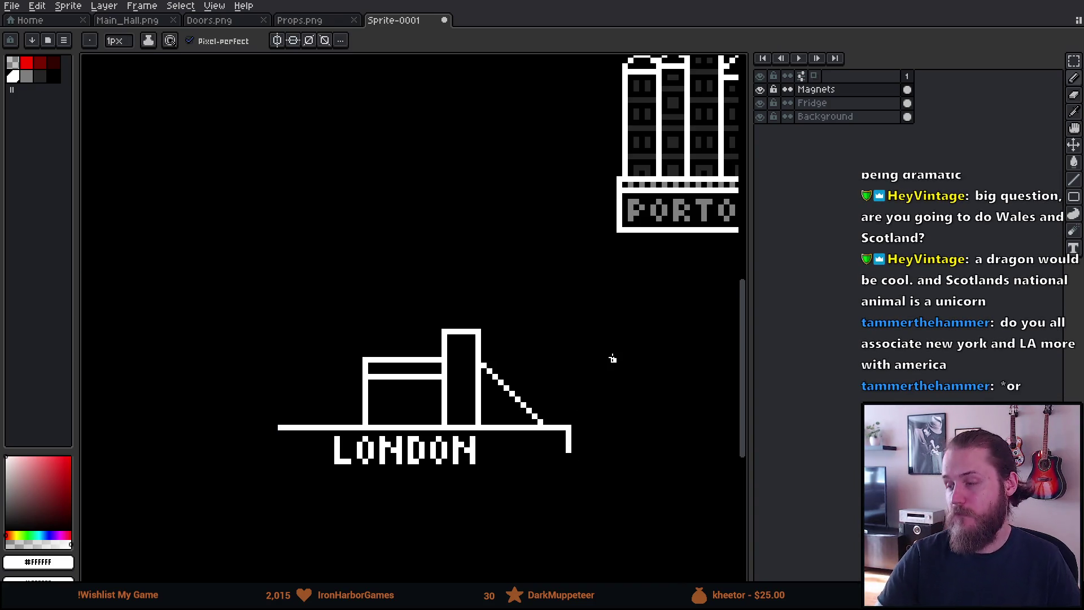
left_click_drag(558, 478, 557, 407)
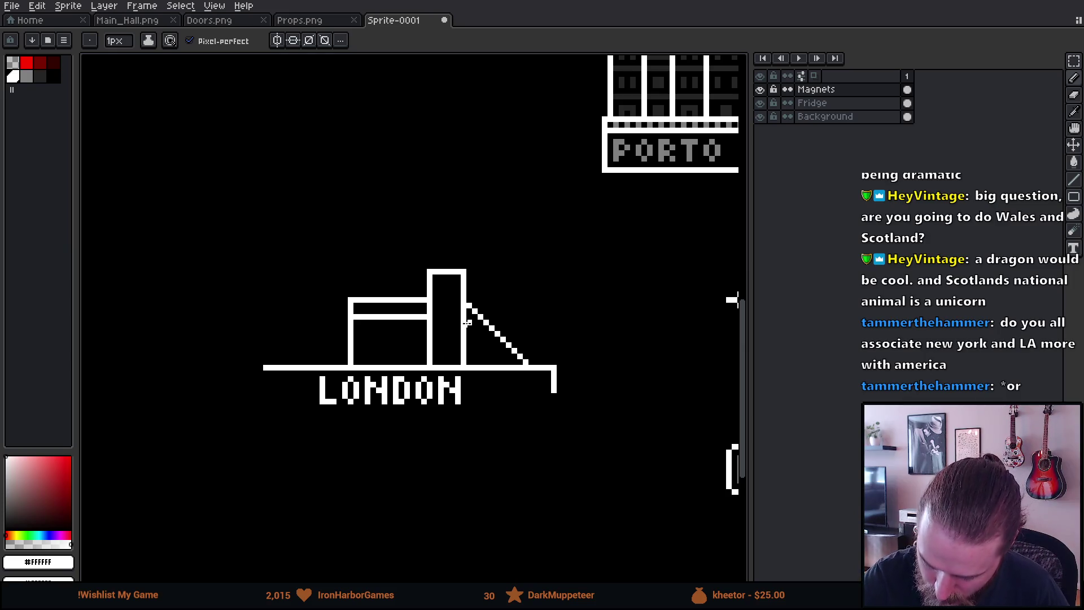
left_click_drag(470, 318, 513, 362)
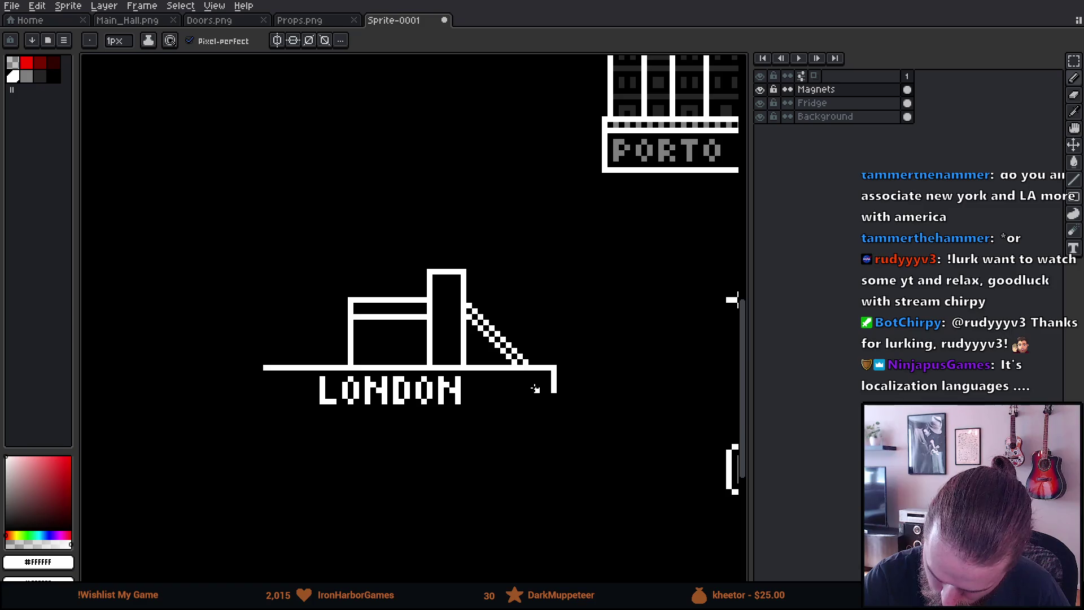
In dark grey, add shading stripes under the slope.
left_click_drag(572, 470, 635, 456)
left_click(39, 76)
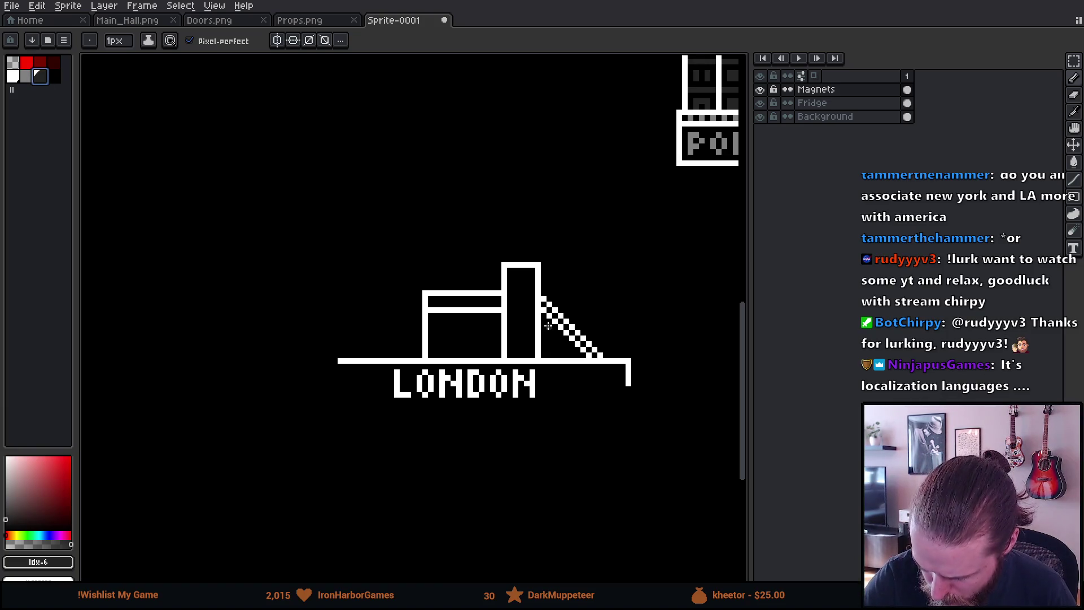
left_click_drag(549, 323, 552, 352)
key("ctrl+z")
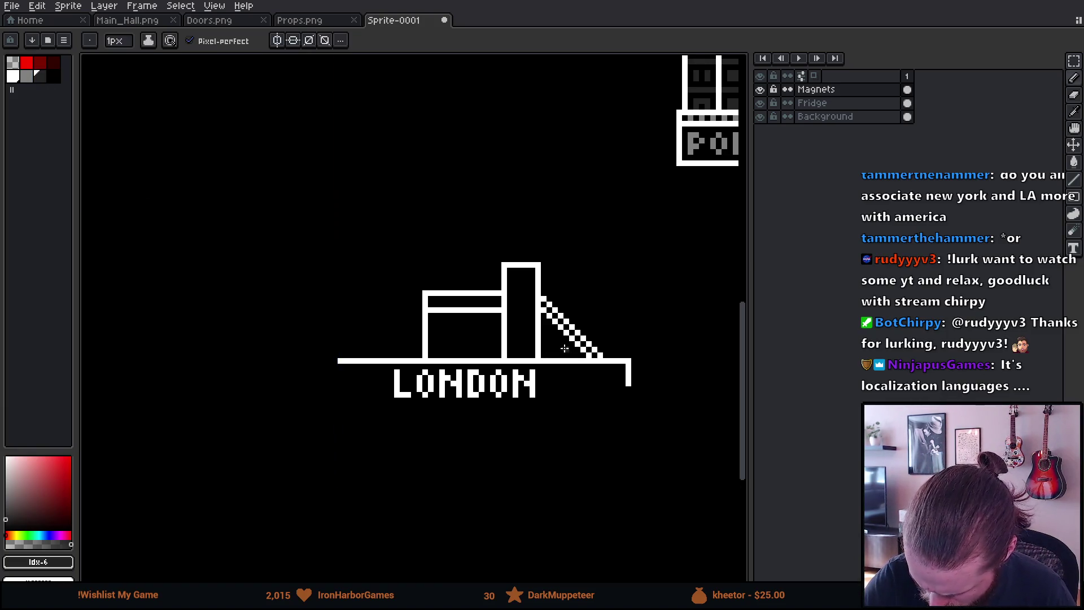
scroll(558, 339, "up", 2)
mouse_move(539, 296)
left_mouse_down()
mouse_move(549, 369)
mouse_move(537, 347)
mouse_move(537, 383)
left_mouse_up()
key("ctrl+z")
mouse_move(564, 336)
left_mouse_down()
mouse_move(565, 376)
mouse_move(625, 380)
left_mouse_up()
left_click_drag(559, 478, 620, 472)
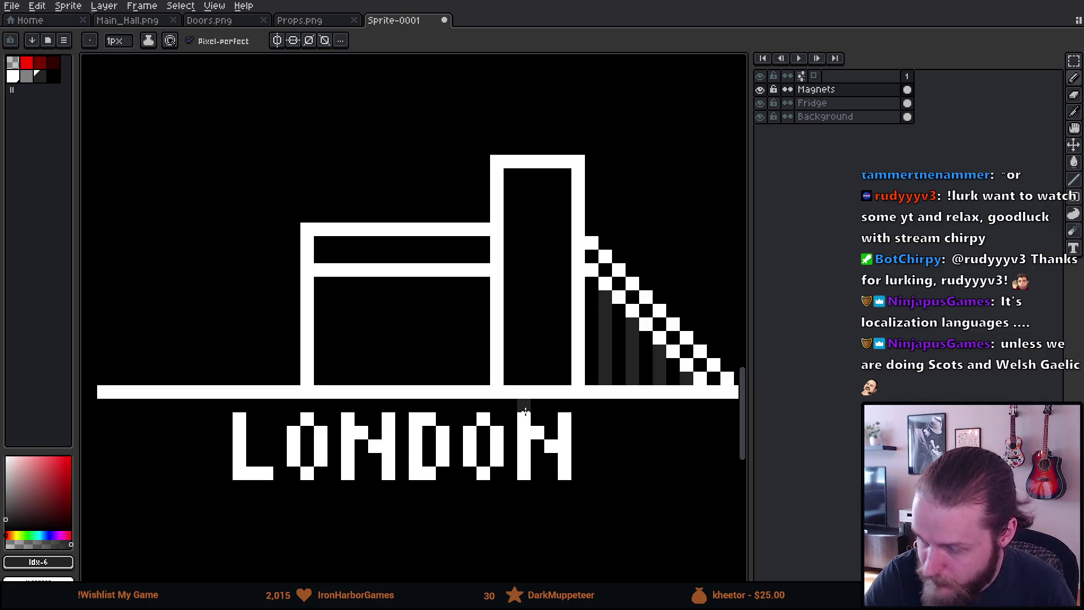
Add a row of six dark grey dots inside the low building's upper band.
left_click_drag(334, 255, 334, 242)
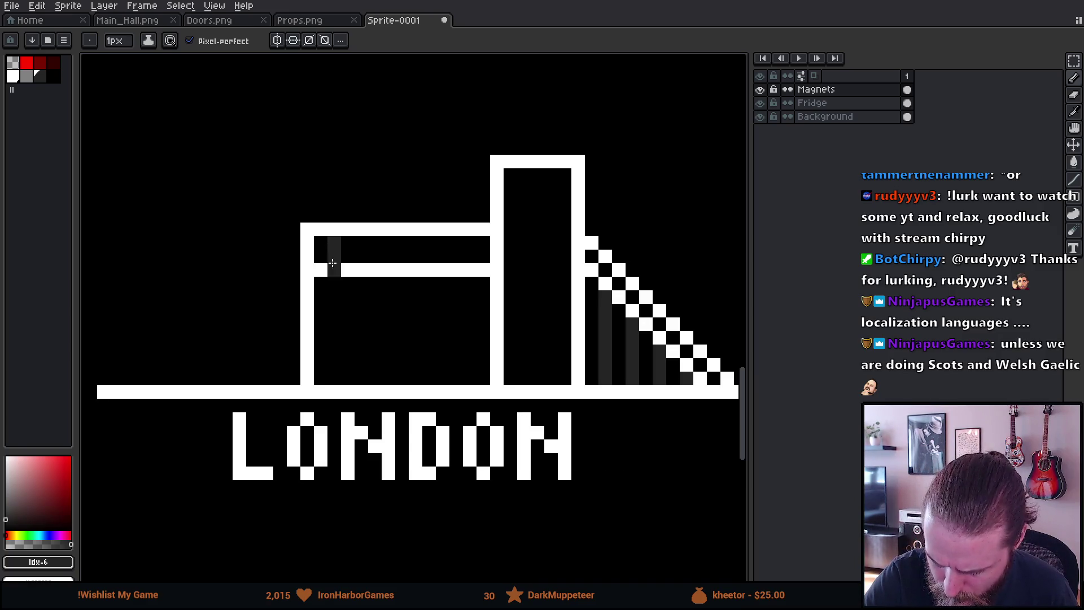
key("ctrl+z")
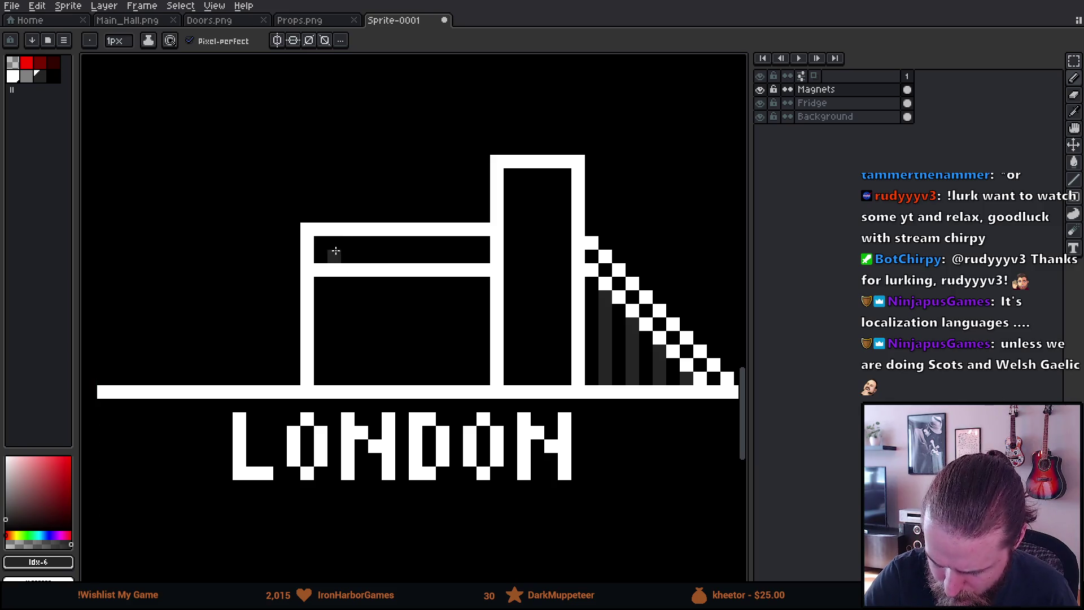
left_click(362, 242)
left_click(388, 242)
left_click(416, 242)
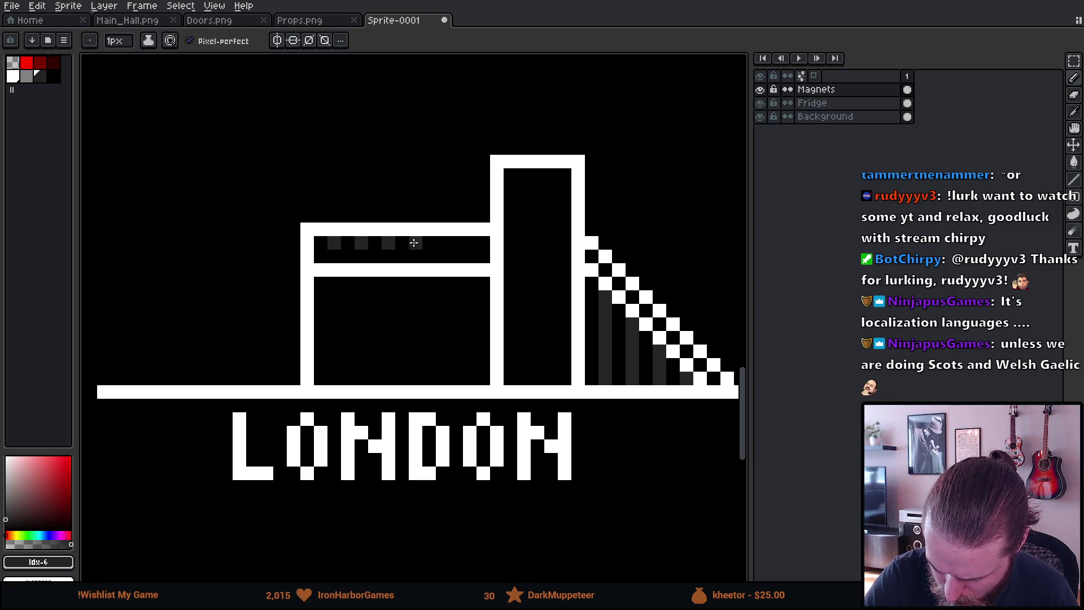
left_click(443, 243)
left_click(469, 242)
Switch back to white and extend the tower's left corner upward to start a battlement.
left_click_drag(567, 427, 594, 476)
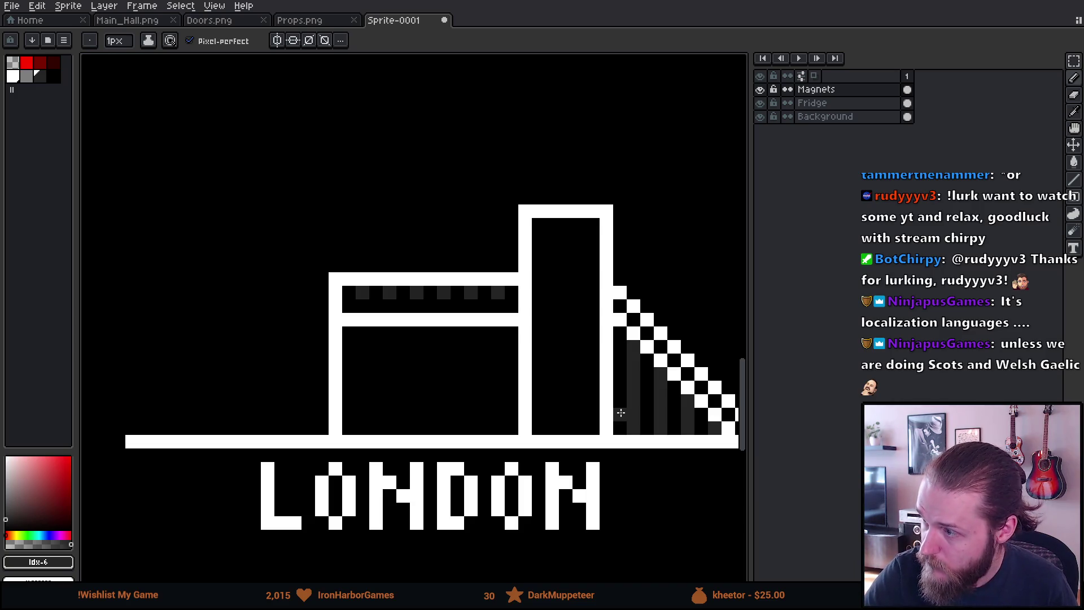
mouse_move(620, 412)
left_mouse_down()
mouse_move(503, 436)
mouse_move(533, 433)
left_mouse_up()
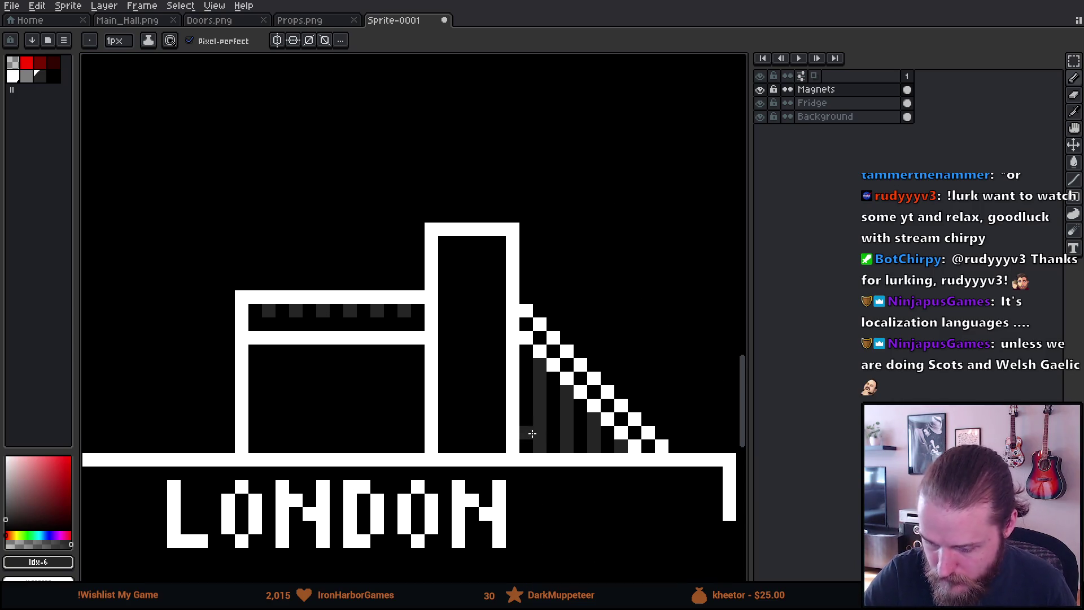
key("bracketleft")
key("bracketleft")
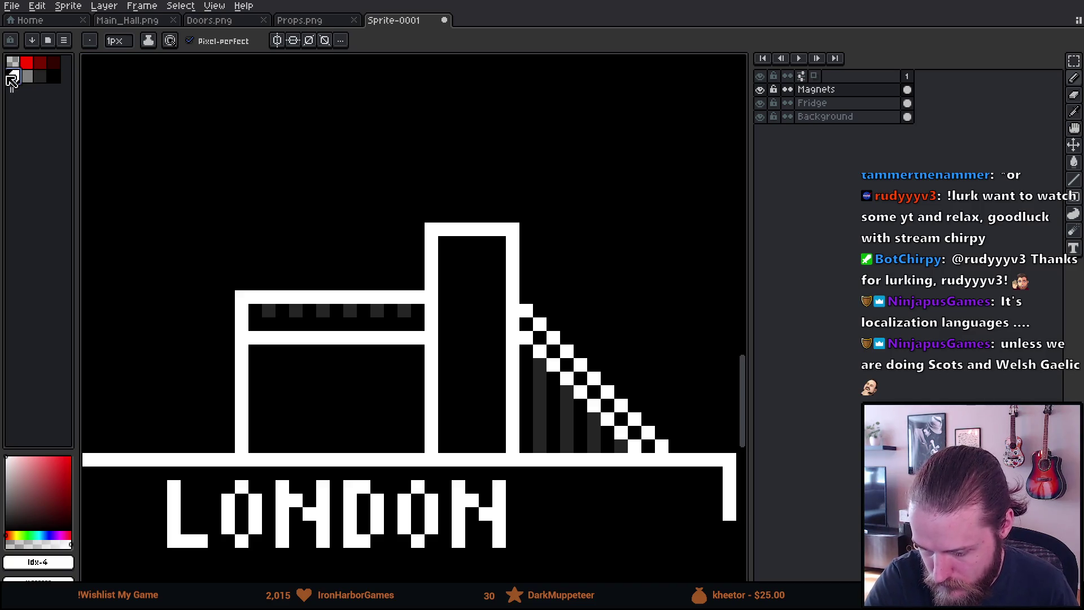
mouse_move(457, 202)
left_mouse_down()
mouse_move(457, 216)
mouse_move(432, 209)
mouse_move(445, 189)
left_mouse_up()
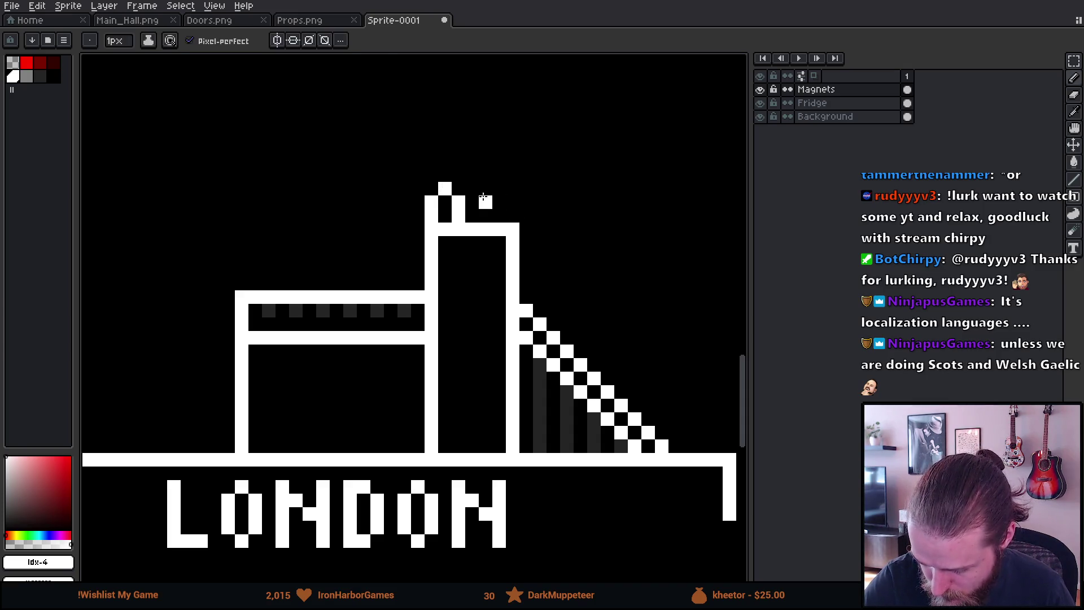
Paste the battlement piece atop the tower and pencil a matching right battlement.
key("ctrl+v")
left_click_drag(416, 174, 458, 229)
key("ctrl+z")
key("ctrl+v")
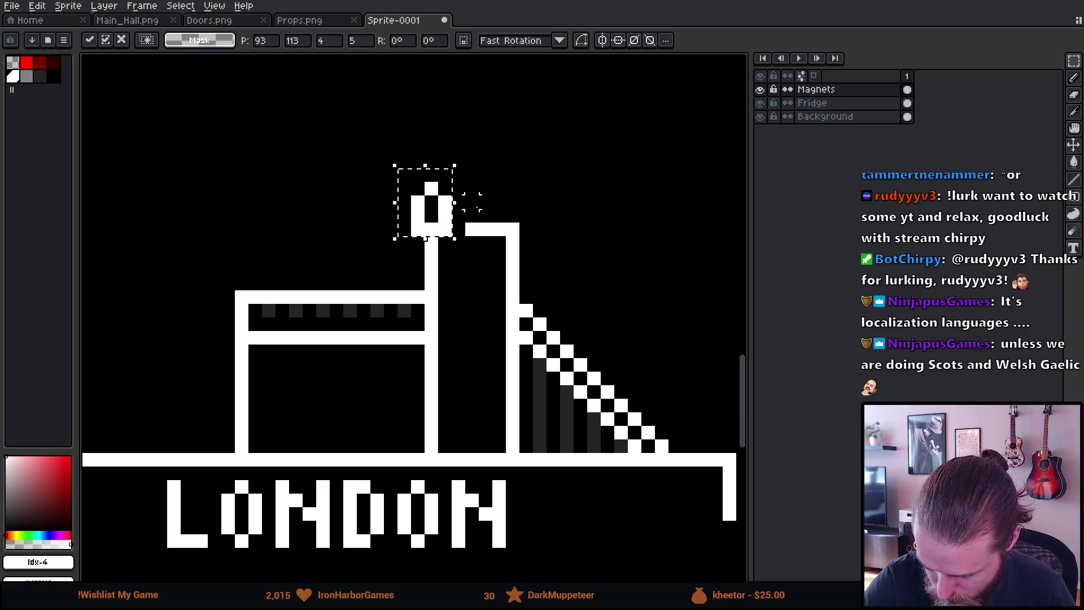
key("b")
left_click(527, 229)
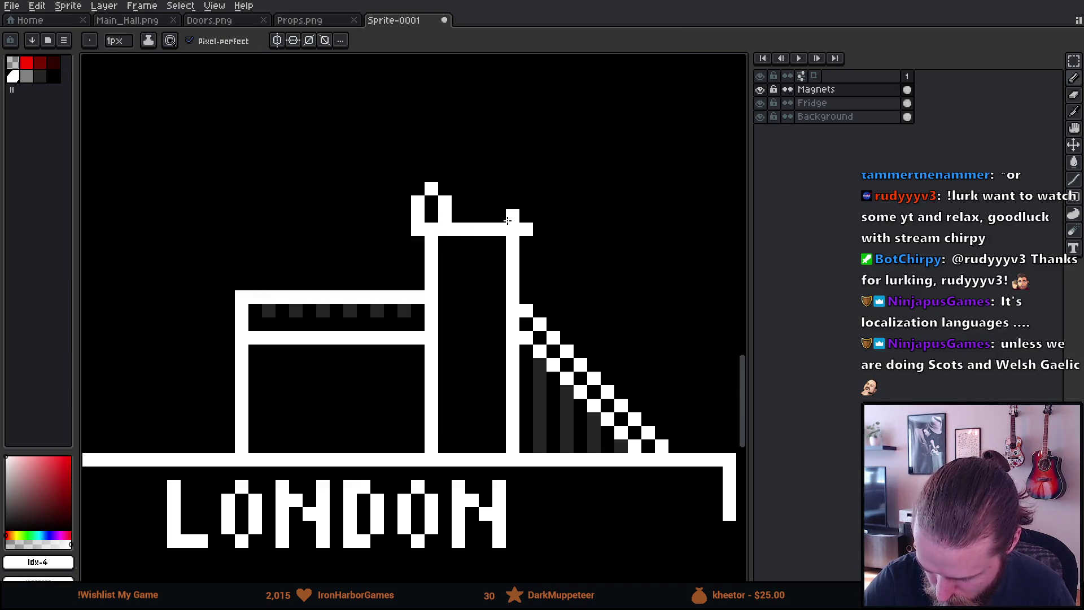
left_click(499, 204)
left_click(526, 216)
left_click(526, 203)
left_click(513, 190)
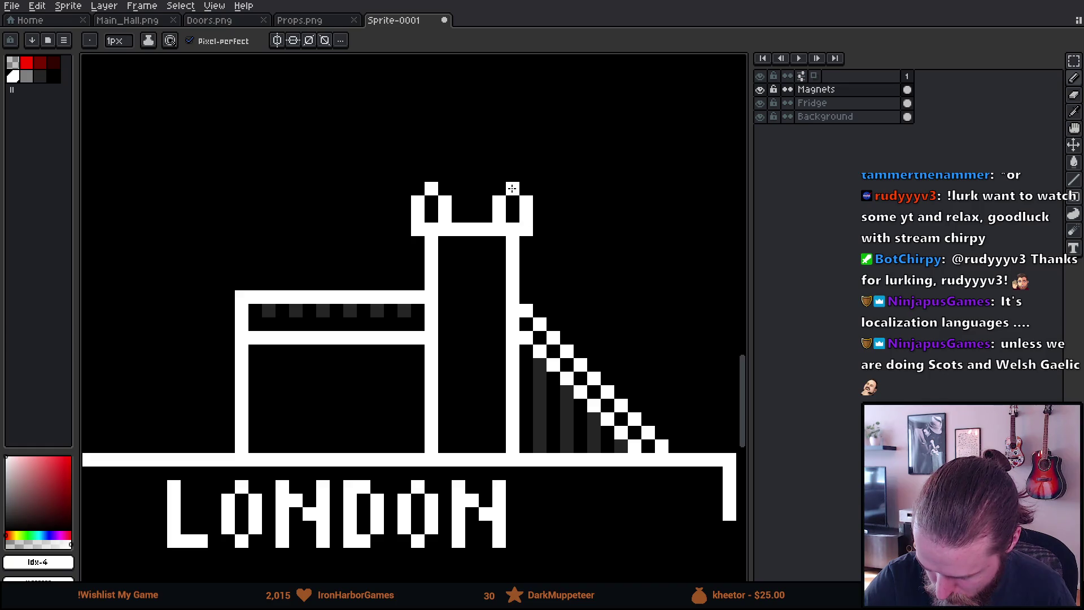
Build a small pointed spire in the centre of the tower top, removing a stray pixel.
left_click(458, 175)
left_click(485, 175)
left_click(485, 189)
left_click(472, 161)
left_click(472, 148)
left_click(486, 148)
right_click(481, 153)
Select the tower's crown, nudge it down one pixel, and deselect.
mouse_move(634, 393)
left_mouse_down()
mouse_move(659, 397)
mouse_move(653, 405)
mouse_move(619, 368)
left_mouse_up()
key("m")
left_click_drag(404, 107, 598, 217)
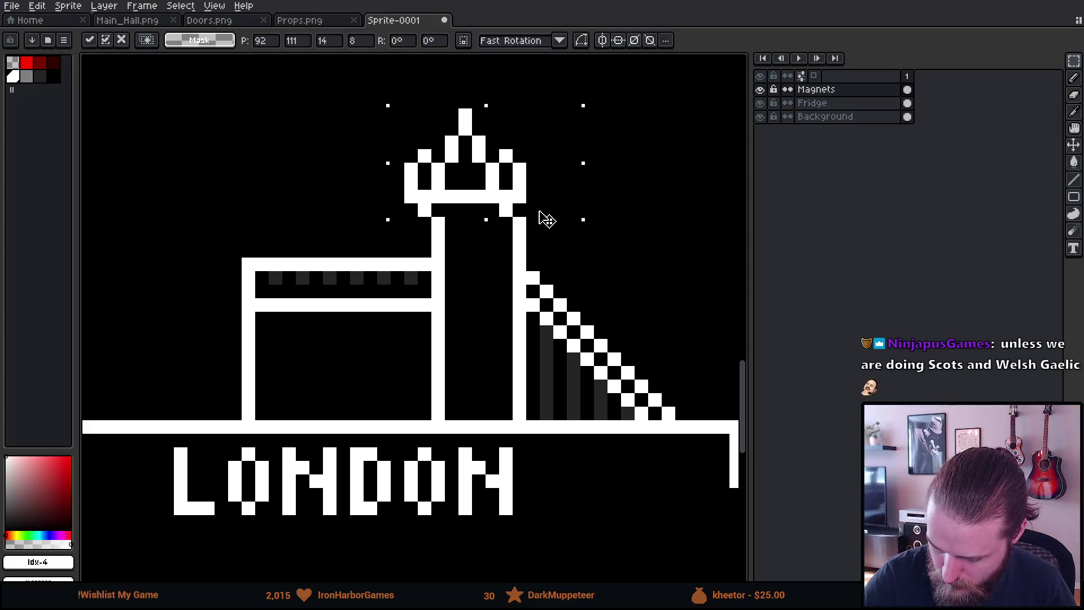
key("Down")
key("ctrl+d")
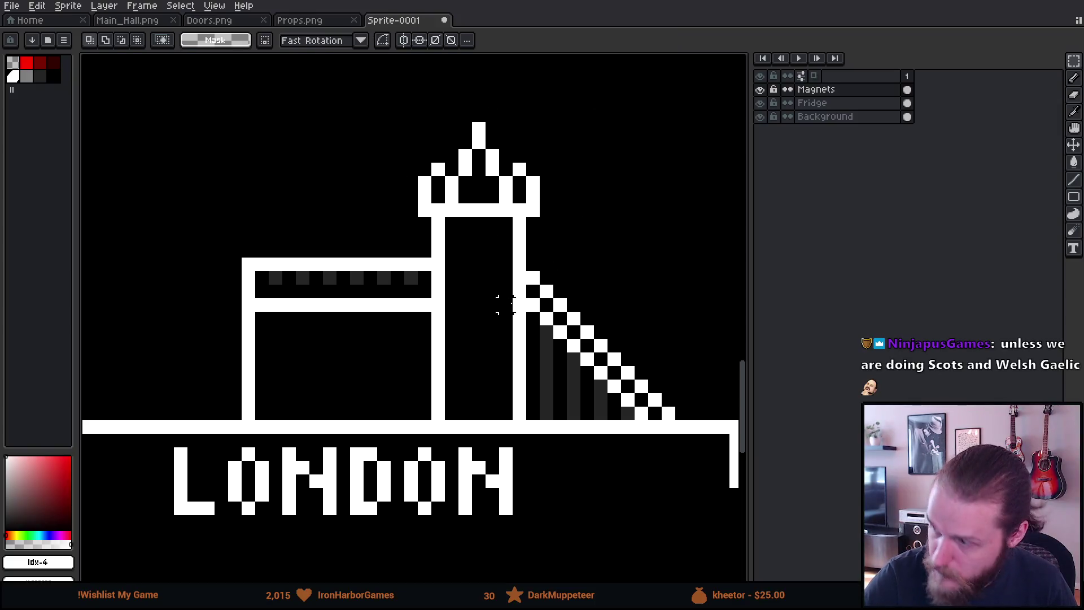
Sample dark grey and draw horizontal grey floor bands across the tower.
key("b")
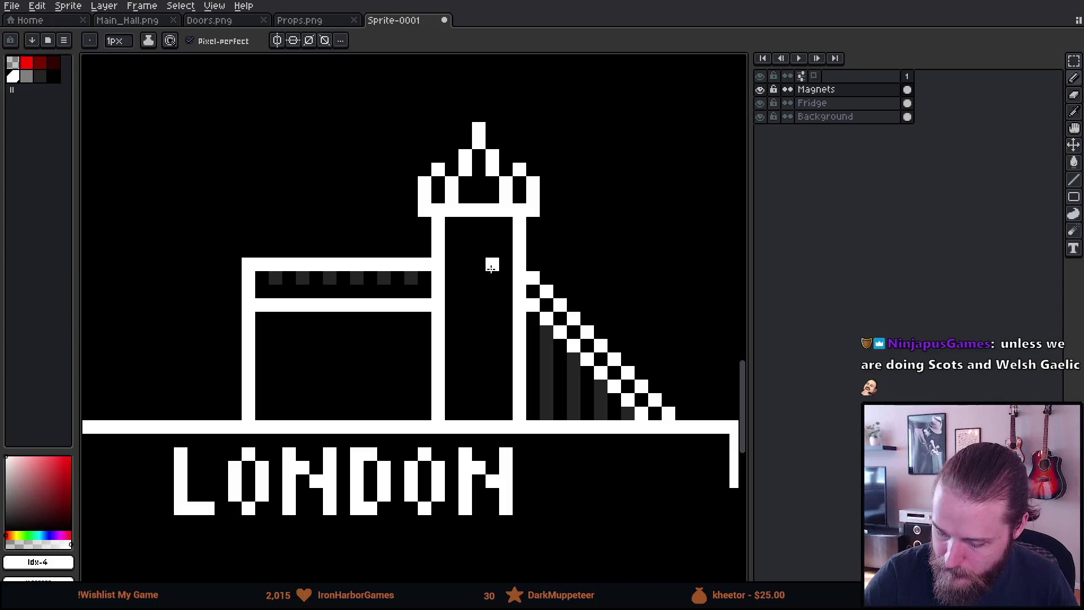
left_click(419, 287, "alt")
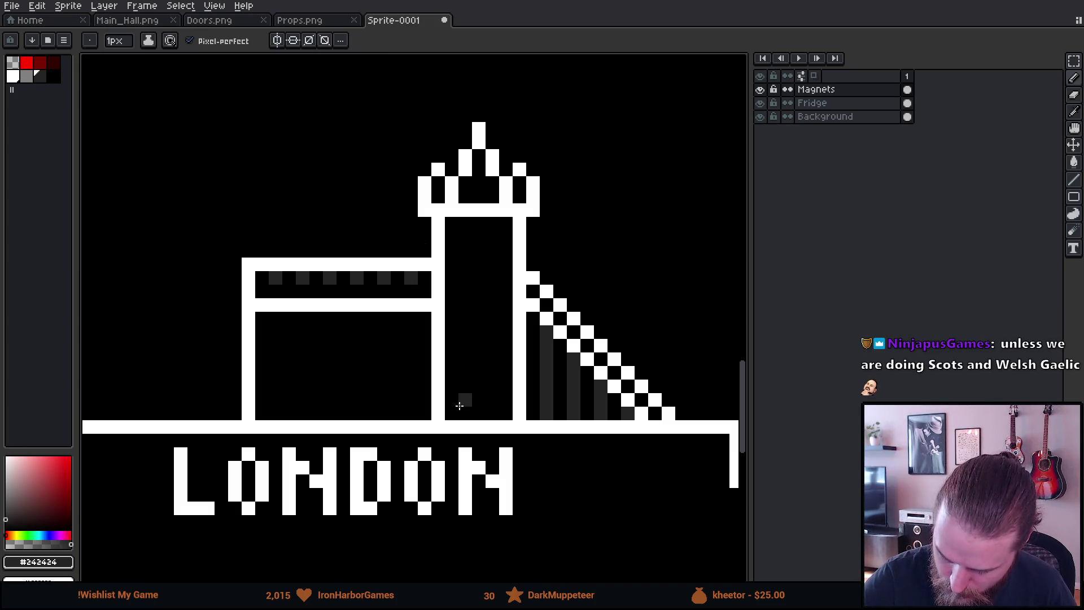
mouse_move(451, 412)
left_mouse_down()
mouse_move(458, 228)
mouse_move(464, 389)
left_mouse_up()
key("ctrl+z")
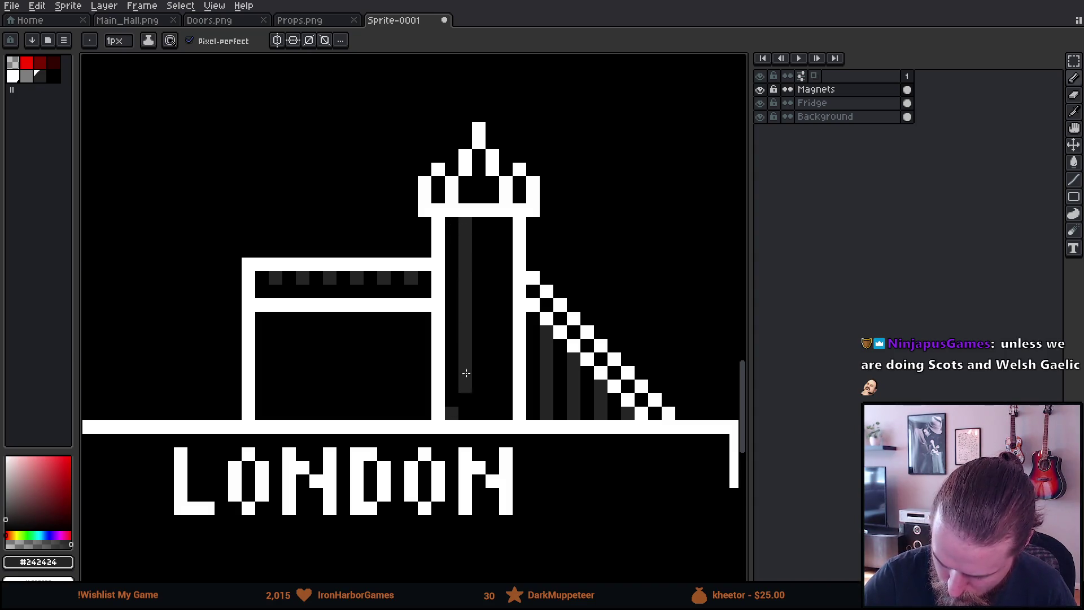
key("ctrl+z")
key("ctrl+z")
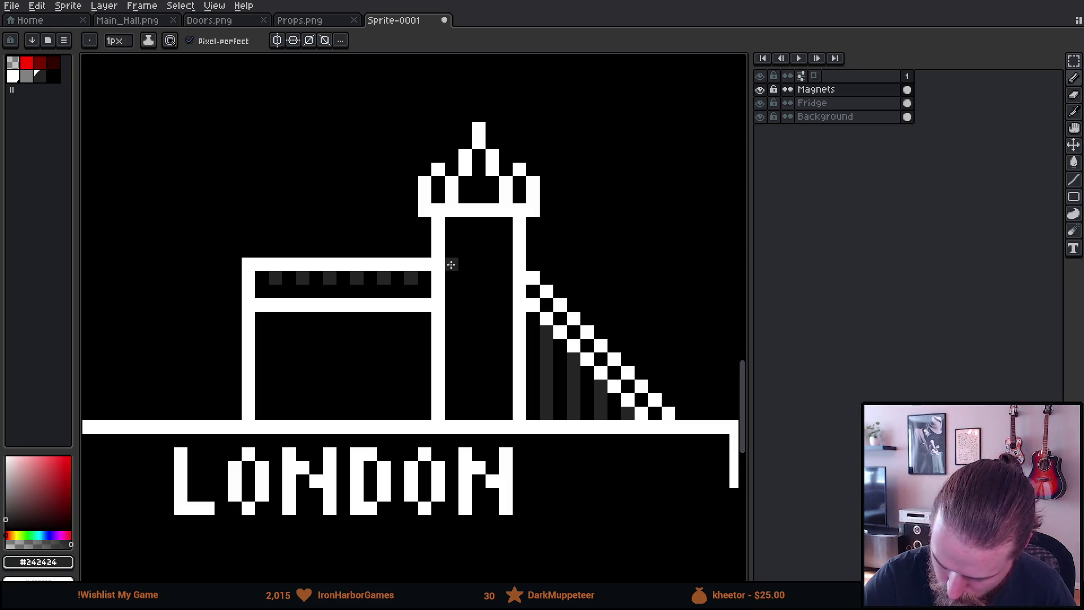
left_click_drag(450, 264, 500, 259)
key("ctrl")
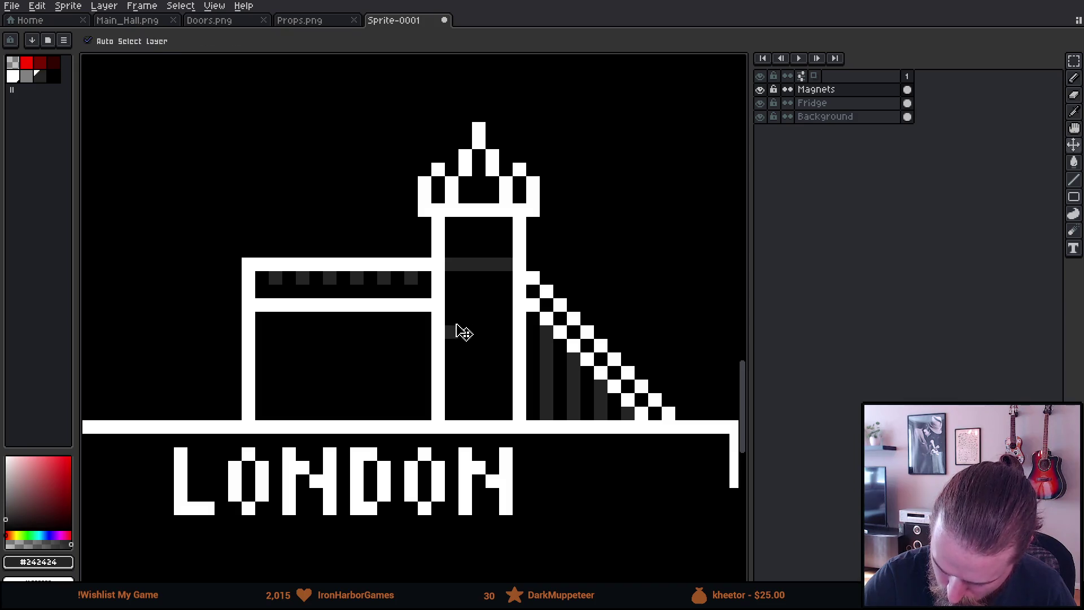
key("ctrl")
left_click_drag(447, 319, 511, 319)
mouse_move(464, 372)
left_mouse_down()
mouse_move(450, 372)
mouse_move(511, 373)
left_mouse_up()
mouse_move(624, 469)
left_mouse_down()
mouse_move(641, 528)
mouse_move(650, 520)
mouse_move(624, 474)
left_mouse_up()
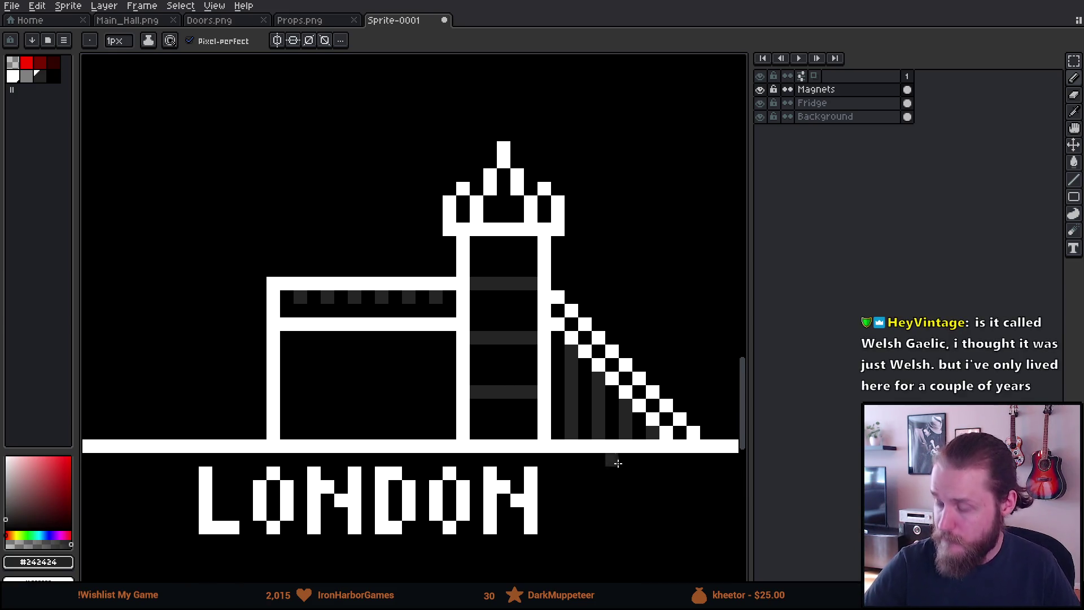
Add paired grey square window pixels in each tower section and under the spire.
left_click(490, 364)
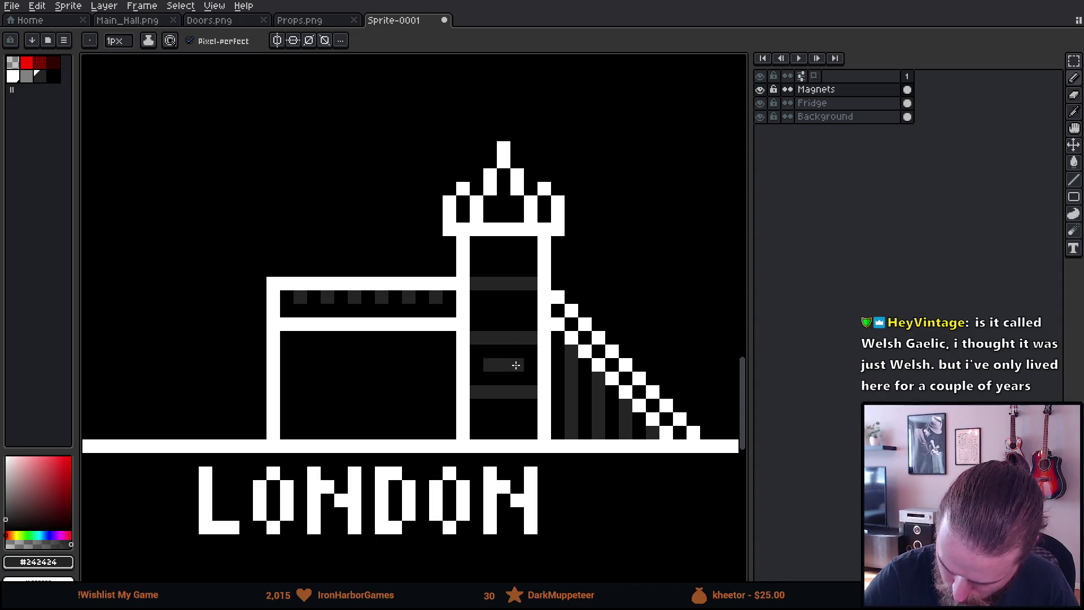
left_click(489, 309)
left_click(517, 309)
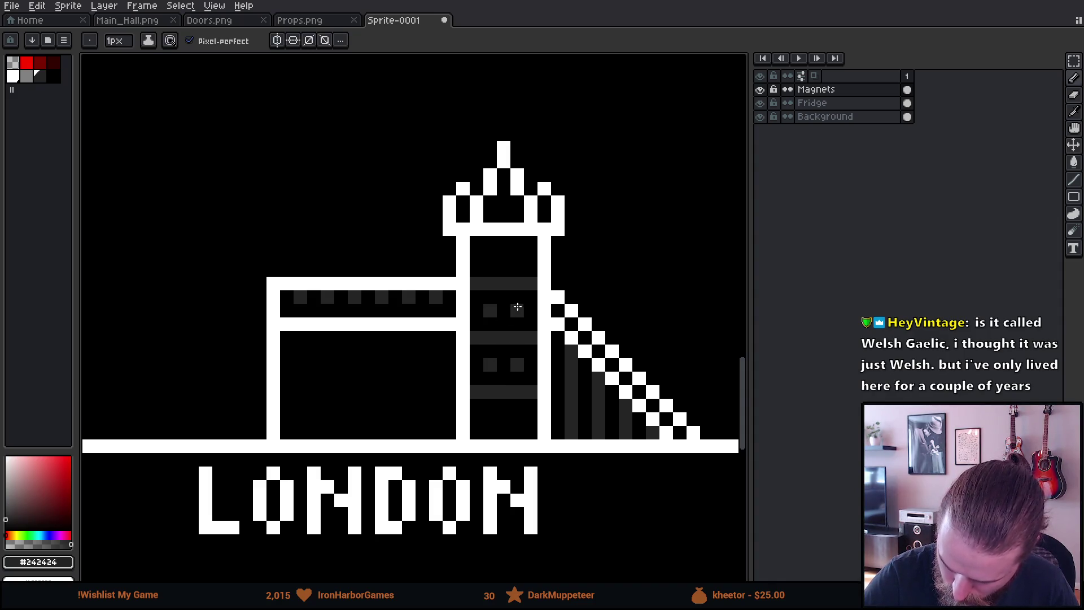
left_click(490, 256)
left_click(518, 256)
left_click(503, 215)
left_click(503, 202)
left_click(498, 421)
left_click(489, 419)
left_click(516, 419)
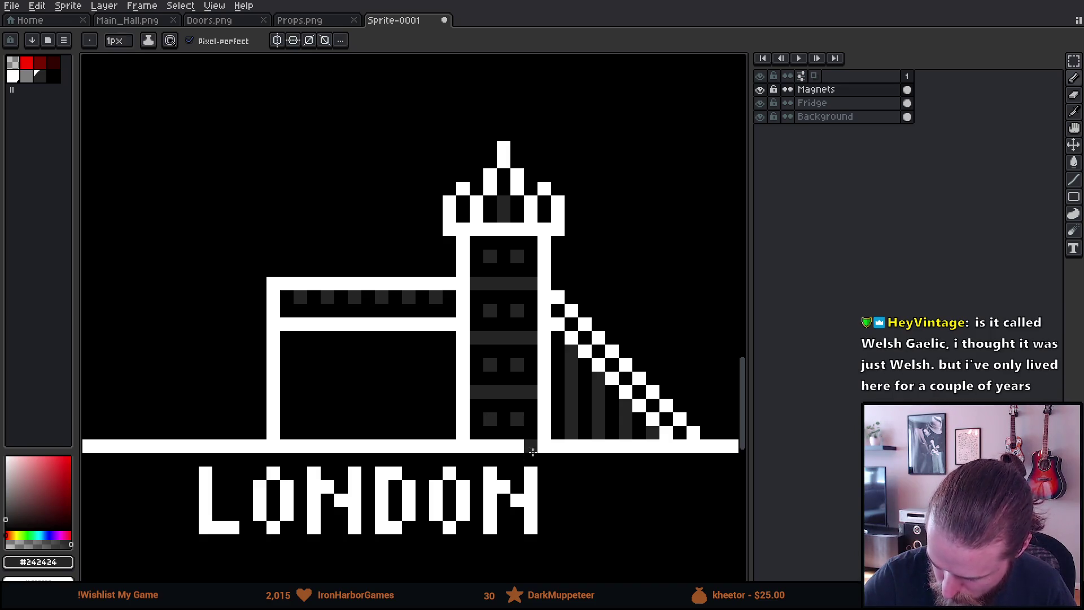
Zoom out and pan to view the whole London magnet.
mouse_move(516, 446)
left_mouse_down()
mouse_move(598, 438)
mouse_move(617, 418)
left_mouse_up()
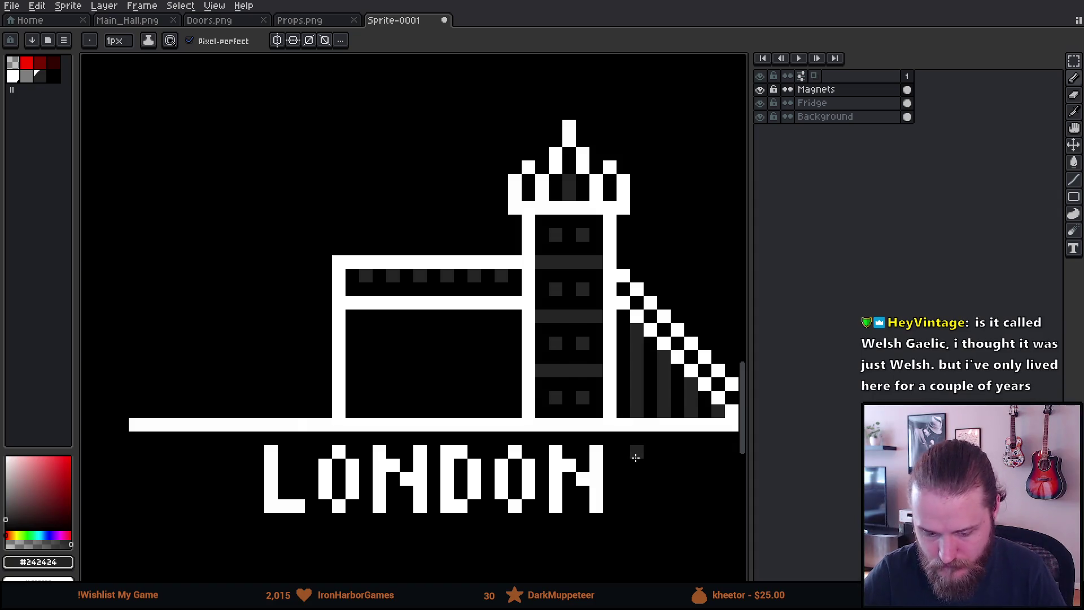
scroll(638, 454, "down", 5)
left_click_drag(680, 474, 590, 437)
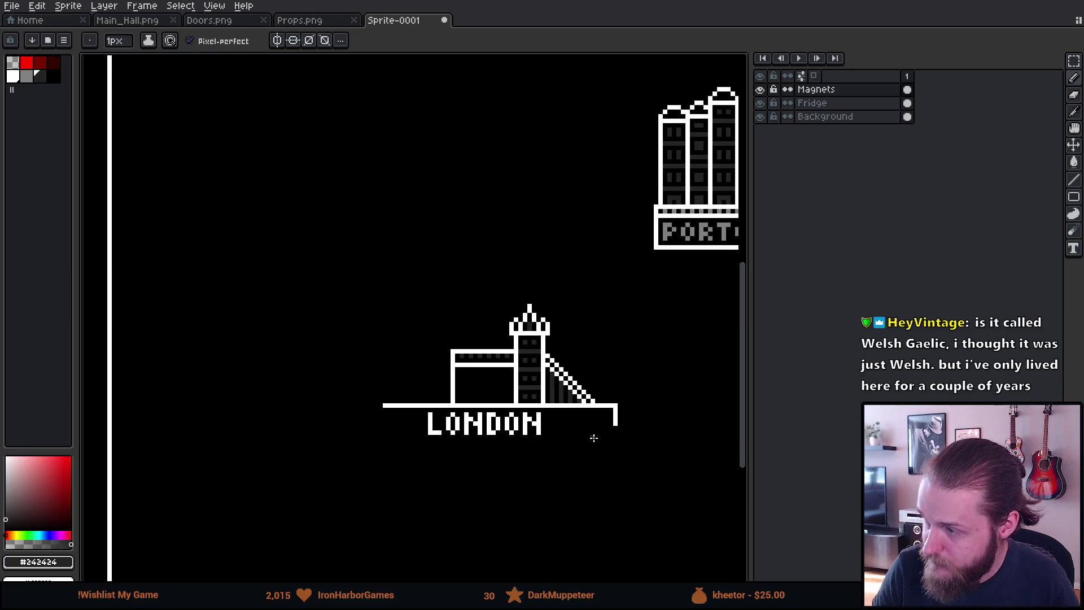
Copy the tower and ramp, paste a horizontally flipped duplicate, and commit it on the left.
key("m")
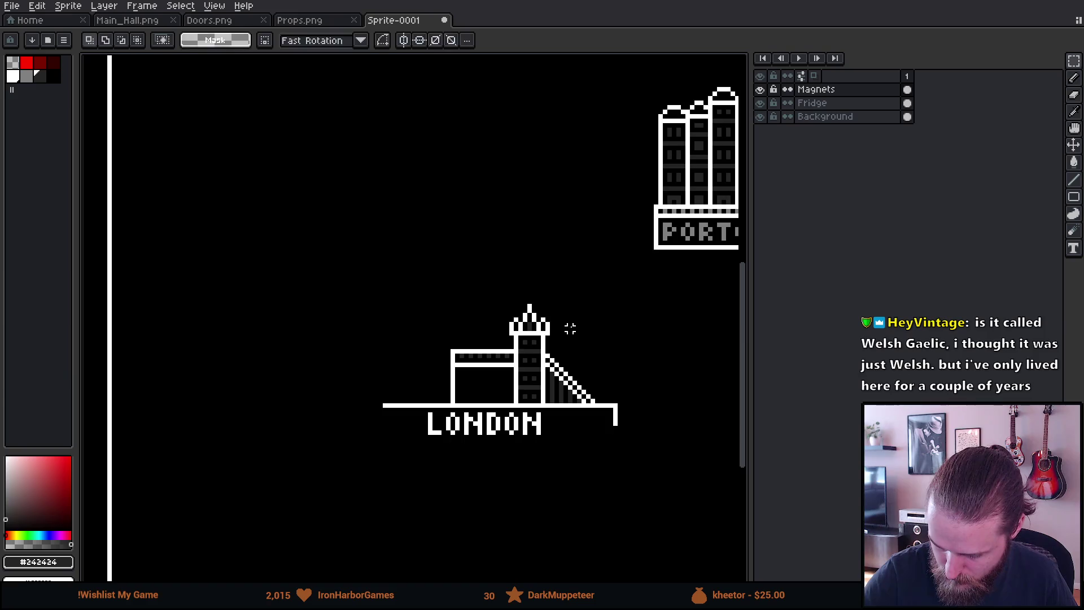
mouse_move(498, 279)
left_mouse_down()
mouse_move(625, 406)
mouse_move(553, 254)
mouse_move(476, 233)
mouse_move(452, 350)
mouse_move(465, 347)
left_mouse_up()
key("ctrl+c")
key("ctrl+v")
key("shift+h")
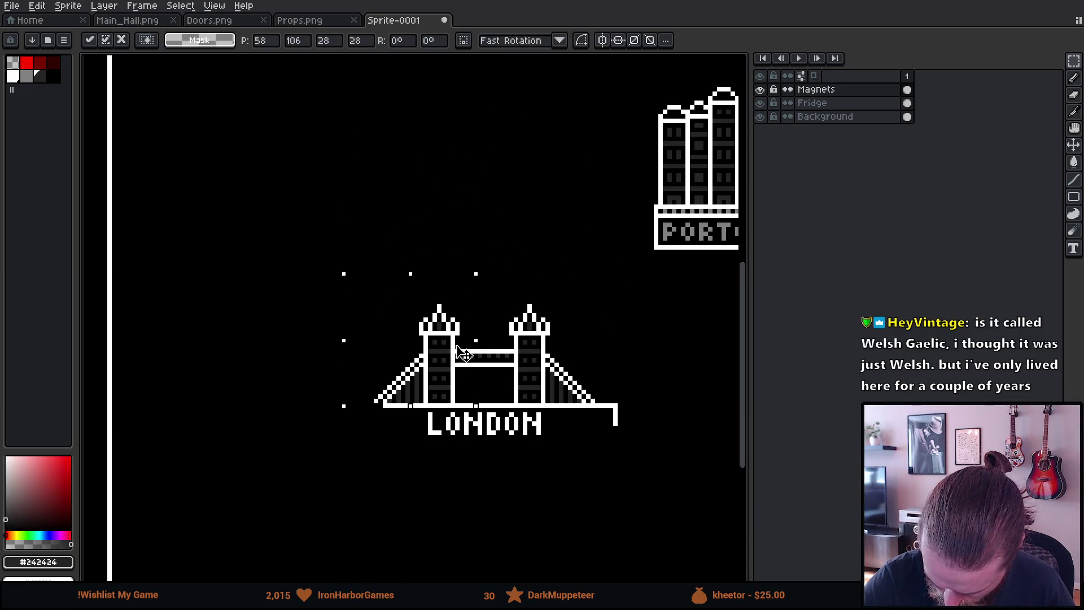
left_click(516, 292)
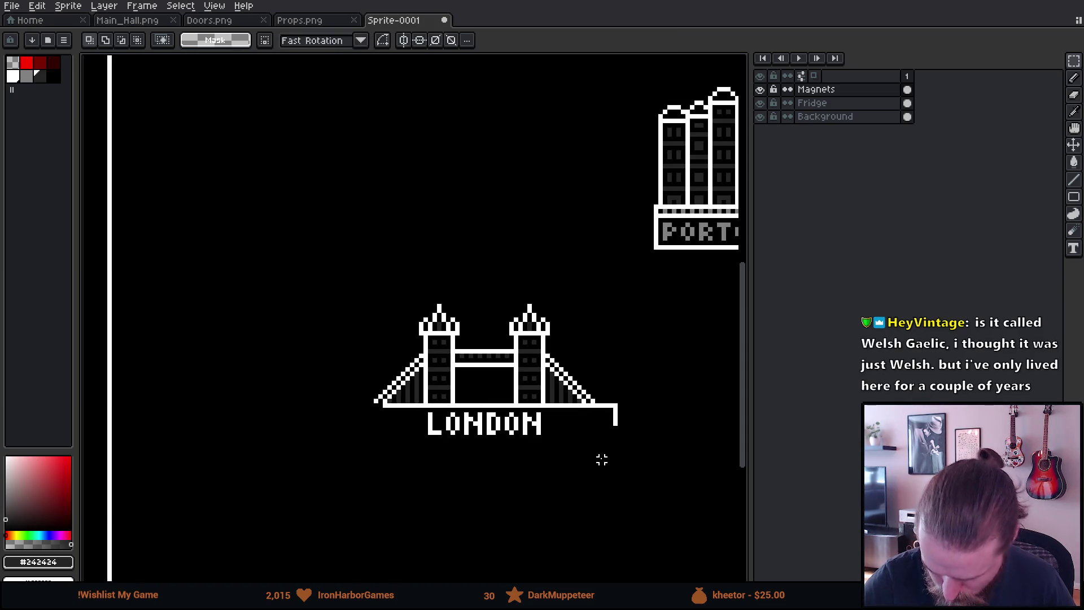
scroll(606, 460, "down", 2)
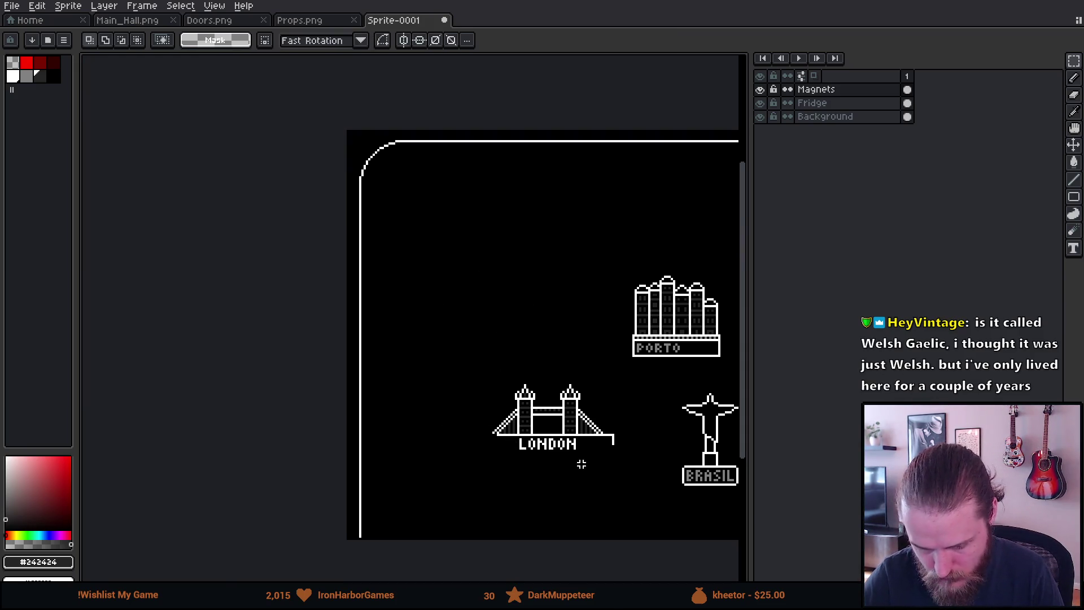
Move the right end of the bridge base left to even out the base.
scroll(582, 466, "up", 3)
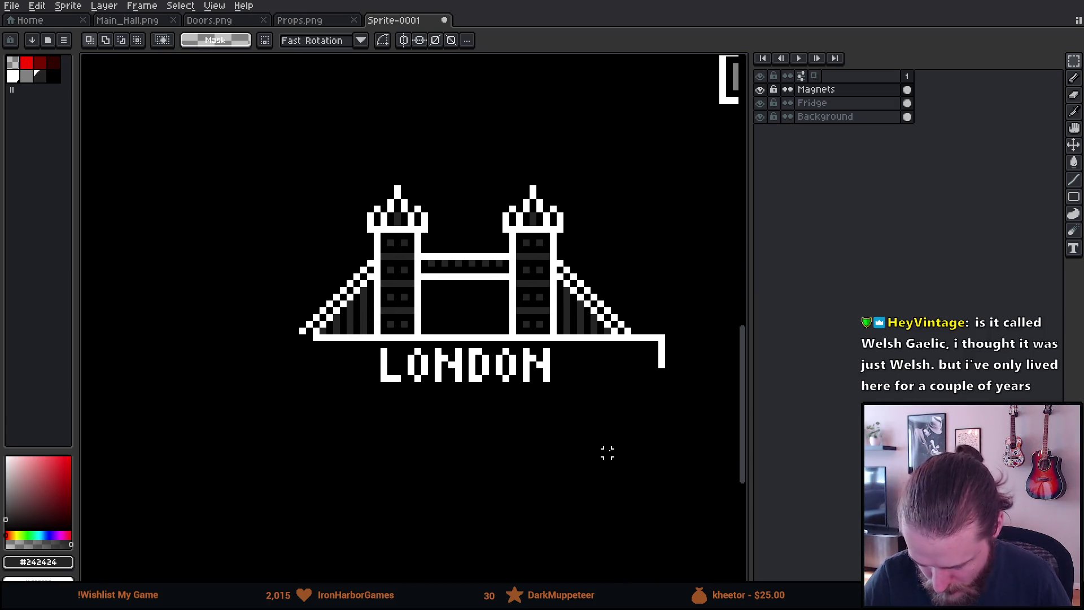
left_click_drag(592, 331, 667, 425)
left_click_drag(654, 388, 625, 387)
left_click(668, 378)
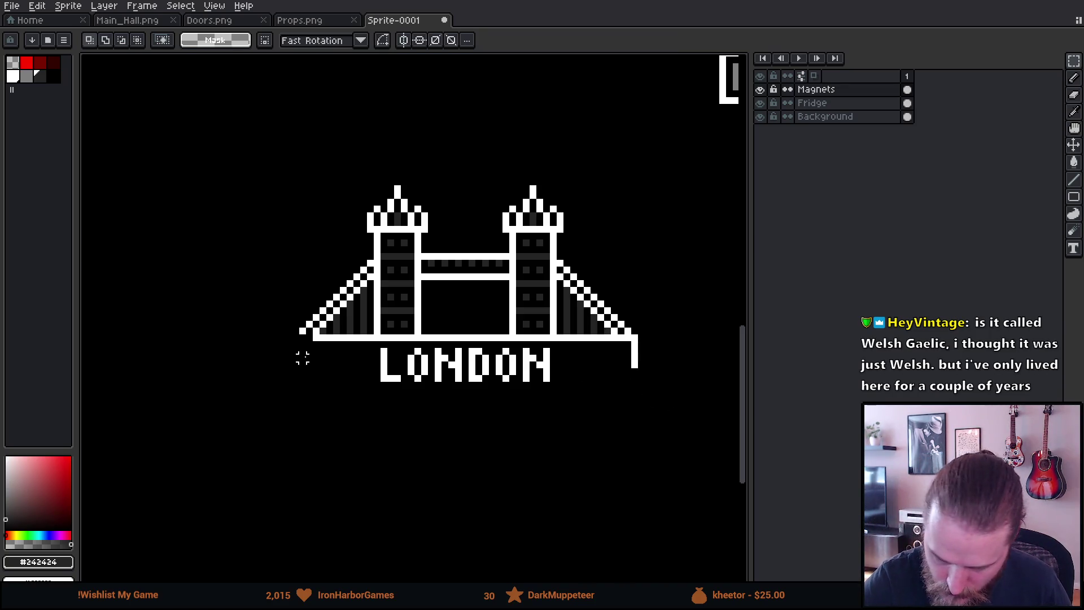
Pick white and draw straight lines closing a rectangular frame around LONDON.
key("b")
left_click(335, 339, "alt")
left_click(310, 337)
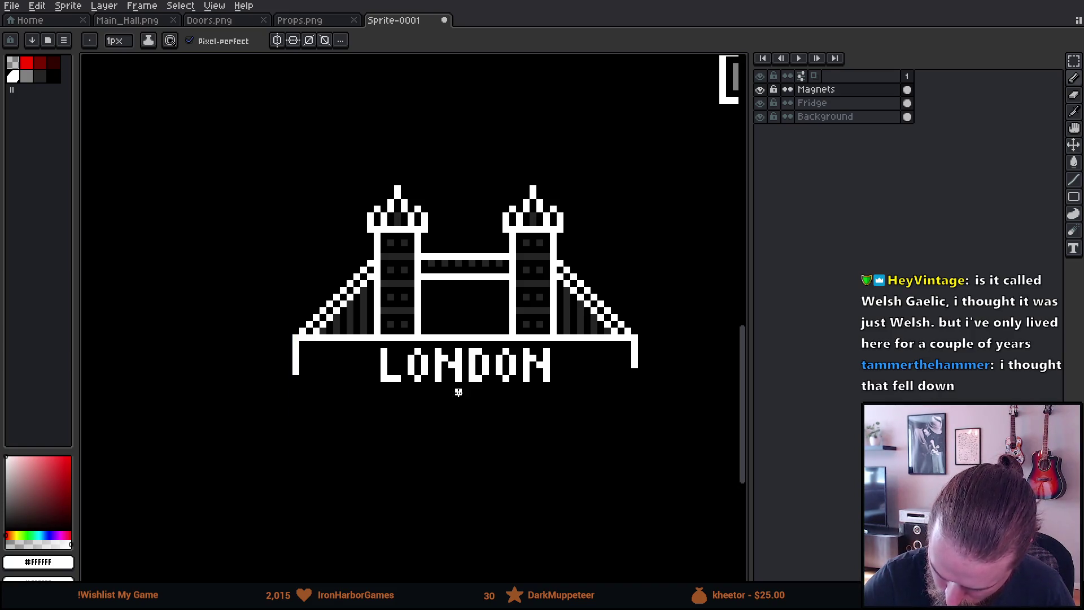
left_click(635, 392, "shift")
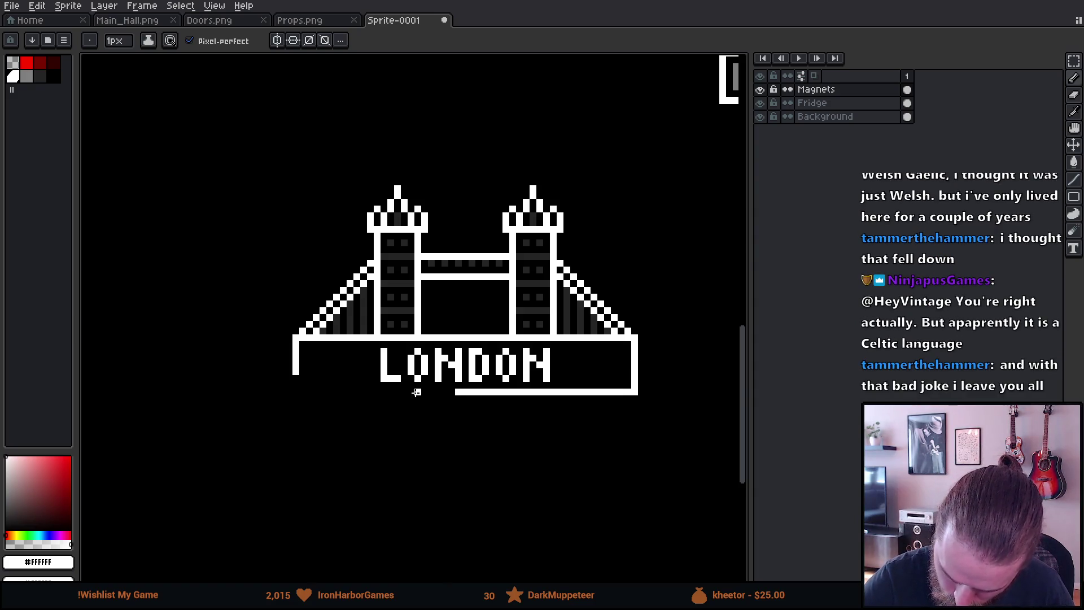
left_click(296, 391, "shift")
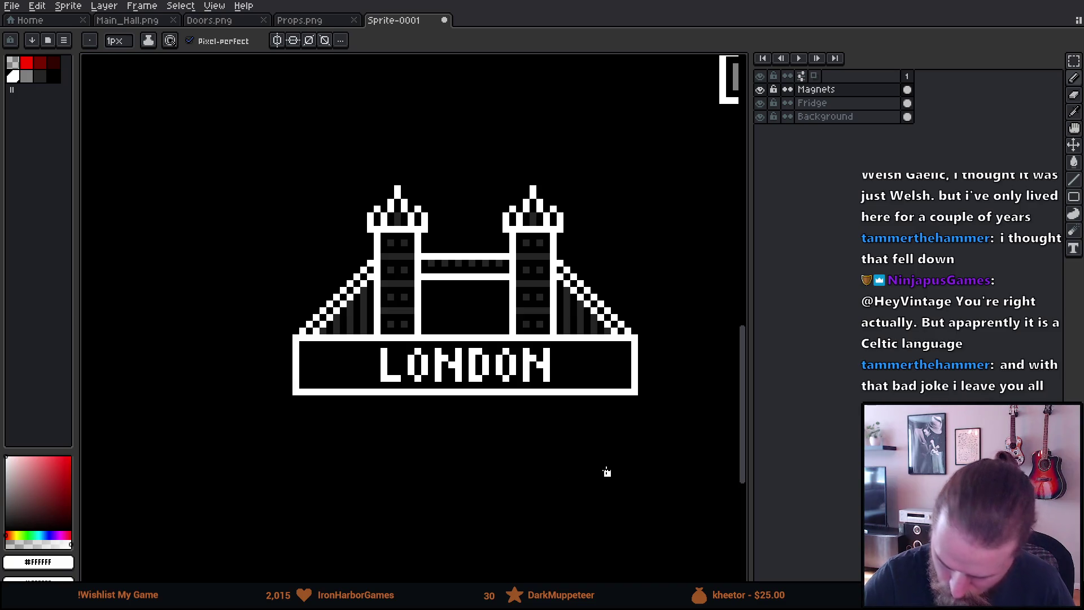
scroll(606, 472, "down", 6)
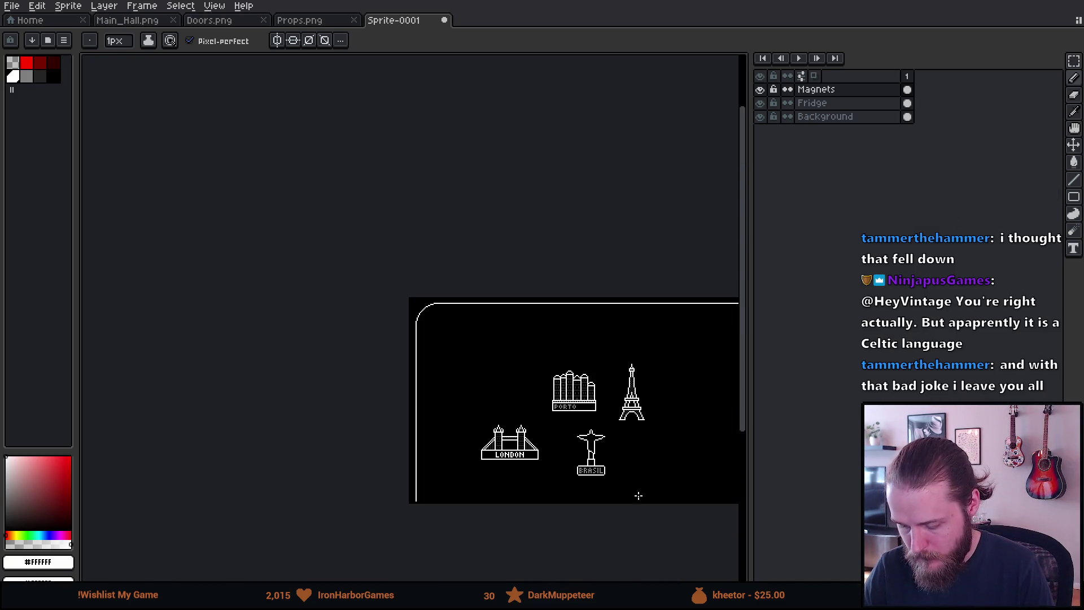
Zoom and pan to view the whole fridge with all four magnets.
scroll(619, 497, "up", 2)
scroll(620, 497, "up", 2)
scroll(608, 494, "right", 2)
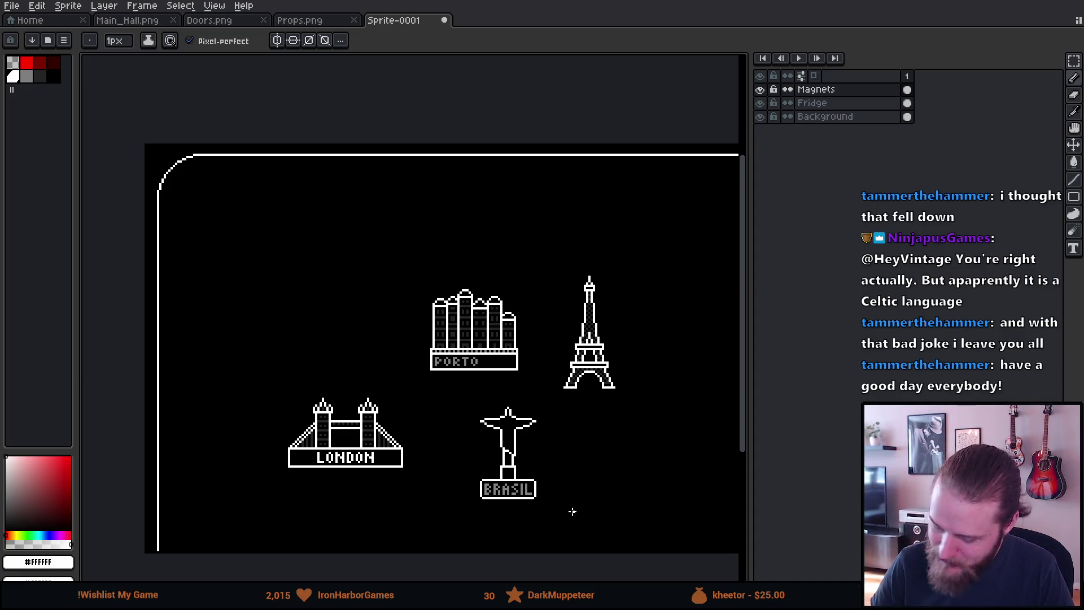
scroll(572, 511, "up", 1)
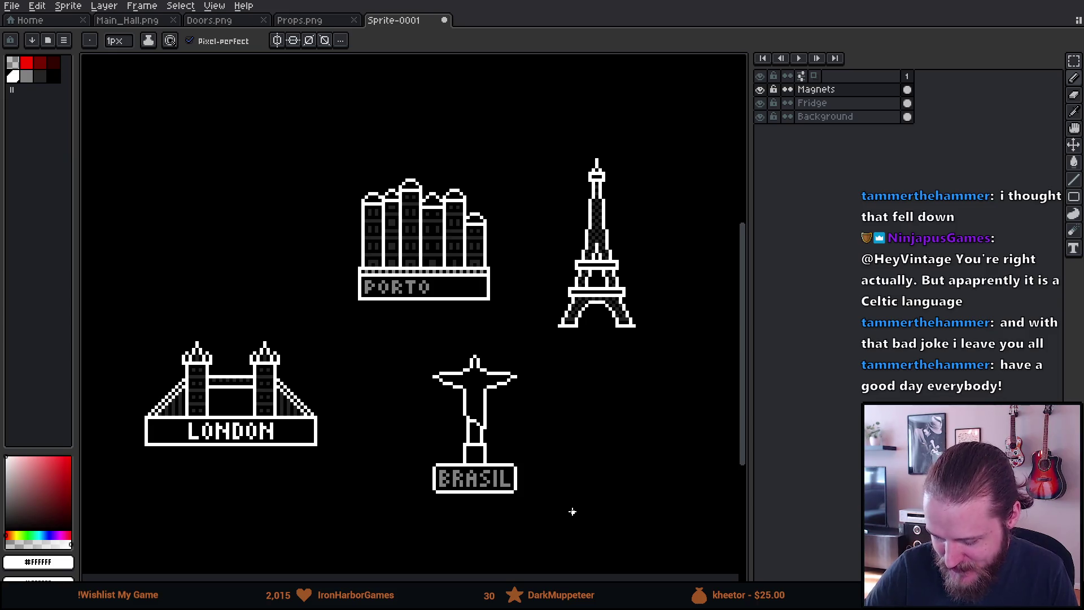
scroll(578, 465, "up", 2)
scroll(634, 443, "down", 4)
left_click_drag(654, 459, 537, 462)
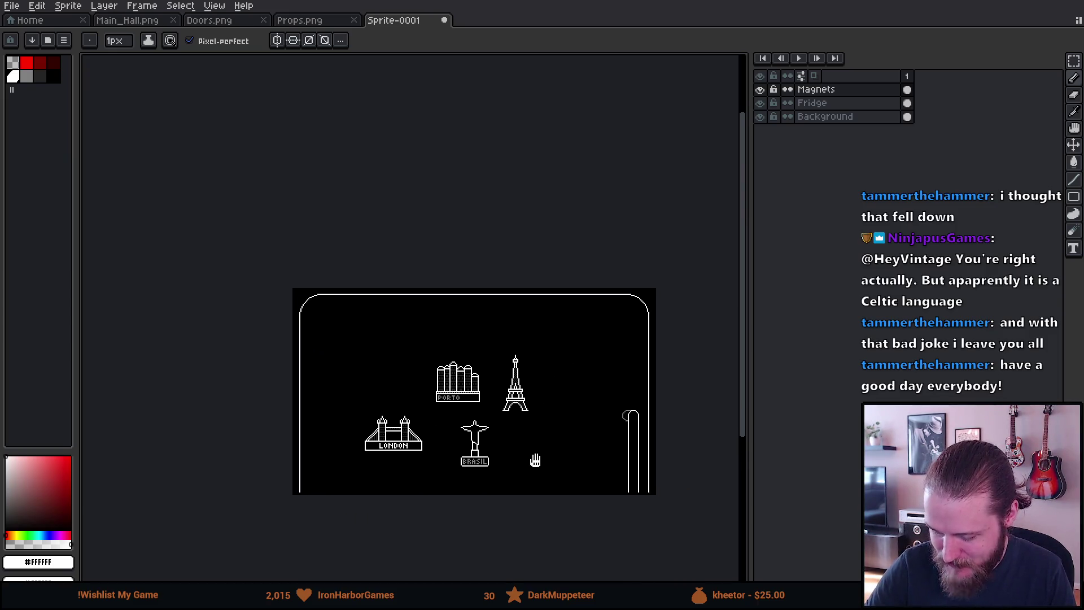
scroll(537, 462, "up", 2)
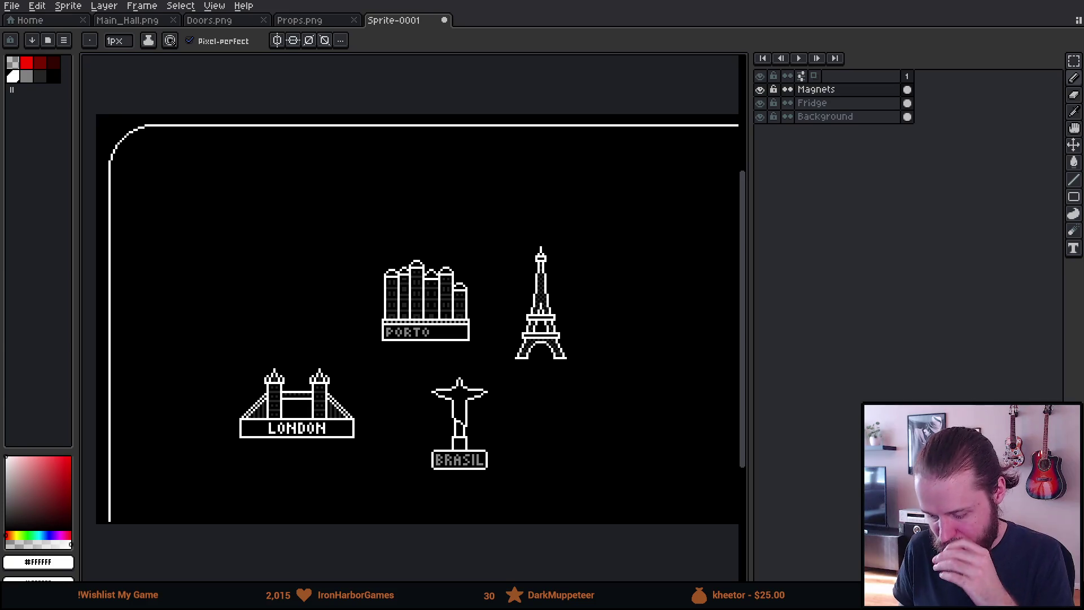
scroll(352, 348, "up", 1)
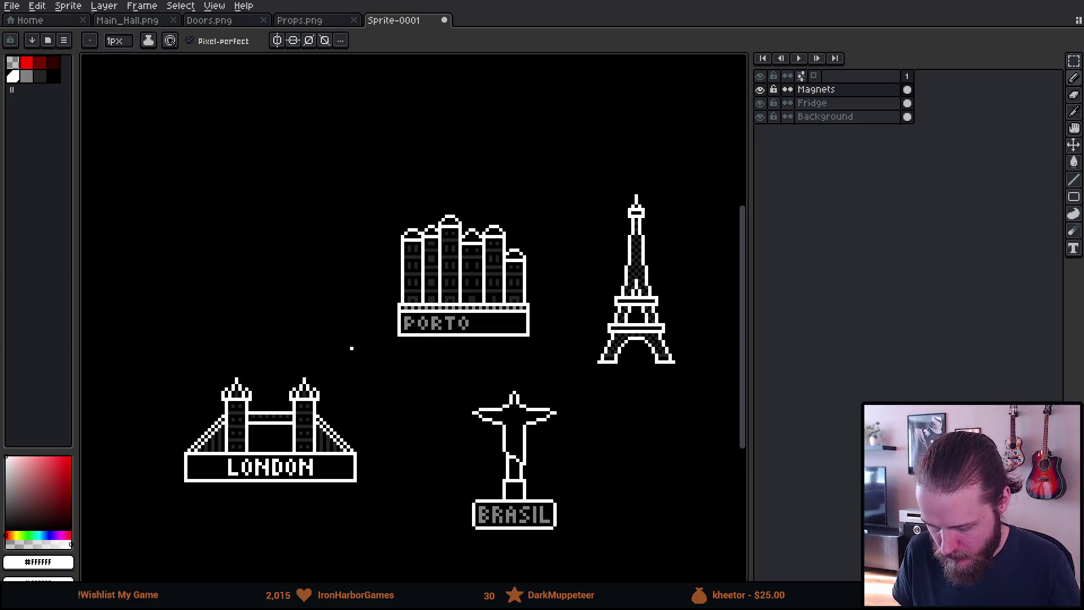
scroll(243, 484, "up", 2)
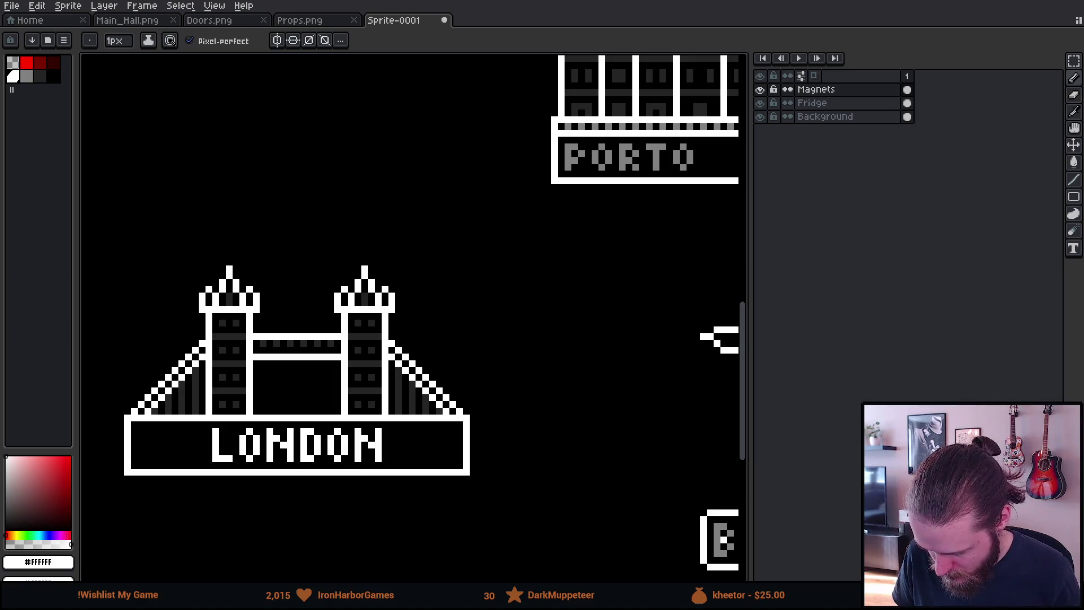
Pick the grey of the BRASIL lettering and set the Paint Bucket to 8-Connected.
left_click(718, 538, "alt")
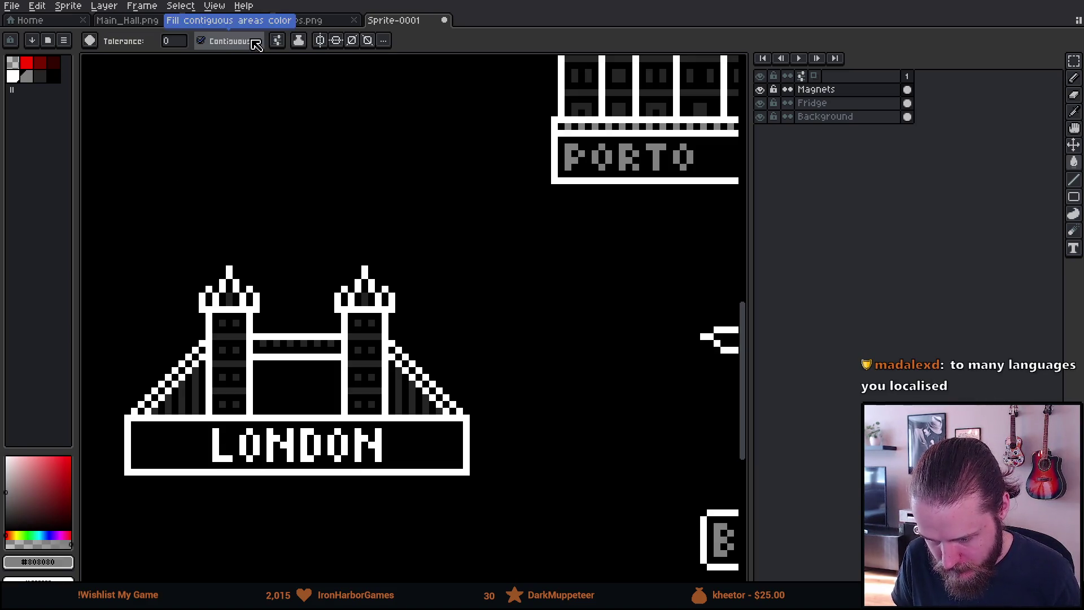
left_click(279, 40)
left_click(353, 117)
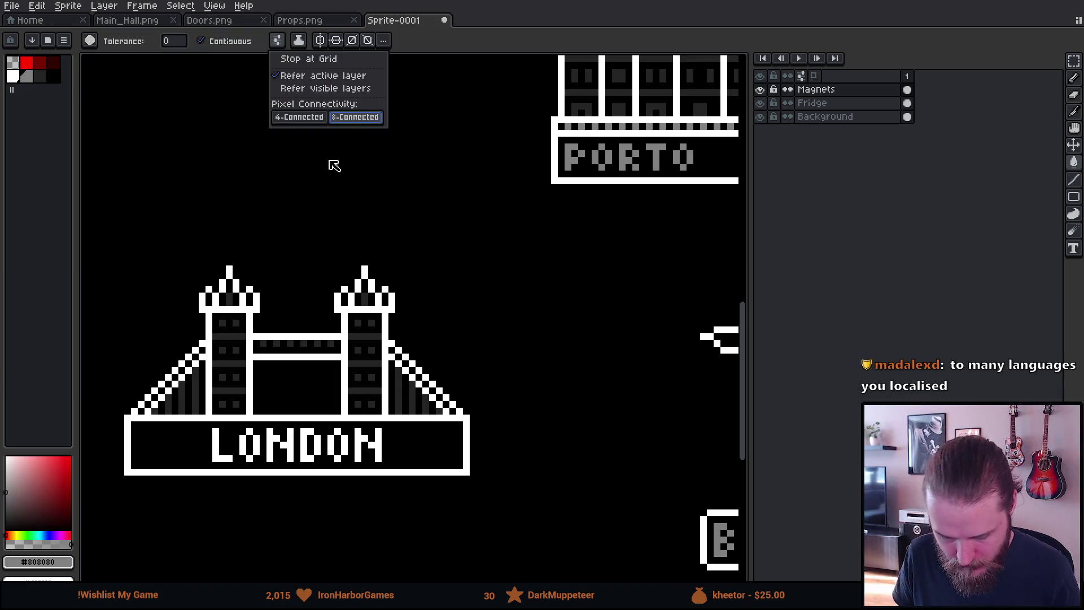
Fill all six LONDON letters with grey using the Paint Bucket.
left_click(383, 449)
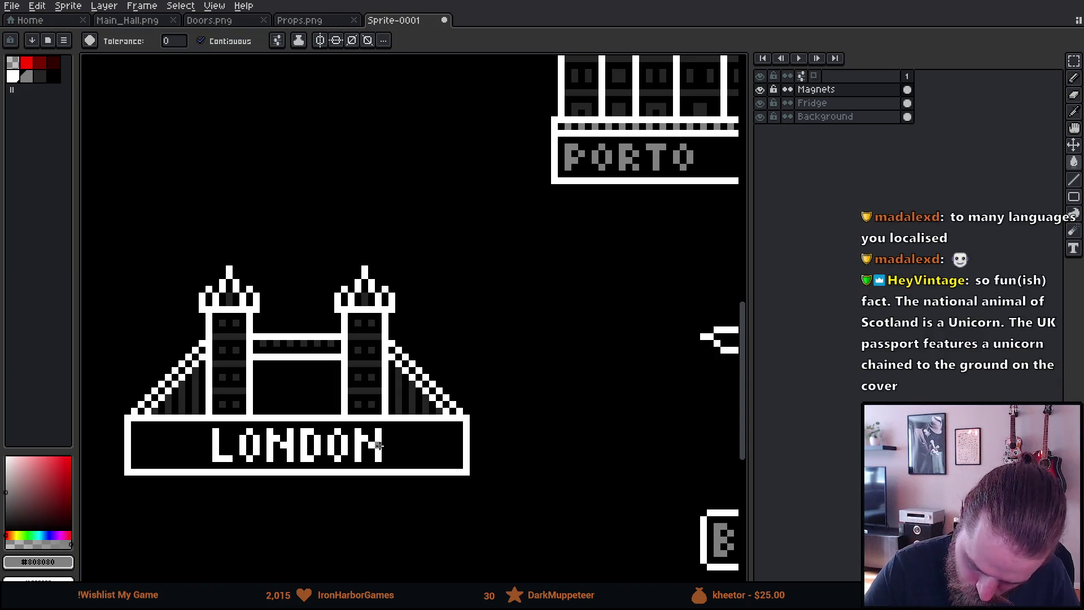
left_click(372, 446)
left_click(342, 449)
left_click(322, 448)
left_click(291, 448)
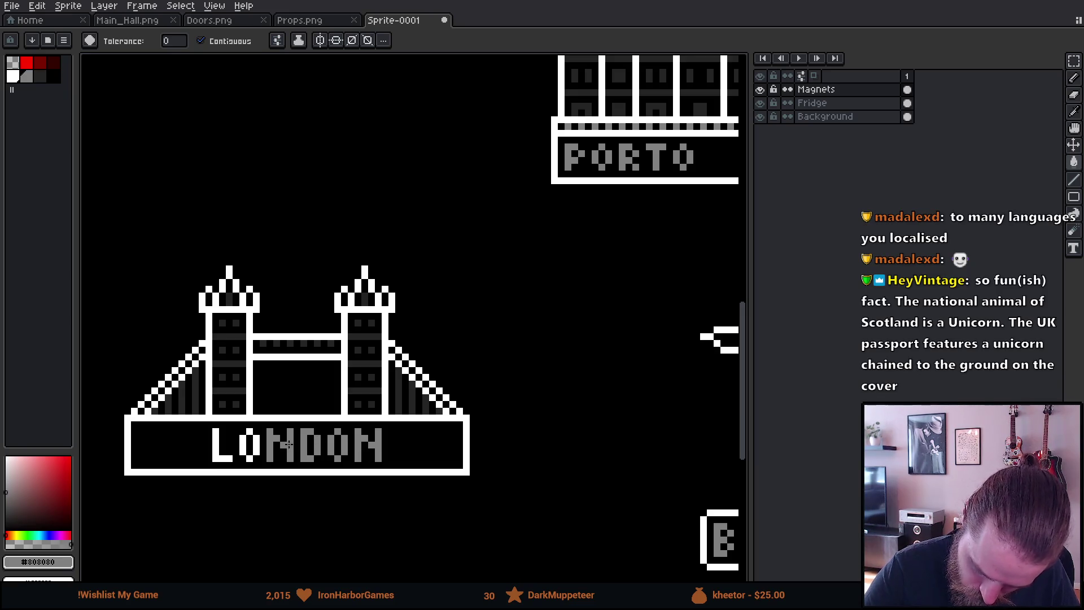
left_click(255, 449)
left_click(233, 455)
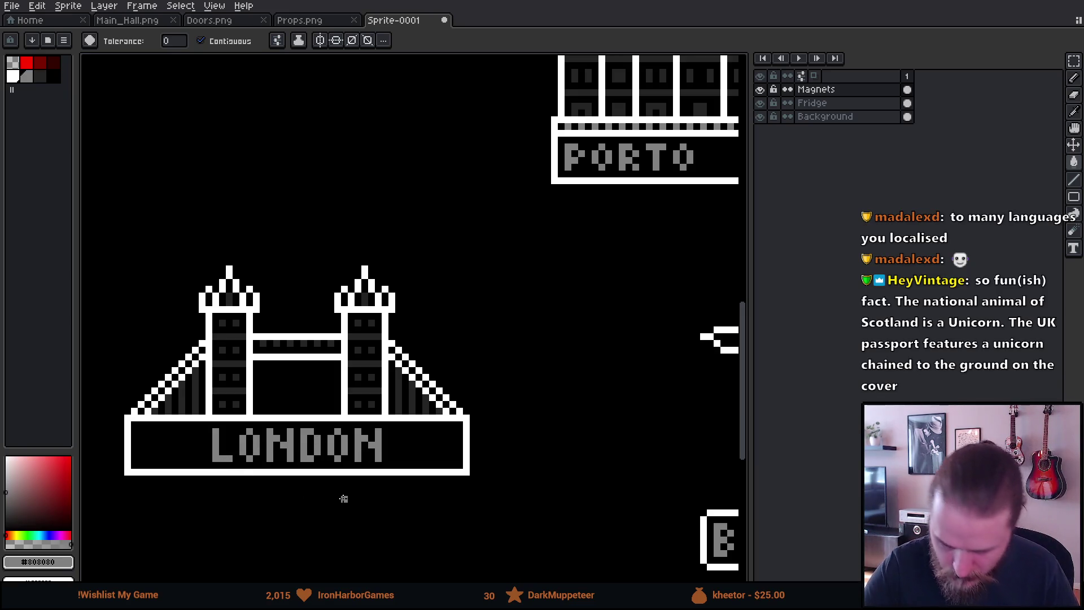
Zoom out to frame the fridge and hide the Fridge layer.
scroll(342, 498, "down", 2)
scroll(343, 498, "down", 4)
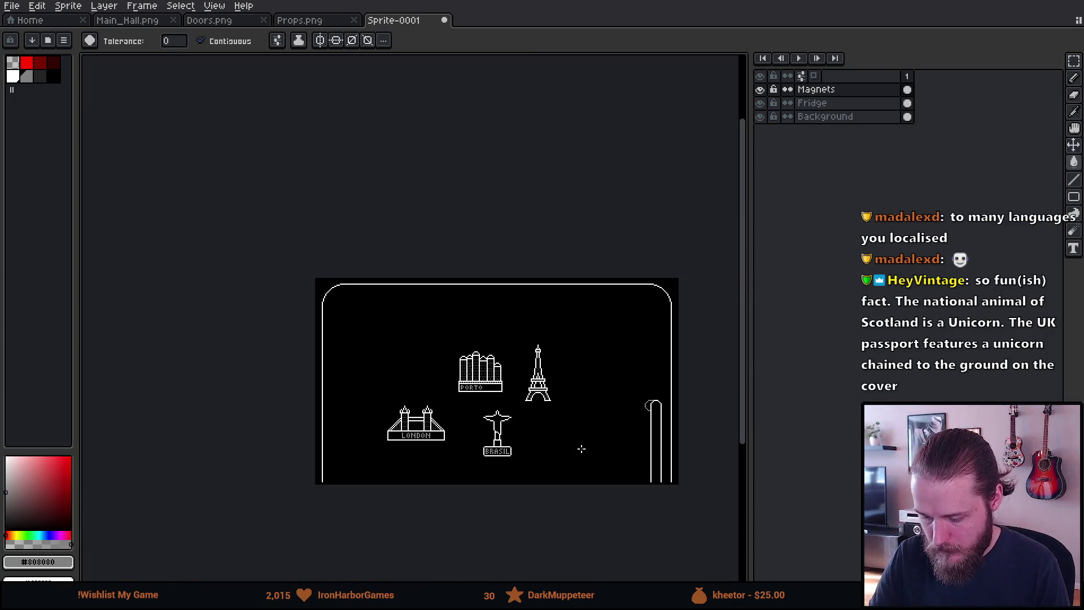
scroll(581, 448, "up", 2)
left_click_drag(585, 445, 634, 472)
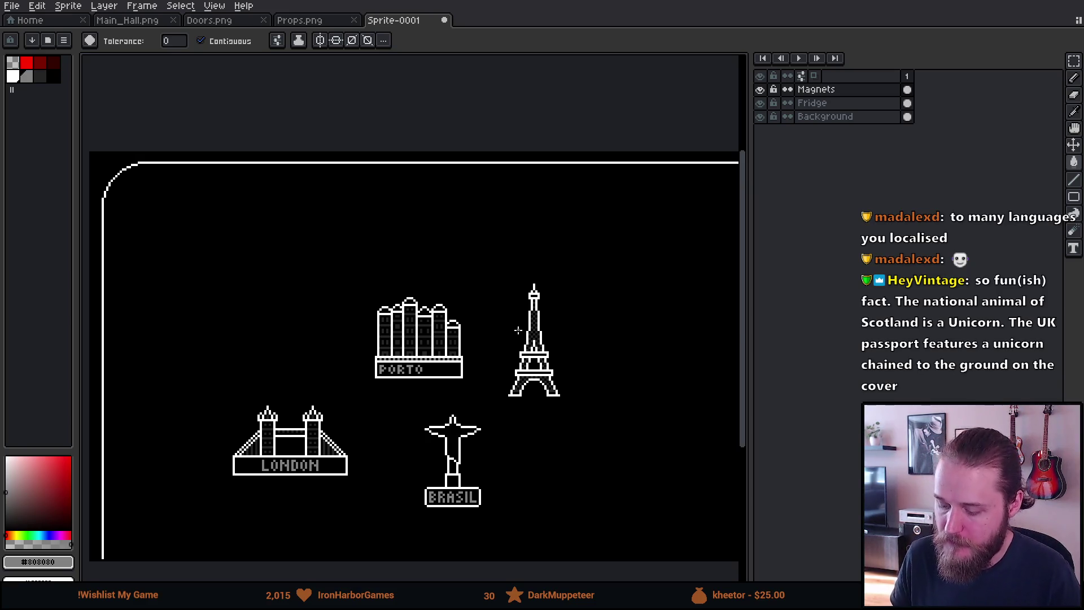
left_click(760, 103)
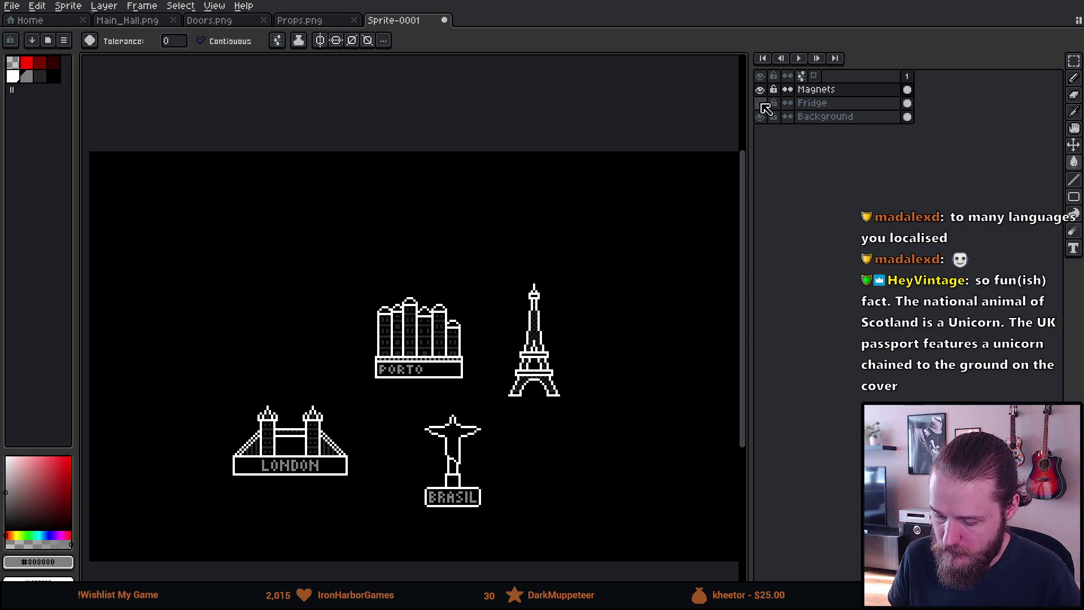
Hide the Background layer to check transparency, then show the Background and Fridge layers again.
left_click(762, 117)
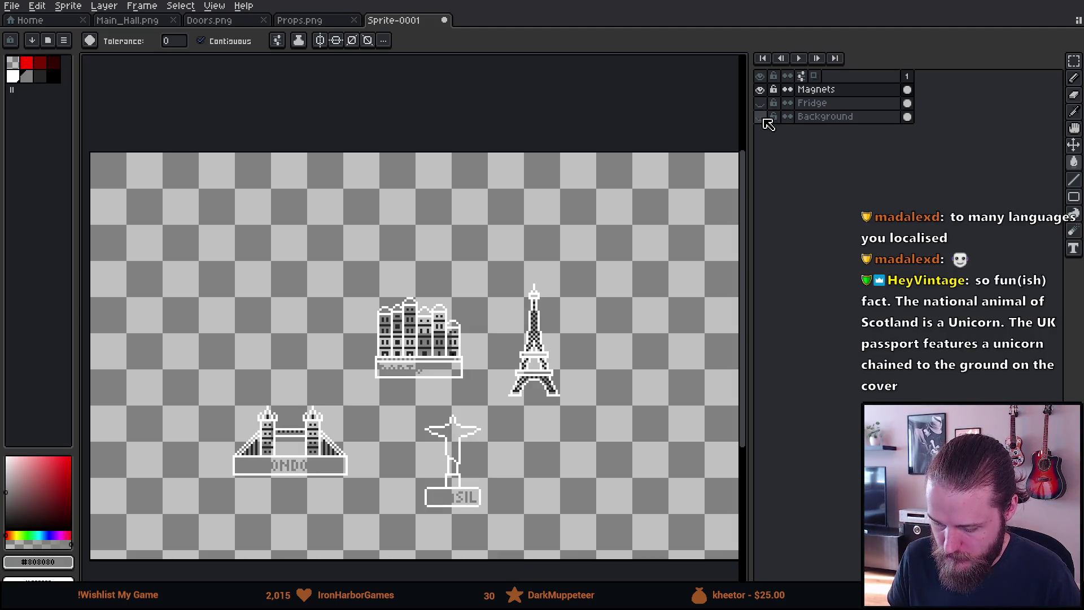
left_click(760, 116)
left_click(760, 103)
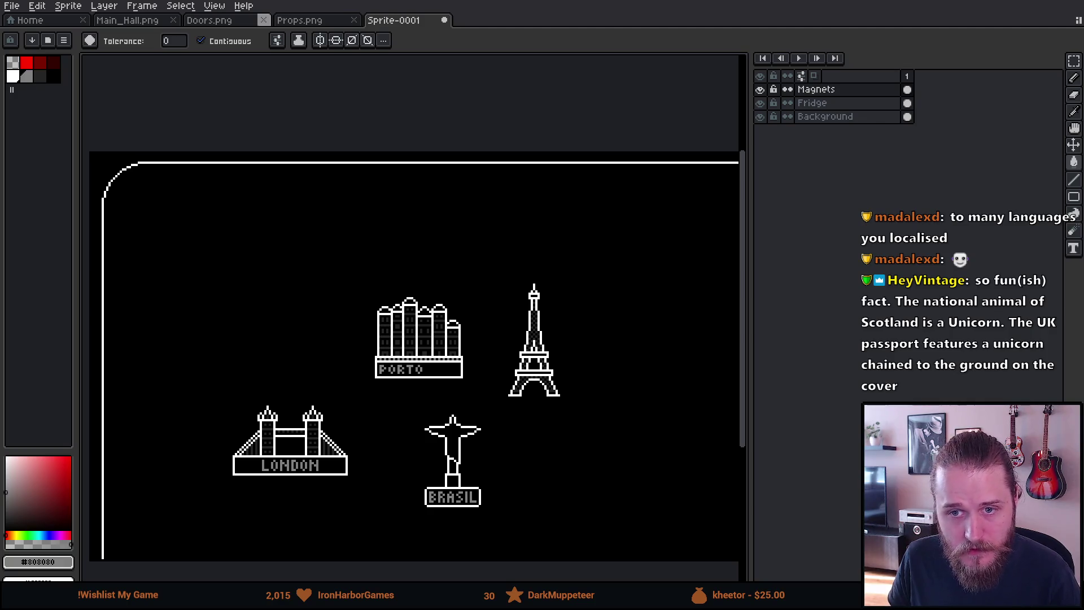
Narrow the layers panel to enlarge the canvas and frame the fridge artwork.
scroll(338, 244, "down", 2)
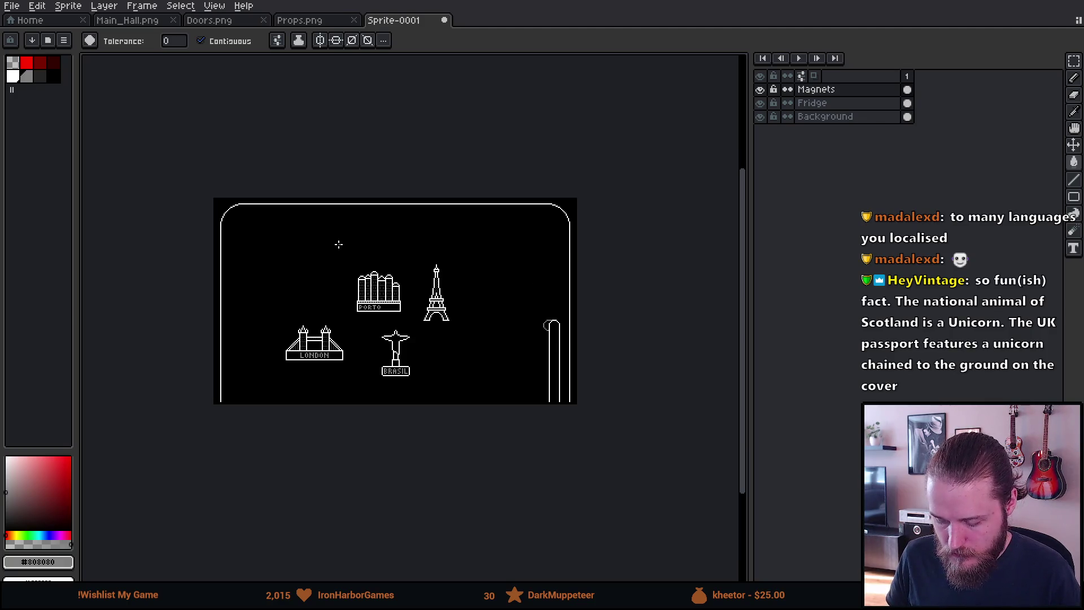
scroll(339, 244, "up", 2)
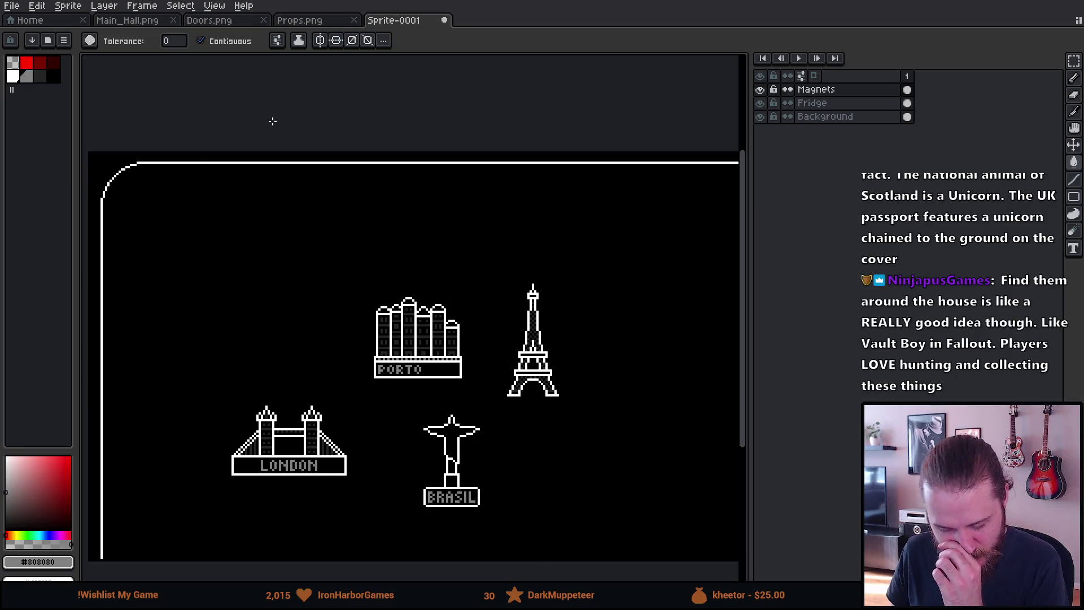
scroll(280, 353, "down", 3)
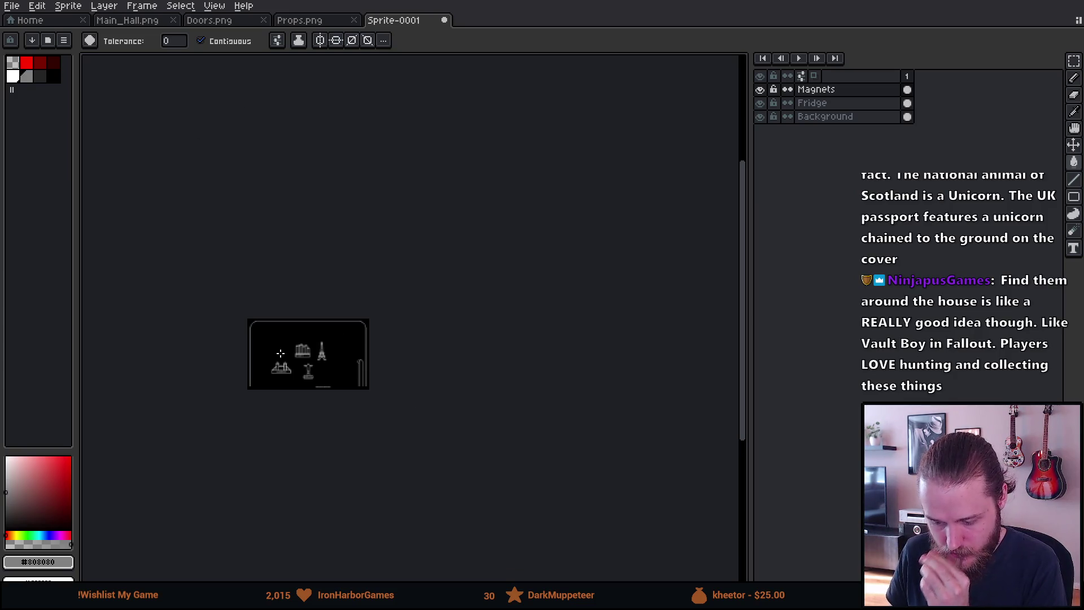
scroll(281, 353, "up", 4)
left_click_drag(327, 326, 266, 307)
scroll(320, 385, "down", 2)
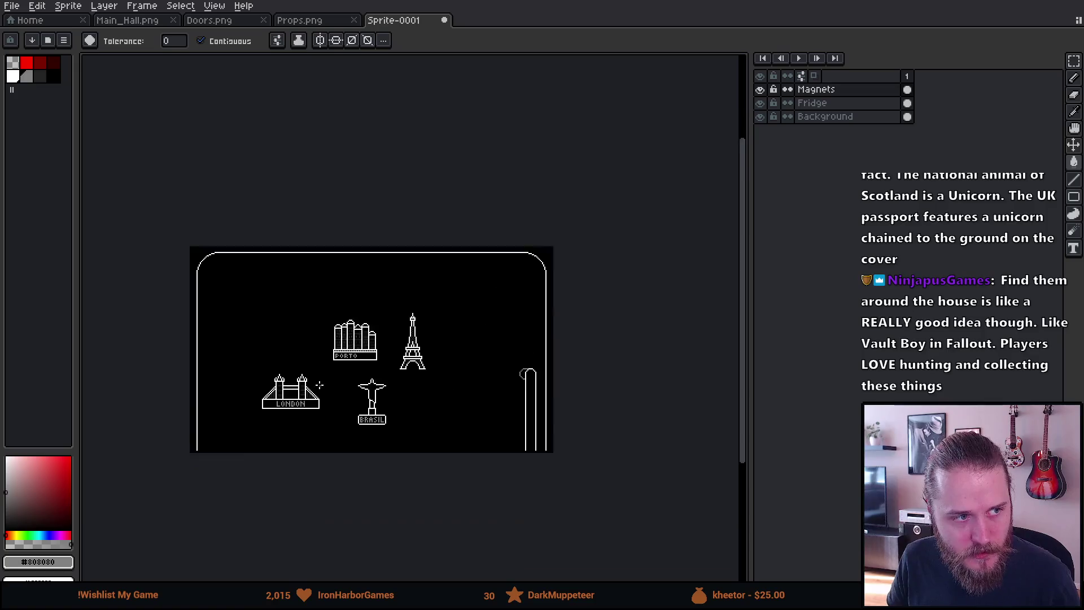
scroll(310, 377, "up", 4)
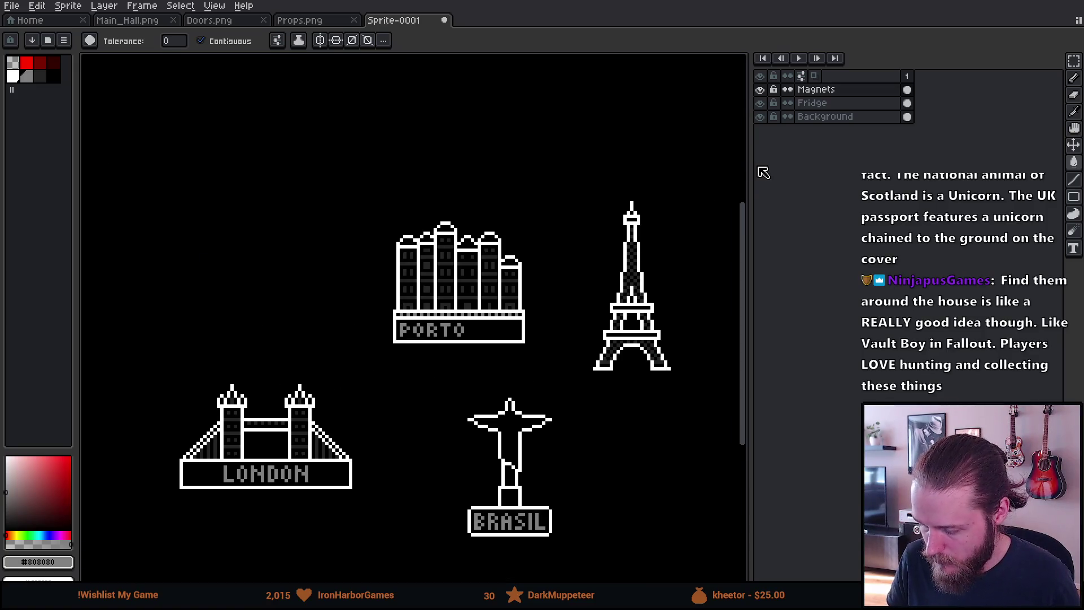
mouse_move(750, 164)
left_mouse_down()
mouse_move(986, 169)
mouse_move(989, 193)
left_mouse_up()
scroll(494, 280, "down", 1)
mouse_move(493, 280)
left_mouse_down()
mouse_move(547, 322)
mouse_move(525, 285)
left_mouse_up()
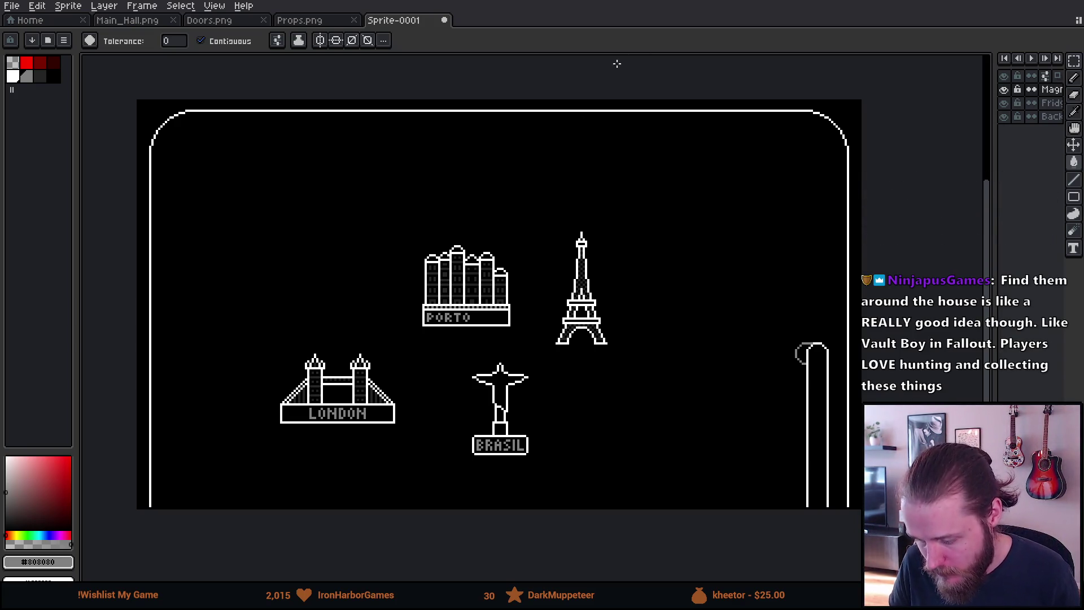
Marquee-select the four landmark magnets and move them into the fridge's upper-left area.
key("m")
mouse_move(228, 188)
left_mouse_down()
mouse_move(501, 423)
mouse_move(646, 452)
mouse_move(652, 477)
mouse_move(813, 534)
mouse_move(878, 526)
mouse_move(904, 547)
mouse_move(573, 452)
mouse_move(542, 400)
mouse_move(549, 379)
left_mouse_up()
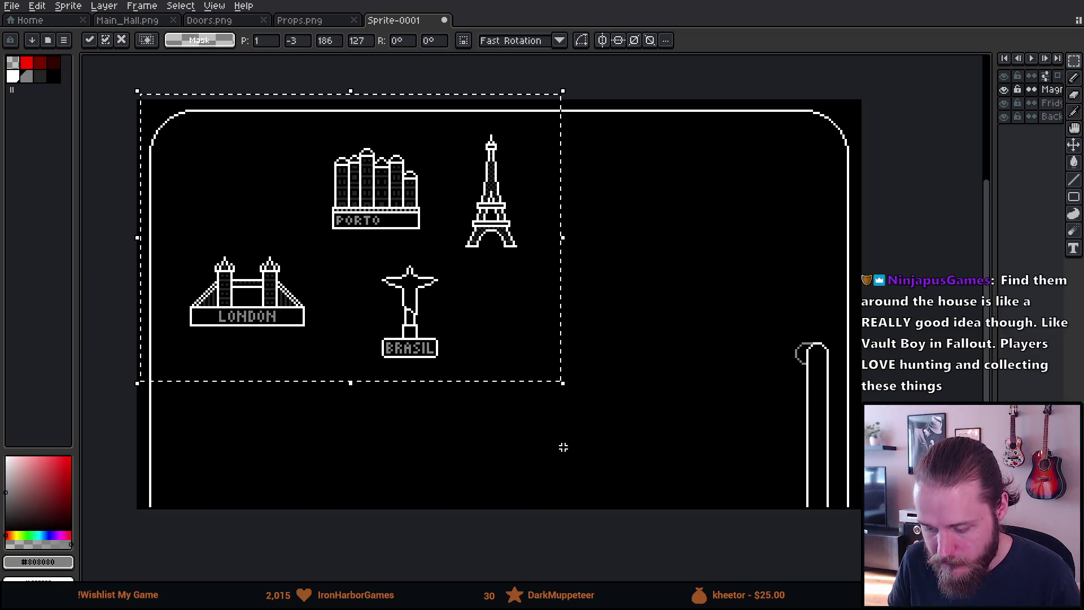
key("ctrl+d")
scroll(266, 406, "down", 1)
scroll(264, 407, "up", 1)
left_click_drag(264, 406, 309, 411)
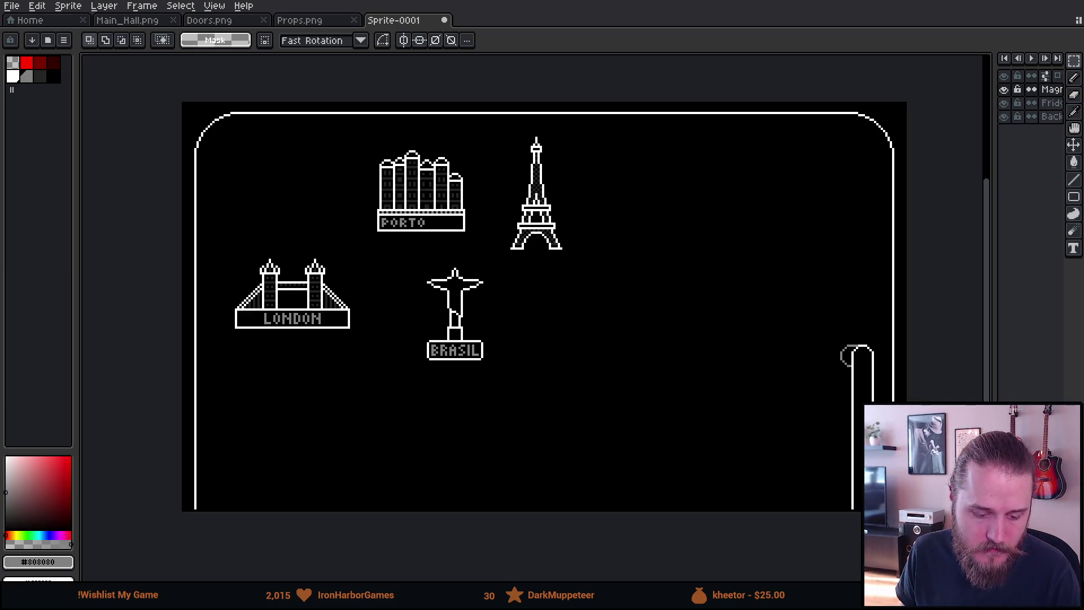
key("alt+Tab")
scroll(279, 449, "up", 3)
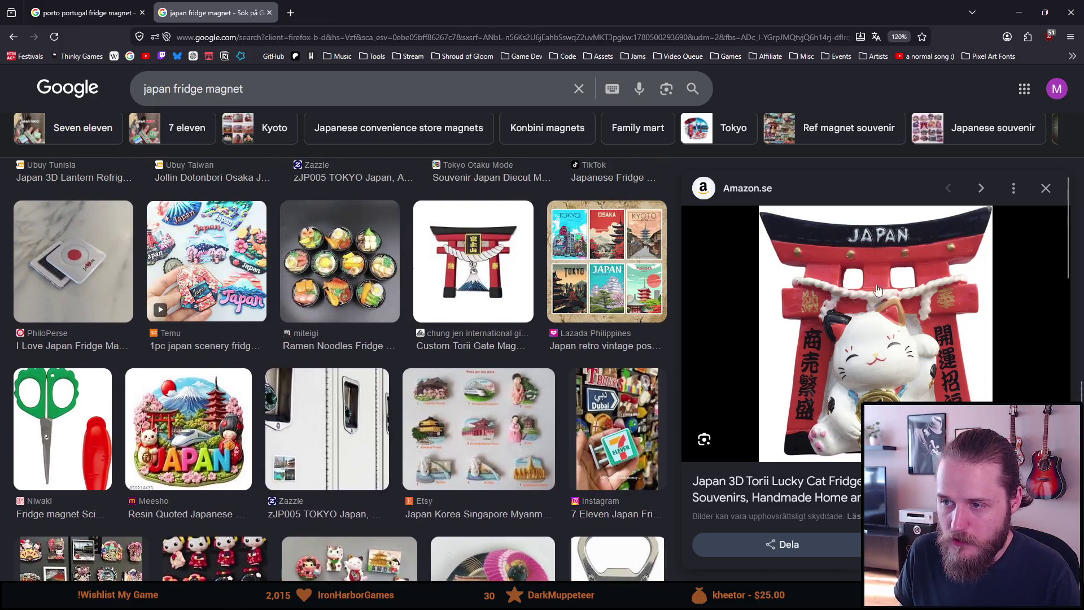
left_click(511, 261)
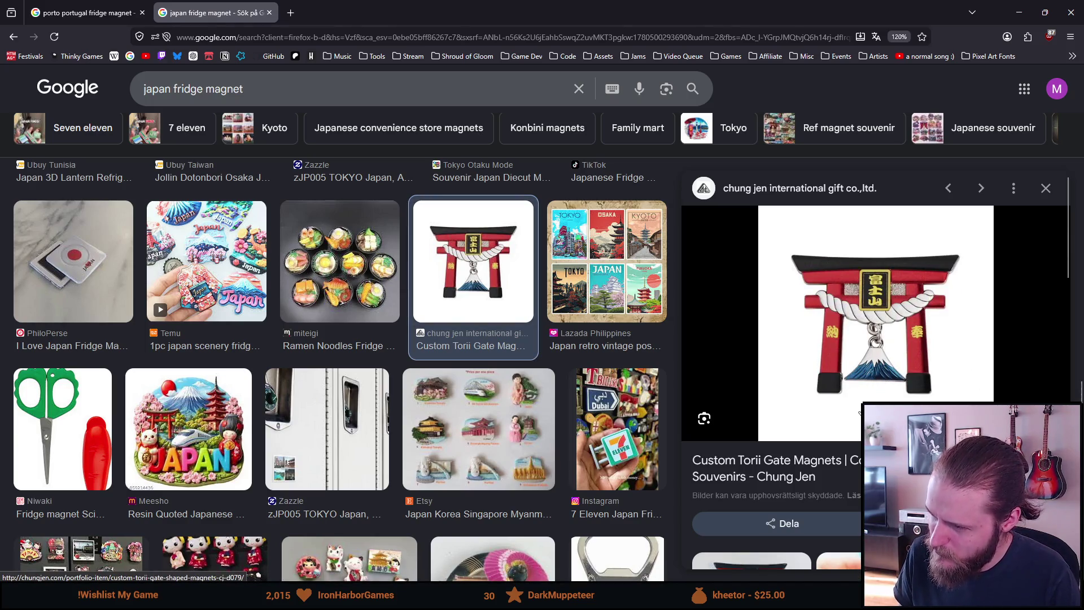
scroll(828, 411, "down", 3)
scroll(819, 411, "up", 2)
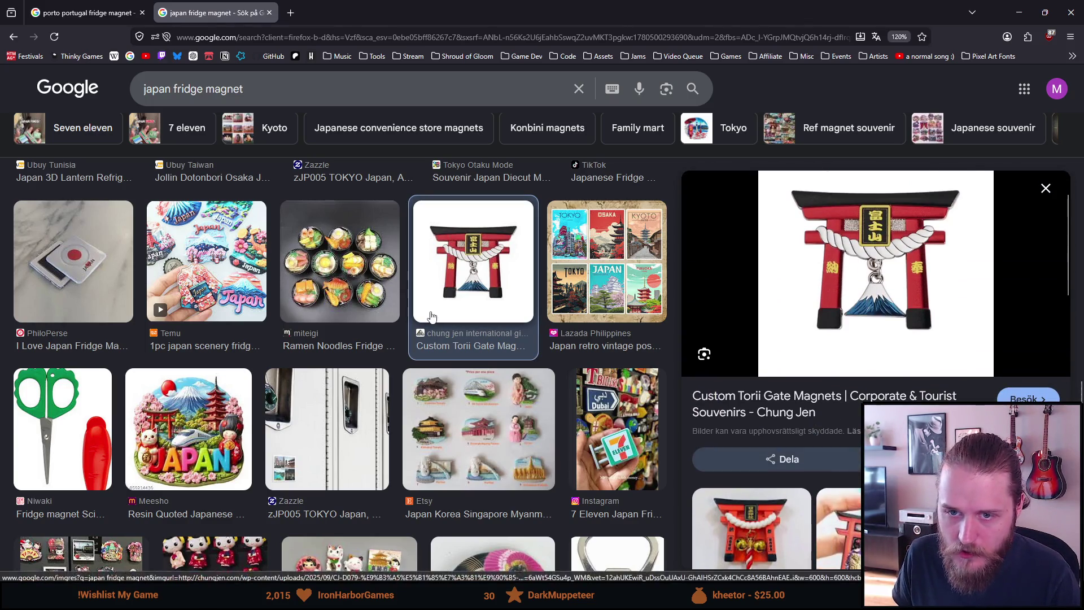
scroll(430, 315, "up", 5)
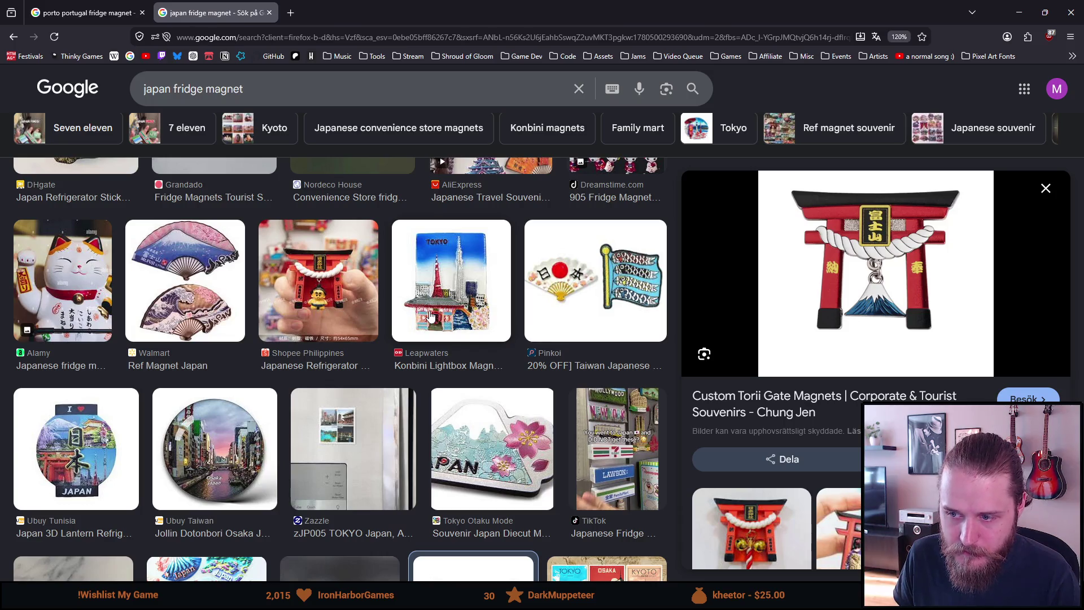
scroll(431, 315, "up", 2)
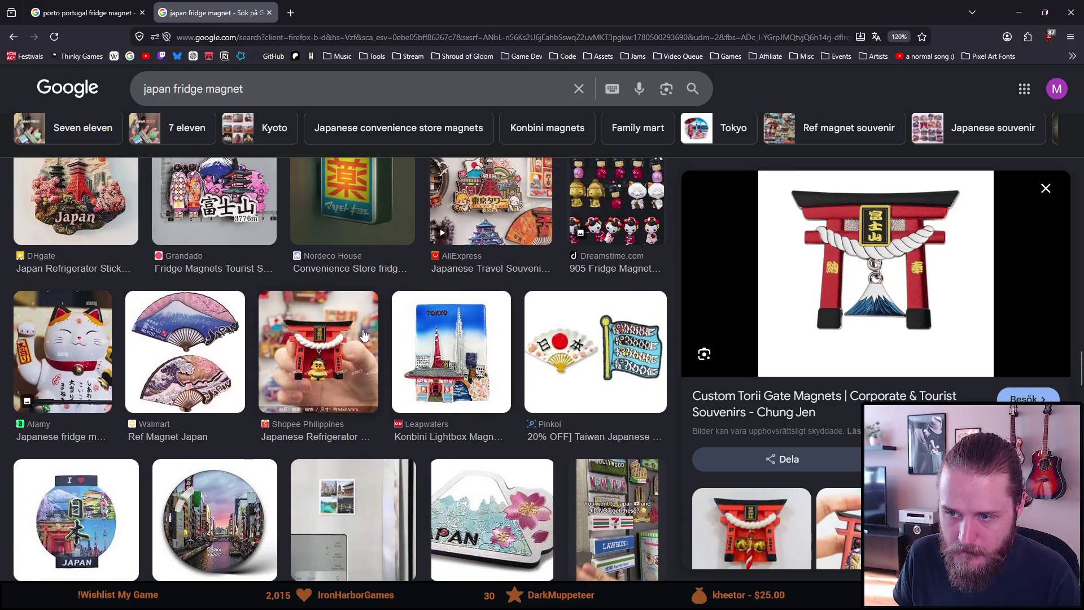
scroll(363, 335, "up", 2)
scroll(295, 345, "up", 1)
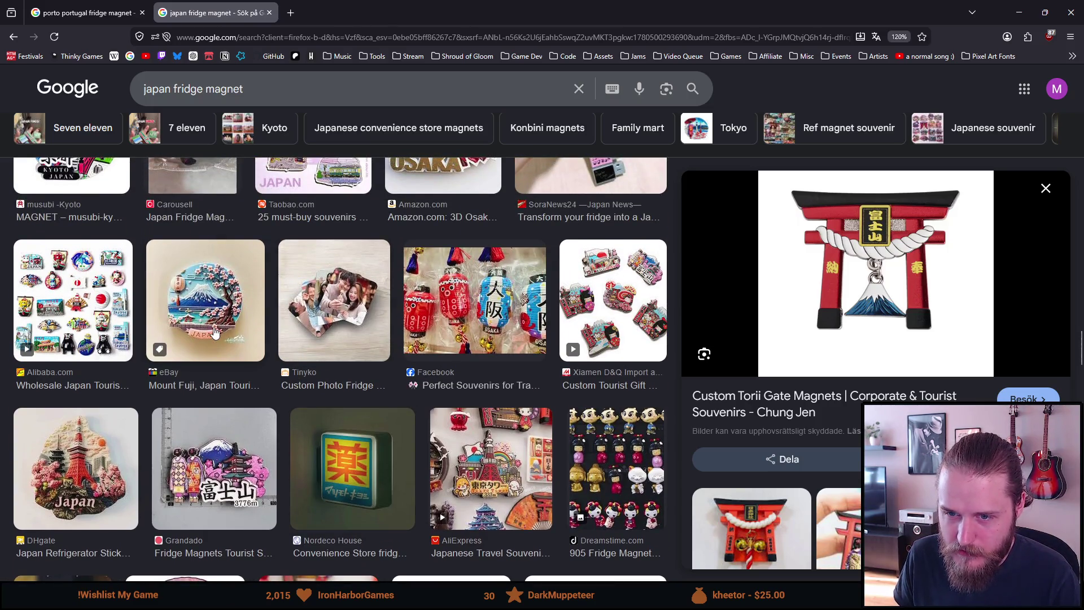
scroll(215, 333, "up", 1)
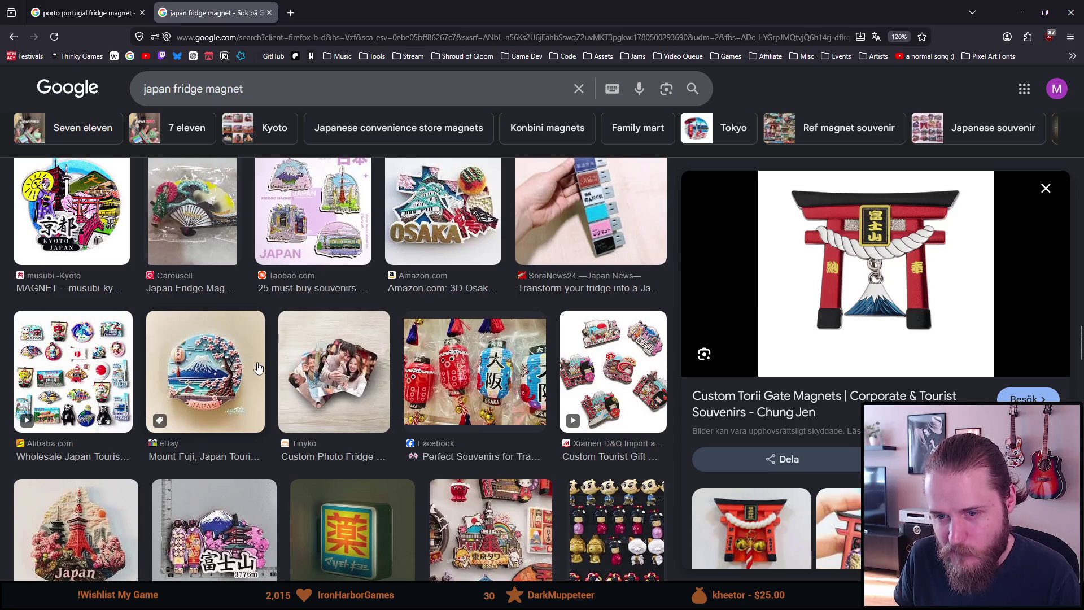
scroll(258, 368, "up", 4)
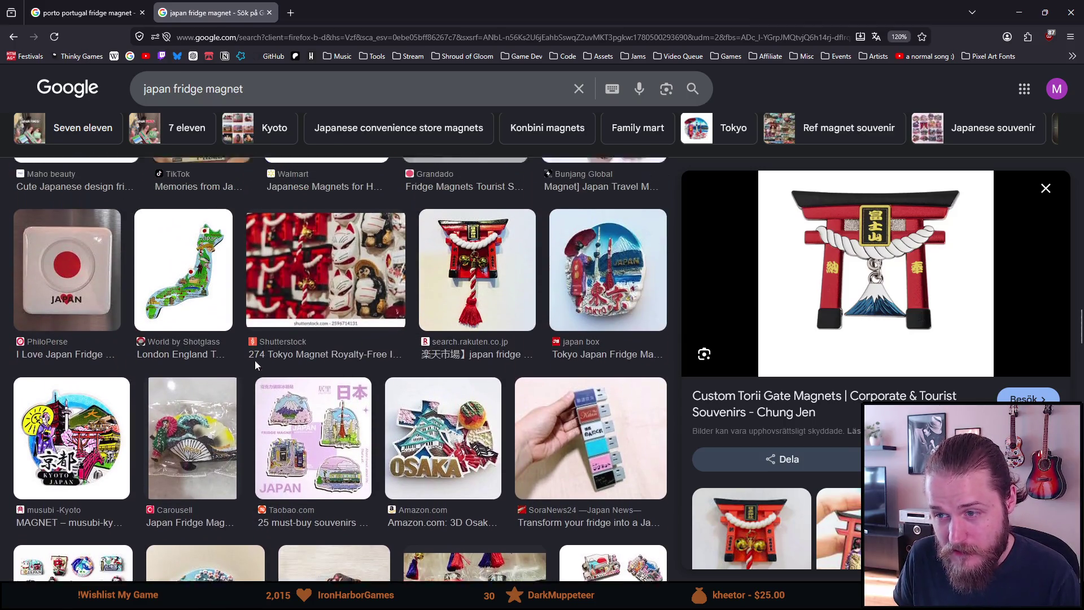
scroll(255, 365, "up", 2)
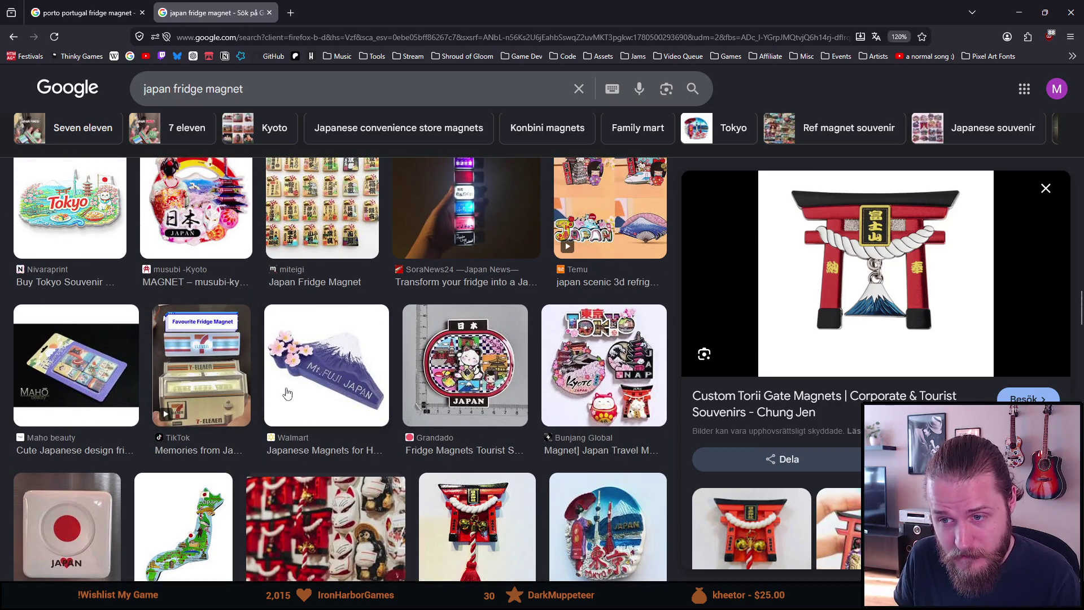
scroll(284, 395, "up", 4)
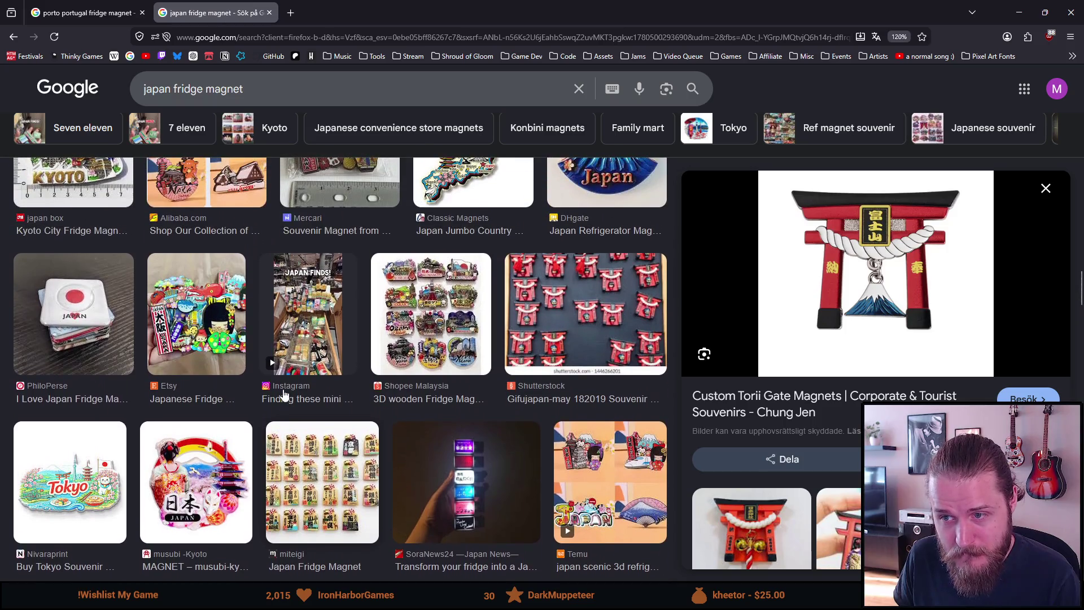
scroll(284, 395, "up", 4)
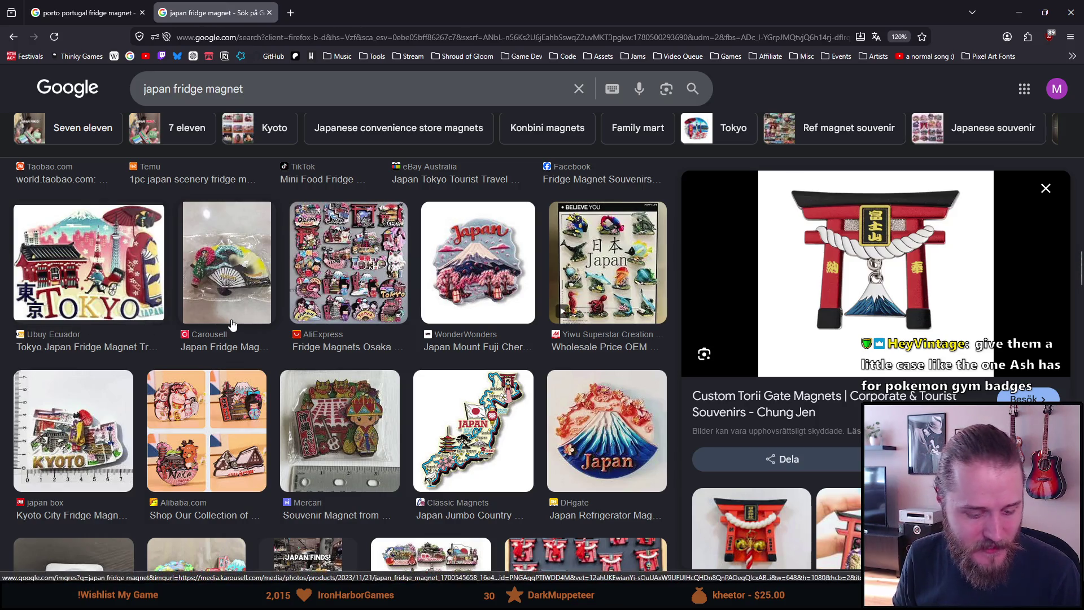
key("alt+Tab")
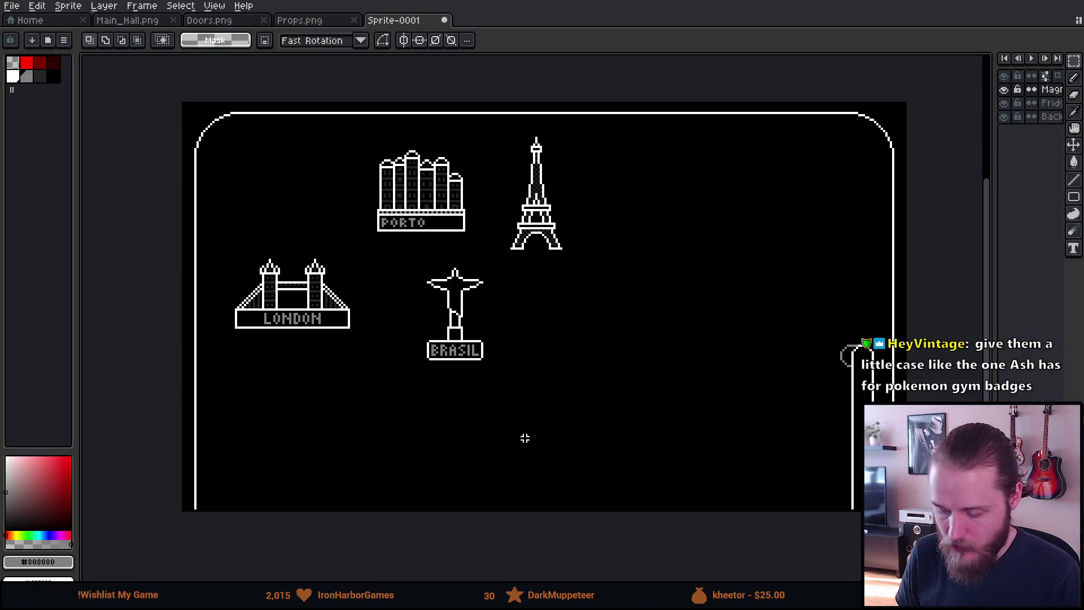
Sample white from the Eiffel Tower's outline and switch to the 1px Pencil.
scroll(581, 322, "up", 2)
mouse_move(590, 308)
left_mouse_down()
mouse_move(434, 322)
mouse_move(532, 429)
mouse_move(527, 412)
left_mouse_up()
scroll(408, 329, "up", 1)
key("i")
left_click(492, 243)
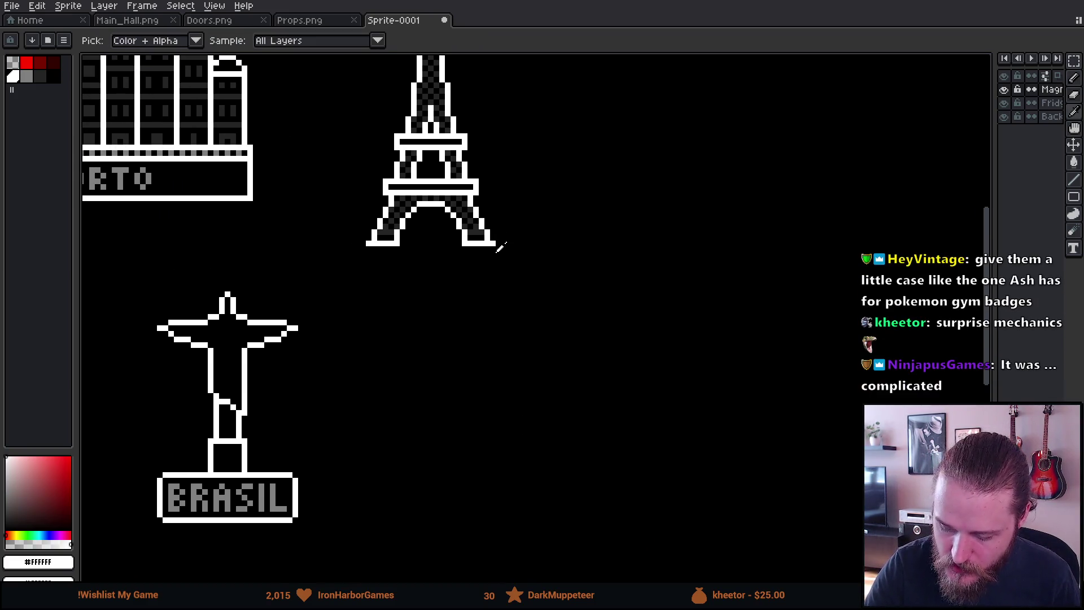
key("b")
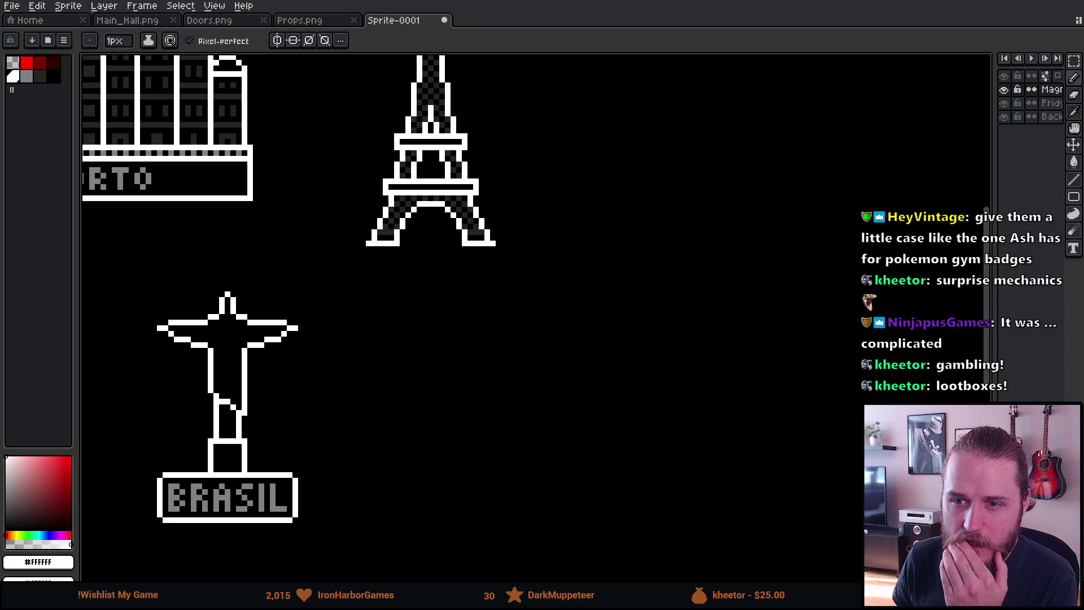
scroll(486, 321, "up", 2)
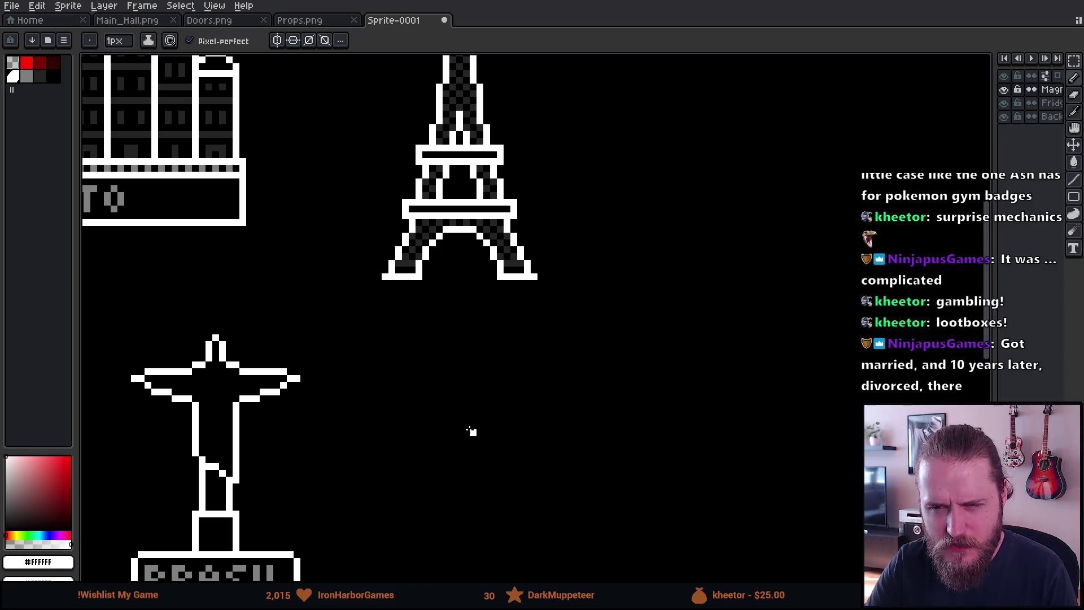
mouse_move(471, 431)
left_mouse_down()
mouse_move(484, 382)
mouse_move(460, 382)
mouse_move(457, 363)
left_mouse_up()
Try sketching strokes and a mountain peak below the Eiffel Tower, then undo them.
scroll(480, 397, "up", 1)
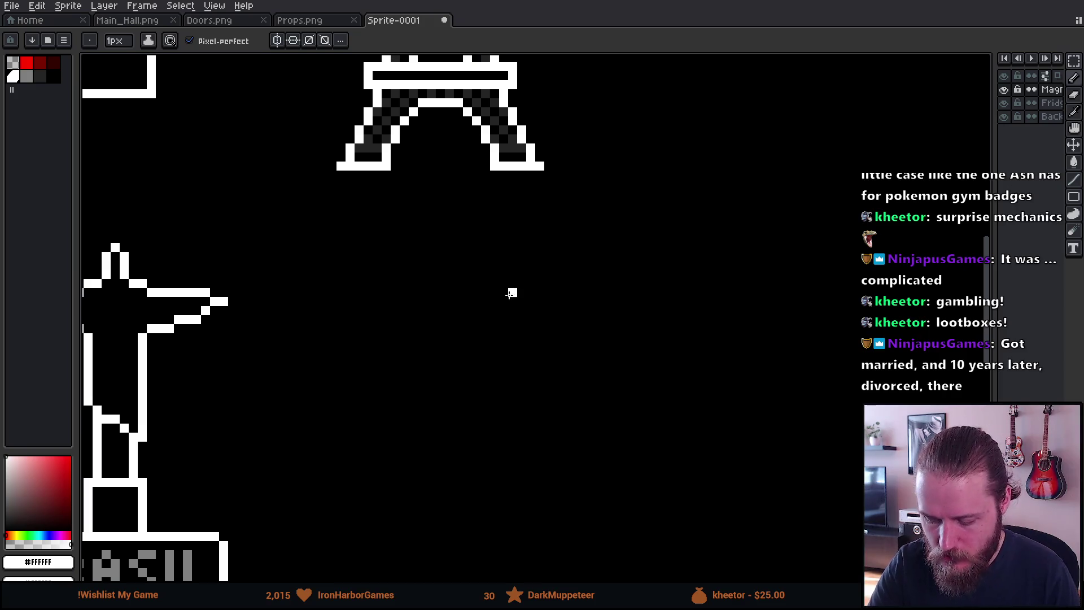
left_click_drag(502, 262, 504, 338)
key("ctrl+z")
key("ctrl+z")
left_click_drag(423, 449, 665, 456)
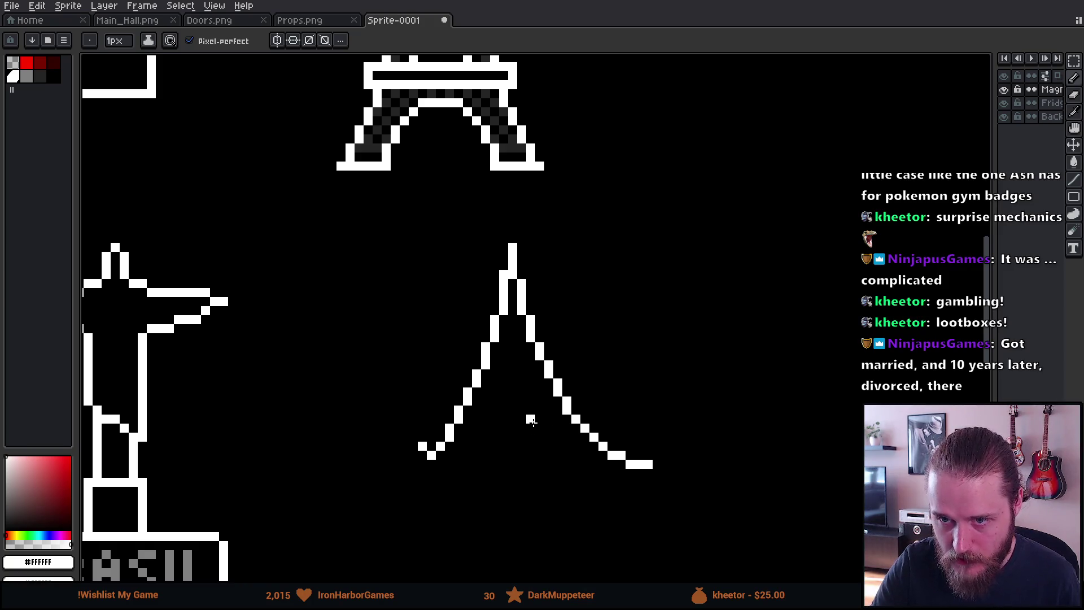
left_click_drag(511, 192, 513, 511)
left_click_drag(390, 345, 747, 337)
key("ctrl+z")
left_click_drag(402, 356, 707, 328)
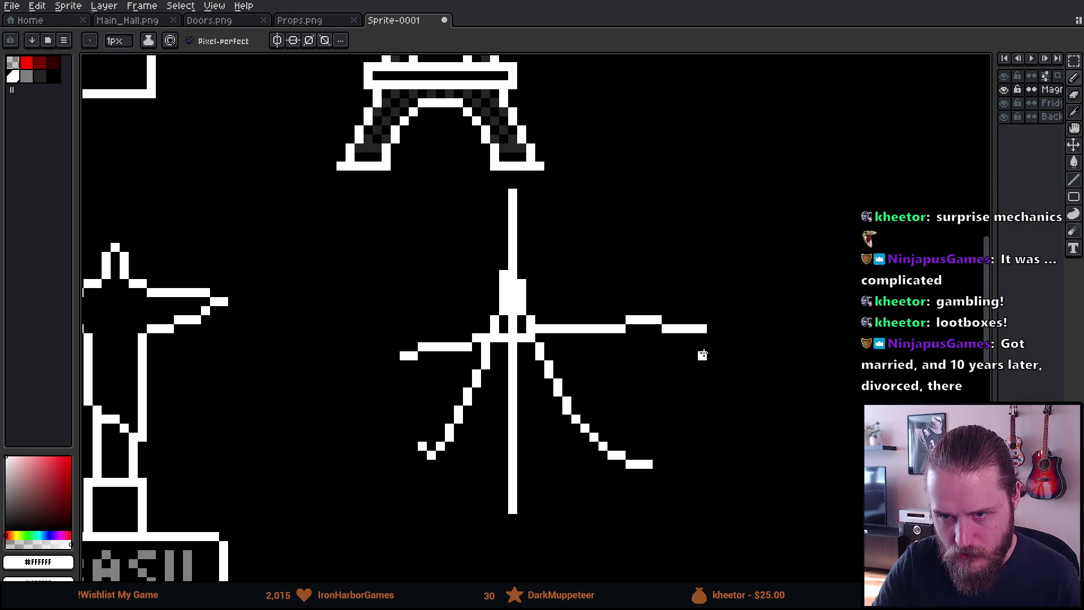
left_click_drag(473, 437, 579, 418)
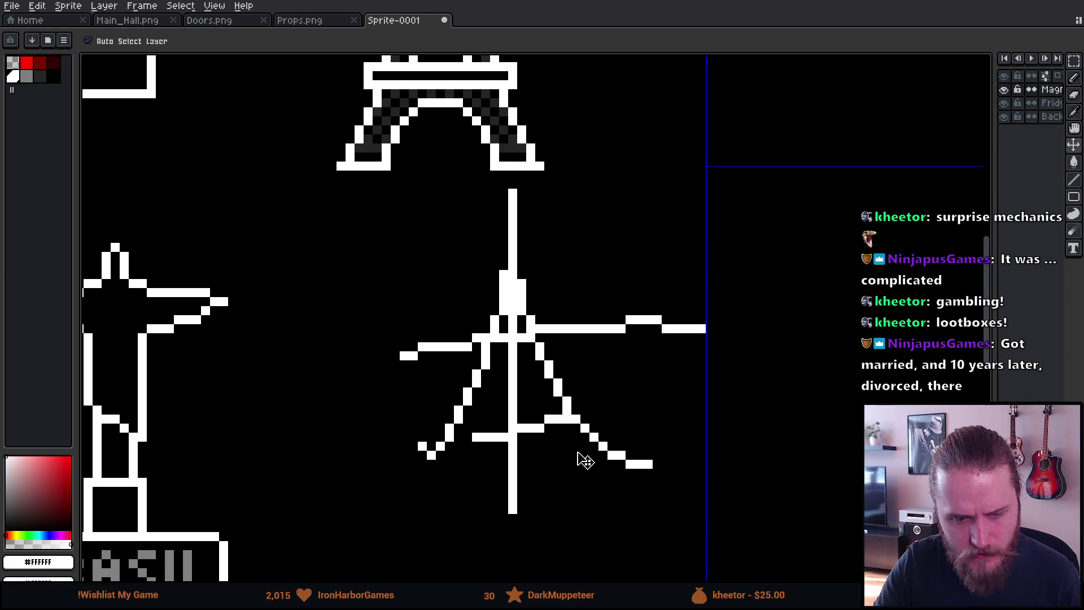
key("ctrl+z")
key("ctrl+z")
key("ctrl+z")
left_click_drag(520, 391, 487, 334)
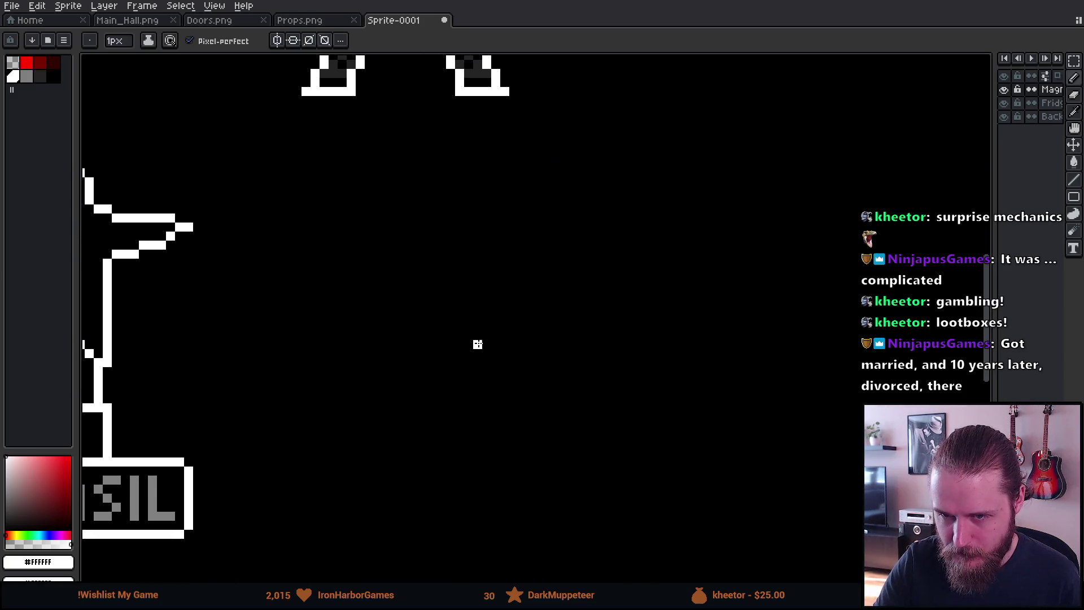
Draw a first 本 with a rough circle around it, then undo those strokes.
left_click_drag(547, 225, 568, 498)
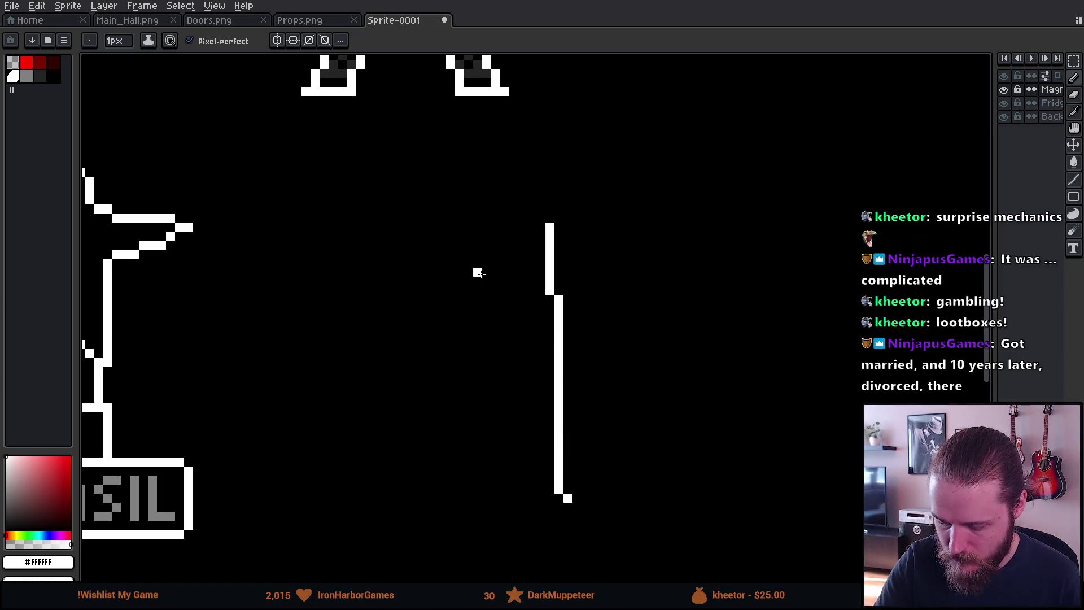
mouse_move(438, 290)
left_mouse_down()
mouse_move(578, 291)
mouse_move(407, 444)
left_mouse_up()
mouse_move(563, 299)
left_mouse_down()
mouse_move(566, 316)
mouse_move(714, 435)
left_mouse_up()
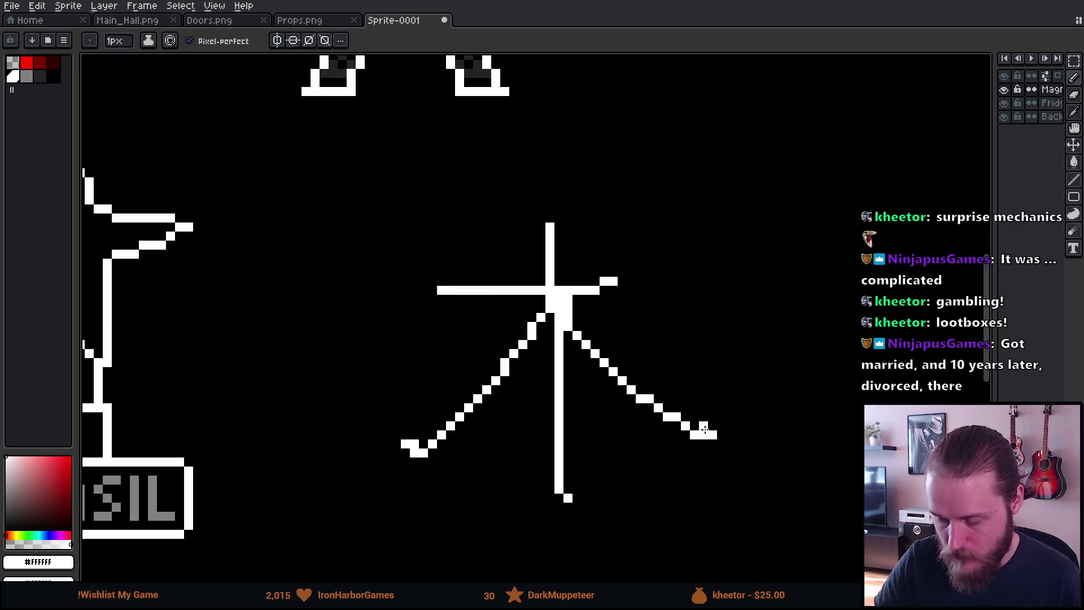
left_click_drag(503, 433, 644, 416)
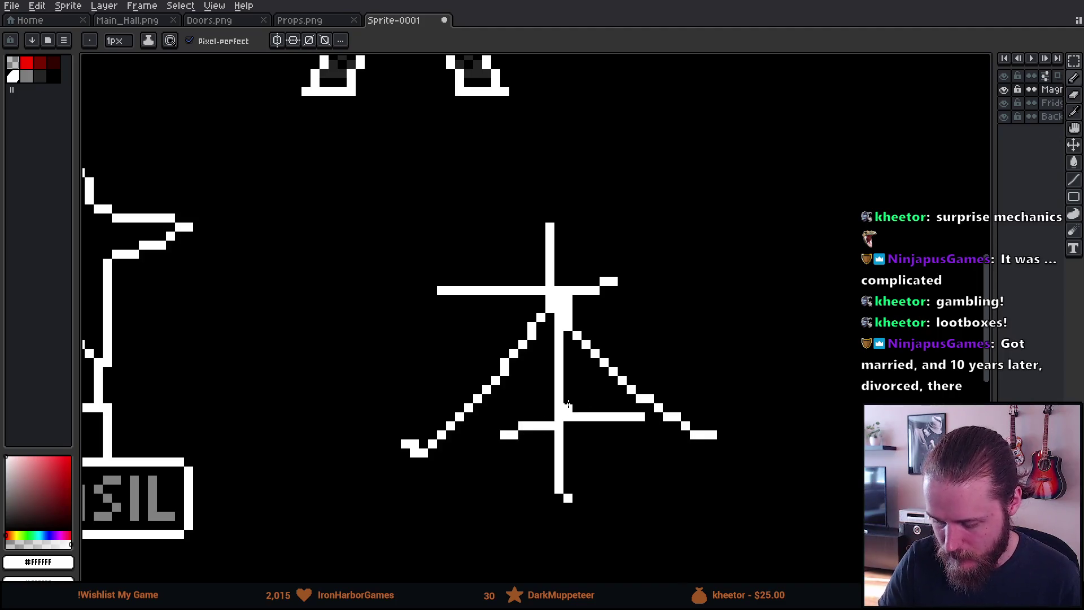
mouse_move(387, 337)
left_mouse_down()
mouse_move(460, 226)
mouse_move(472, 429)
mouse_move(635, 227)
left_mouse_up()
key("v")
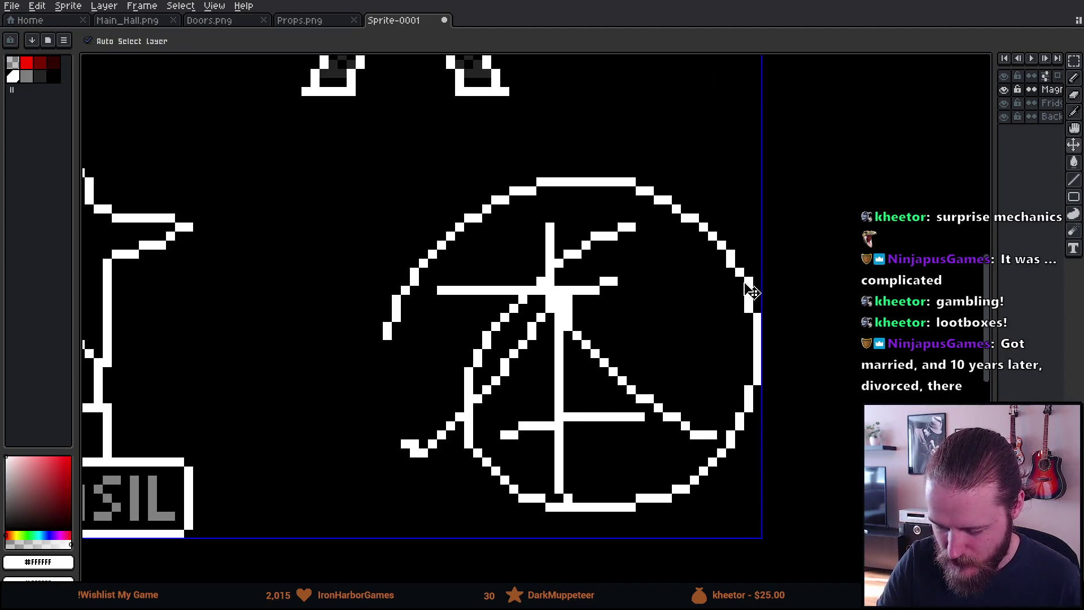
key("ctrl+z")
key("ctrl+z")
key("ctrl+z")
key("b")
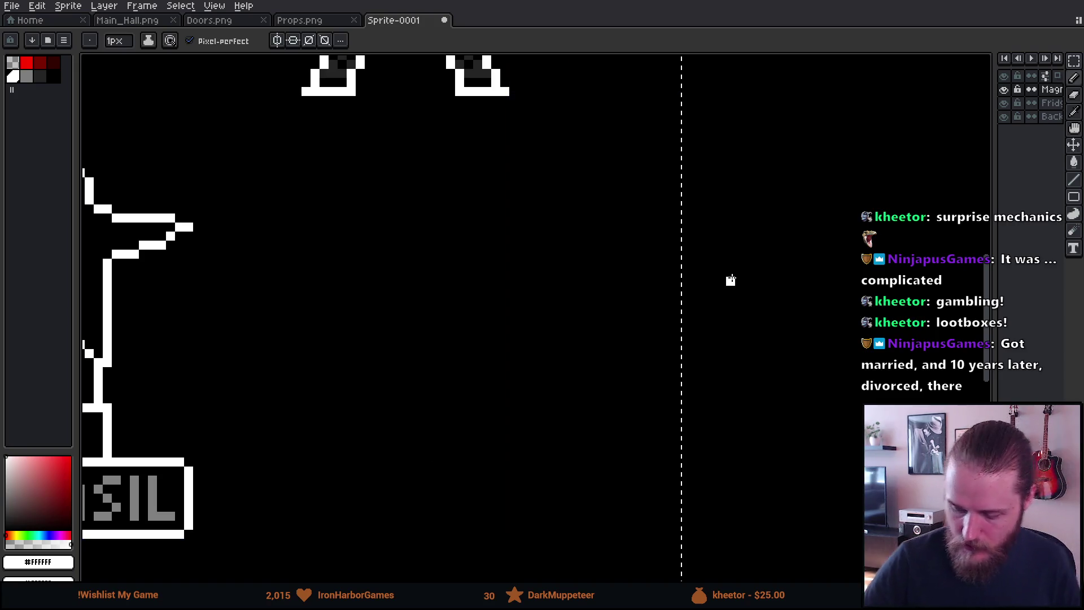
key("v")
key("ctrl+y")
key("ctrl+z")
key("b")
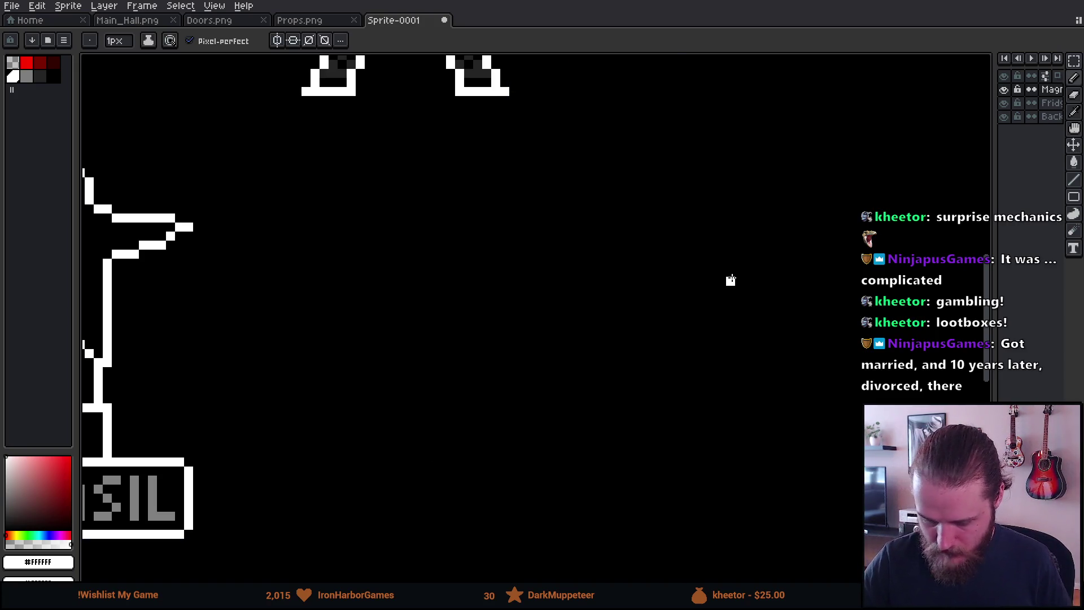
scroll(731, 280, "up", 3)
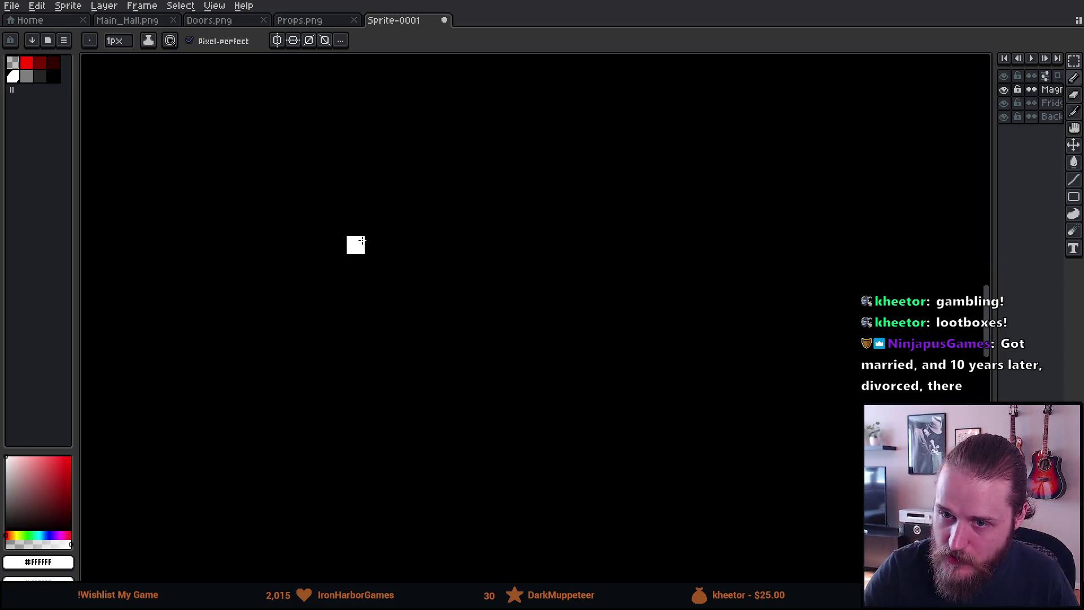
Draw 日 in white, shift its right half one pixel right and fill the gap.
mouse_move(359, 246)
left_mouse_down()
mouse_move(356, 293)
mouse_move(370, 256)
mouse_move(389, 244)
mouse_move(390, 319)
mouse_move(356, 317)
left_mouse_up()
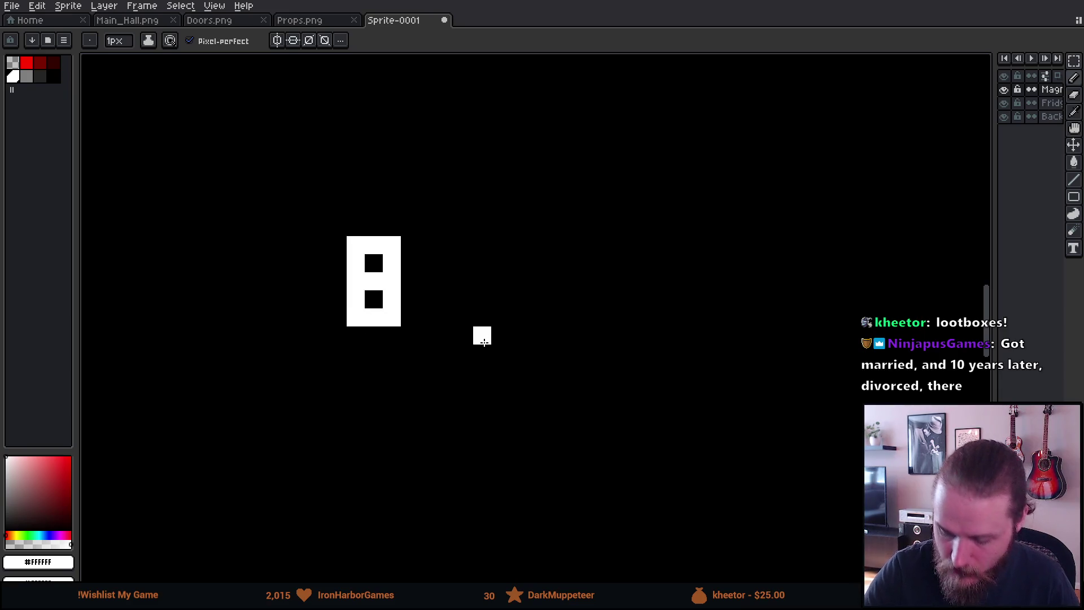
left_click(356, 337)
left_click(392, 336)
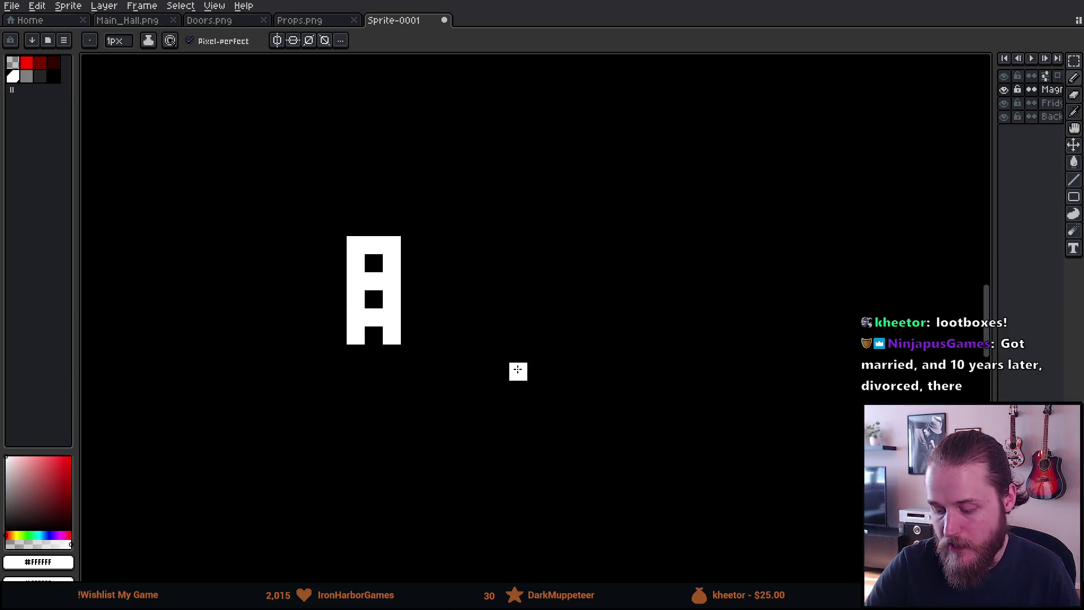
key("m")
left_click_drag(365, 218, 474, 399)
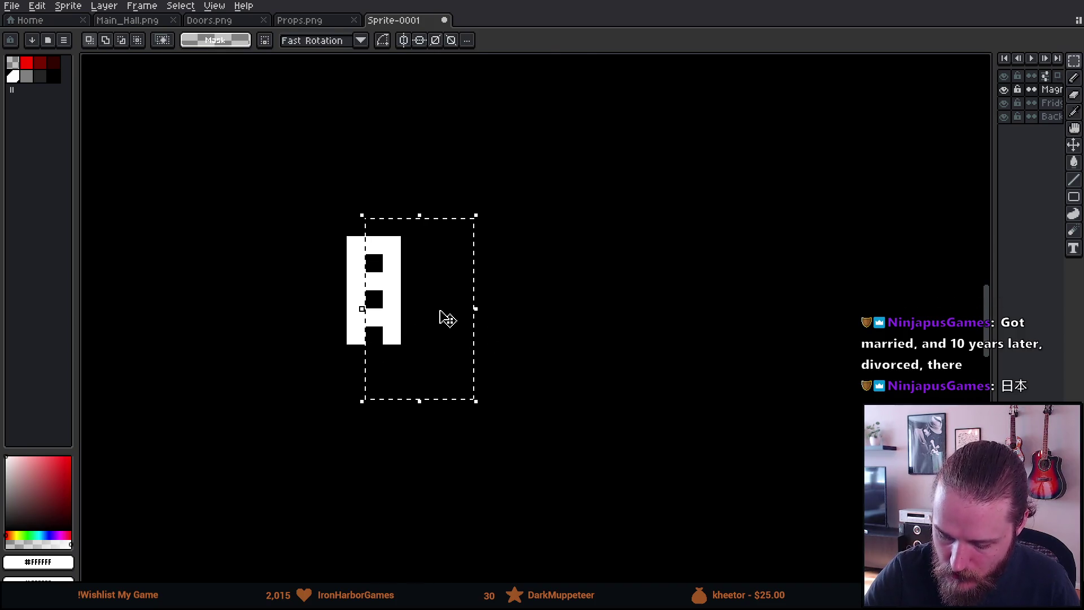
key("Right")
left_click(374, 354)
key("b")
left_click(374, 245)
left_click(374, 282)
left_click(373, 317)
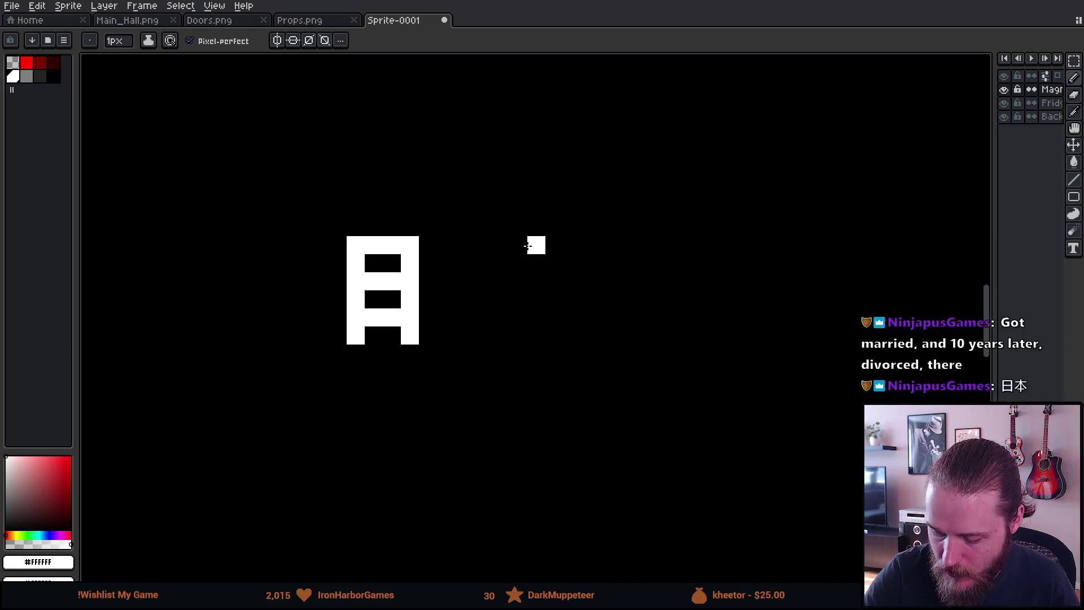
Sketch a rough 本 beside 日 with stem, crossbar, diagonals and lower bar.
left_click_drag(523, 247, 523, 338)
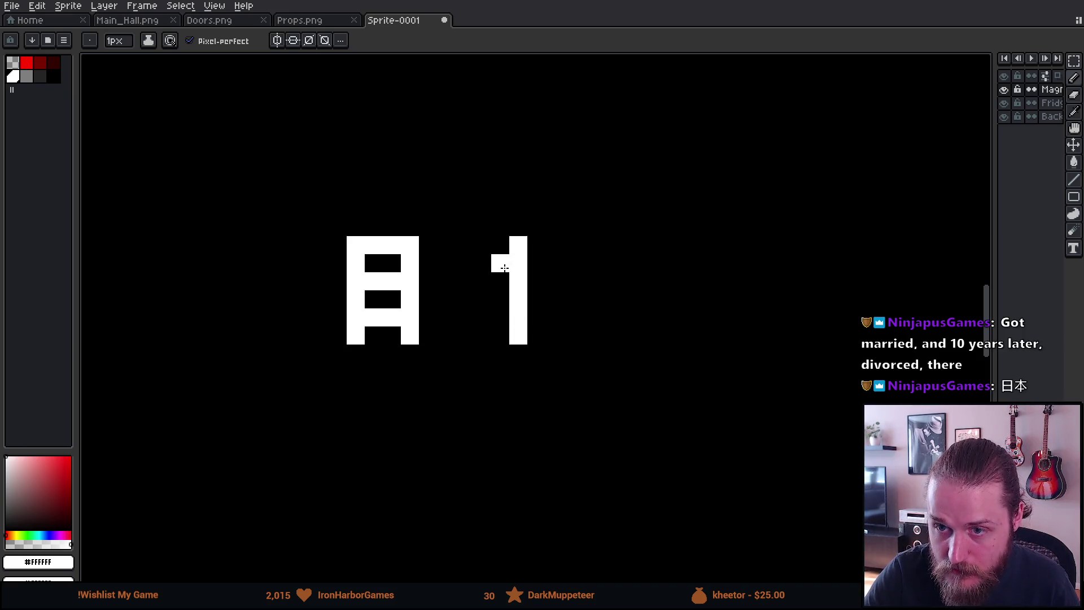
mouse_move(503, 267)
left_mouse_down()
mouse_move(483, 263)
mouse_move(555, 263)
left_mouse_up()
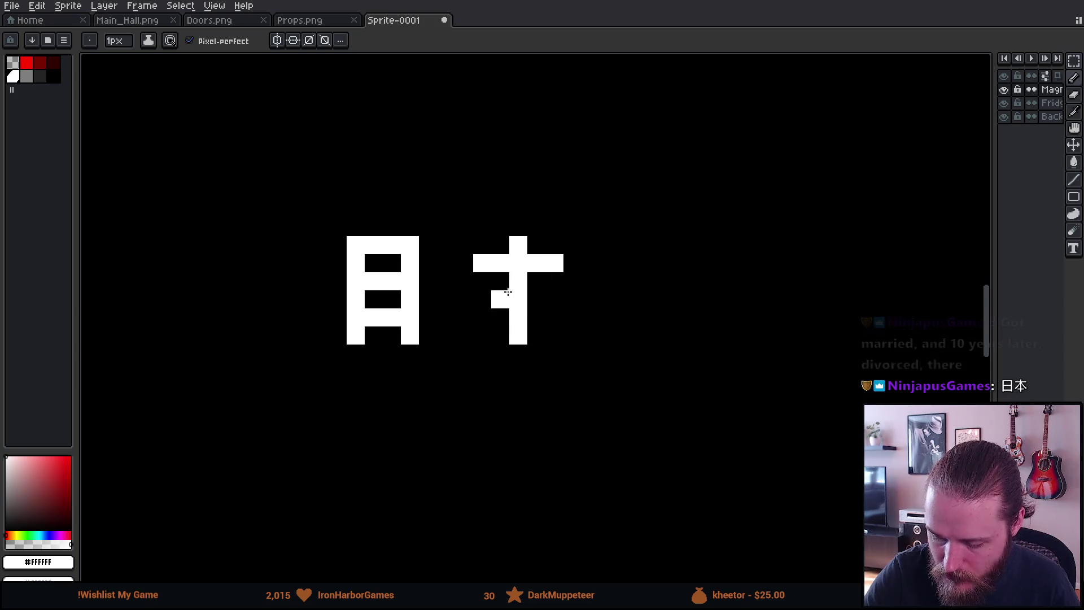
mouse_move(498, 299)
left_mouse_down()
mouse_move(483, 313)
mouse_move(544, 302)
mouse_move(568, 314)
left_mouse_up()
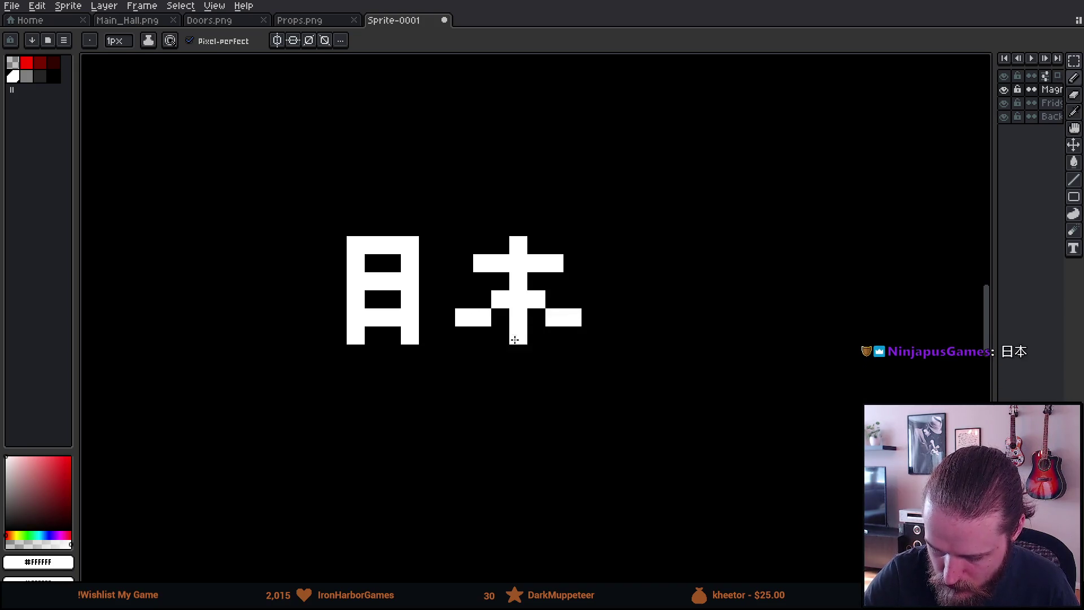
mouse_move(501, 353)
left_mouse_down()
mouse_move(525, 371)
mouse_move(516, 386)
left_mouse_up()
left_click_drag(572, 263, 590, 263)
left_click_drag(464, 281, 458, 264)
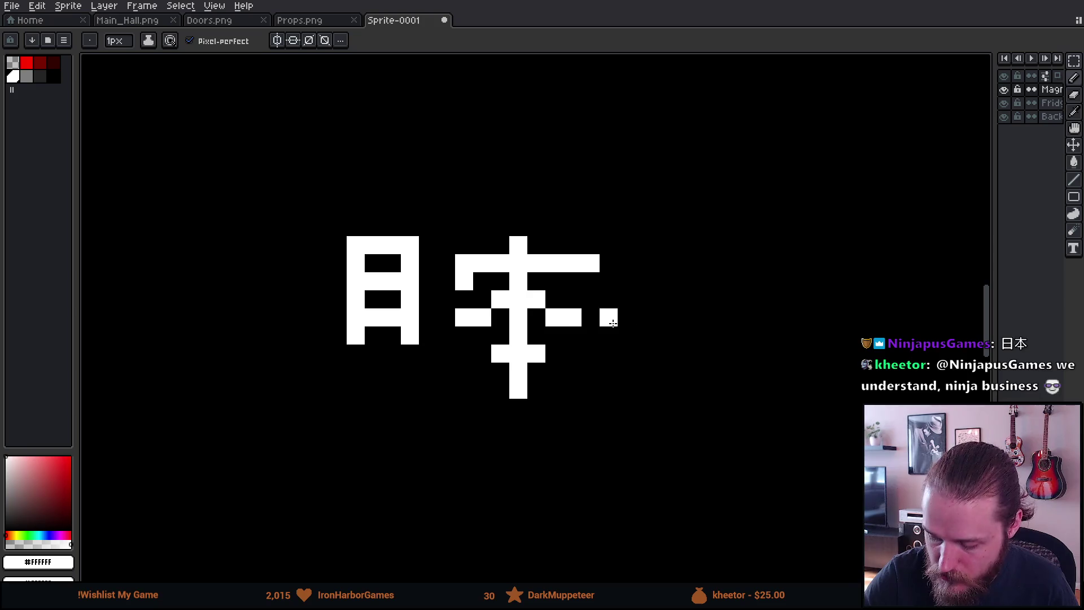
key("ctrl+z")
left_click(446, 263)
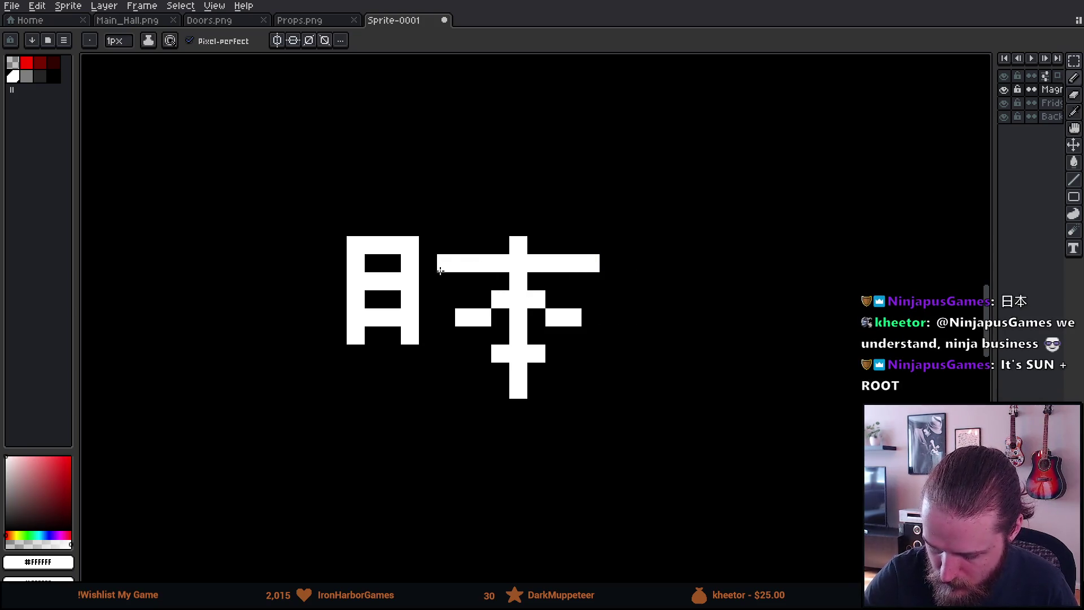
left_click(446, 335)
left_click(609, 335)
Undo the recent pixels and erase the old rough 本 strokes.
key("ctrl+z")
key("ctrl+z")
key("ctrl+z")
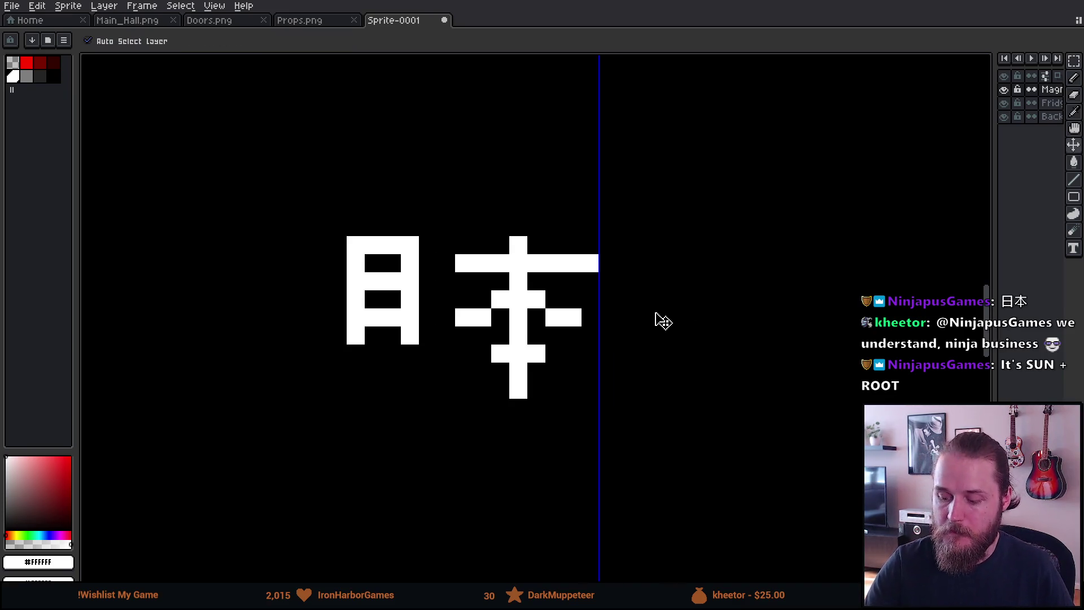
key("e")
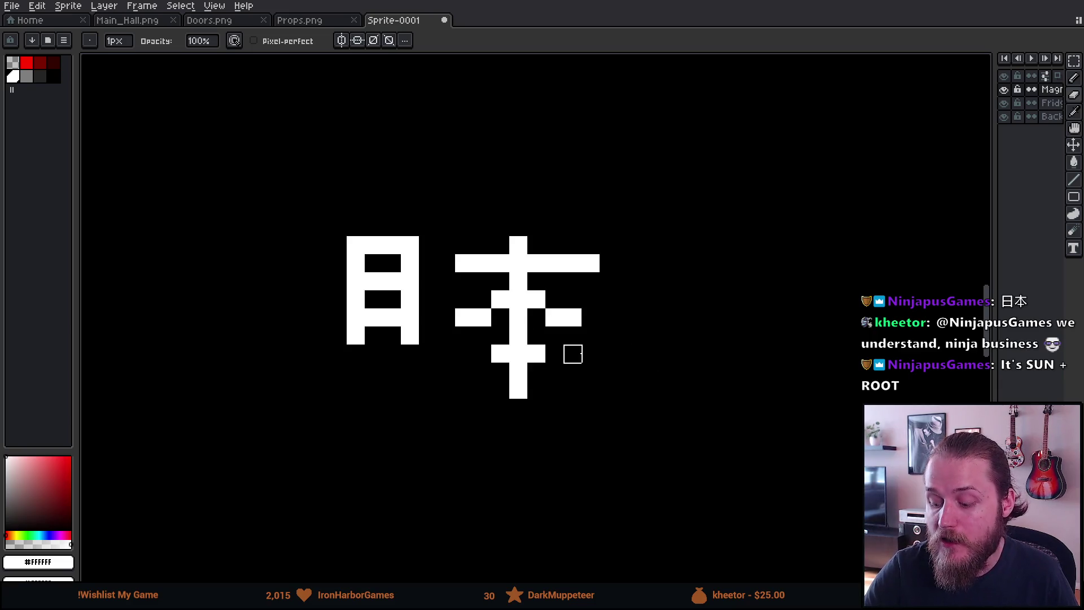
left_click_drag(501, 354, 572, 336)
left_click(518, 371)
left_click(519, 389)
key("b")
left_click_drag(463, 208, 463, 337)
key("e")
mouse_move(462, 189)
left_mouse_down()
mouse_move(501, 227)
mouse_move(537, 228)
mouse_move(590, 316)
left_mouse_up()
Redraw 本 with a tall stem, two diagonals and a long top crossbar.
key("b")
left_click_drag(590, 190, 591, 371)
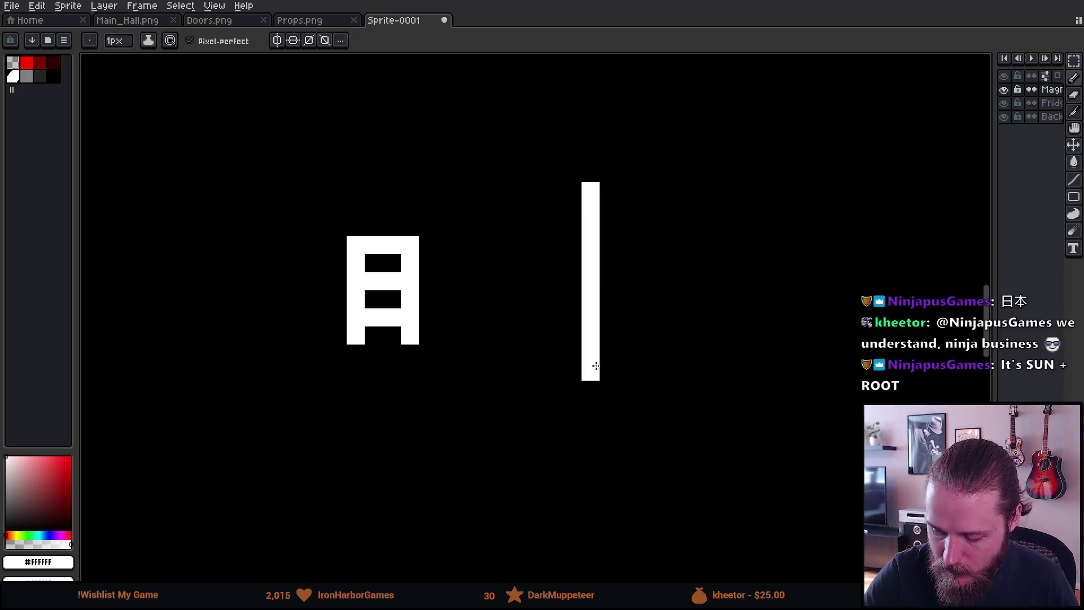
mouse_move(506, 309)
left_mouse_down()
mouse_move(554, 263)
mouse_move(699, 336)
left_mouse_up()
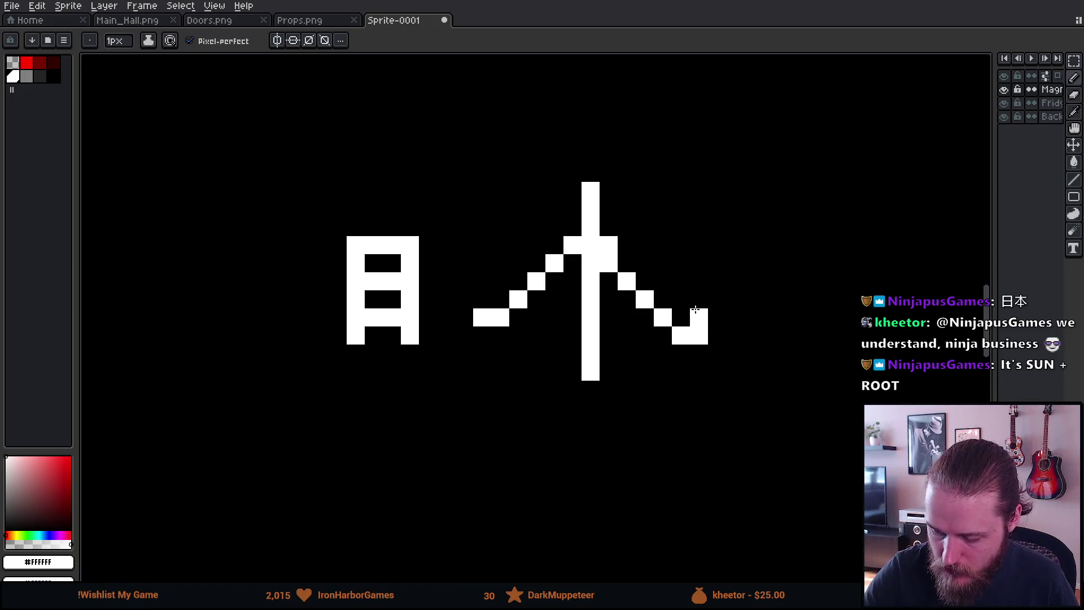
left_click_drag(500, 245, 753, 245)
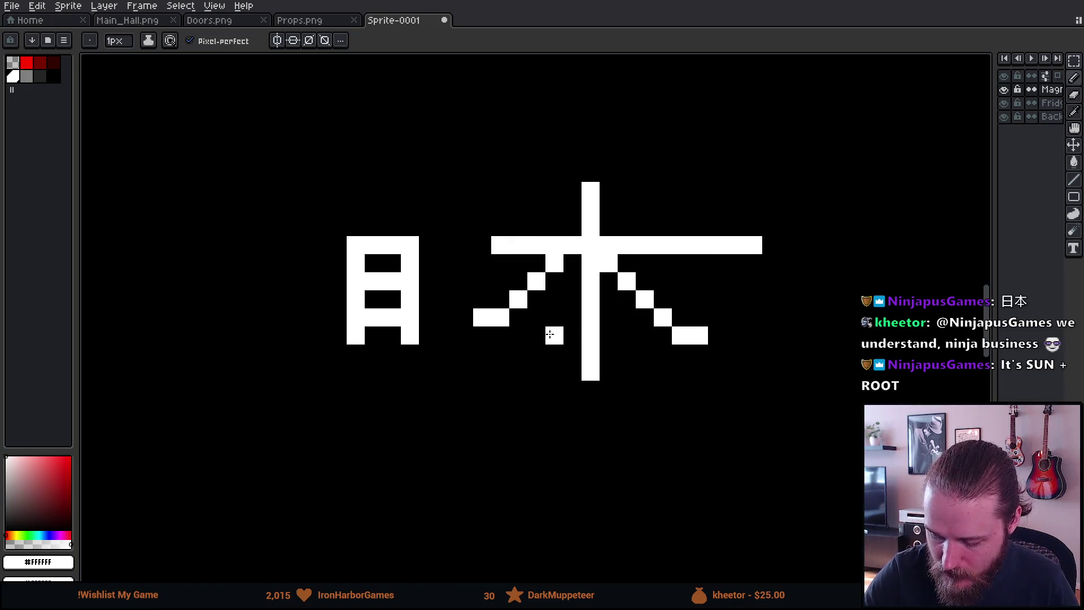
left_click_drag(554, 335, 645, 336)
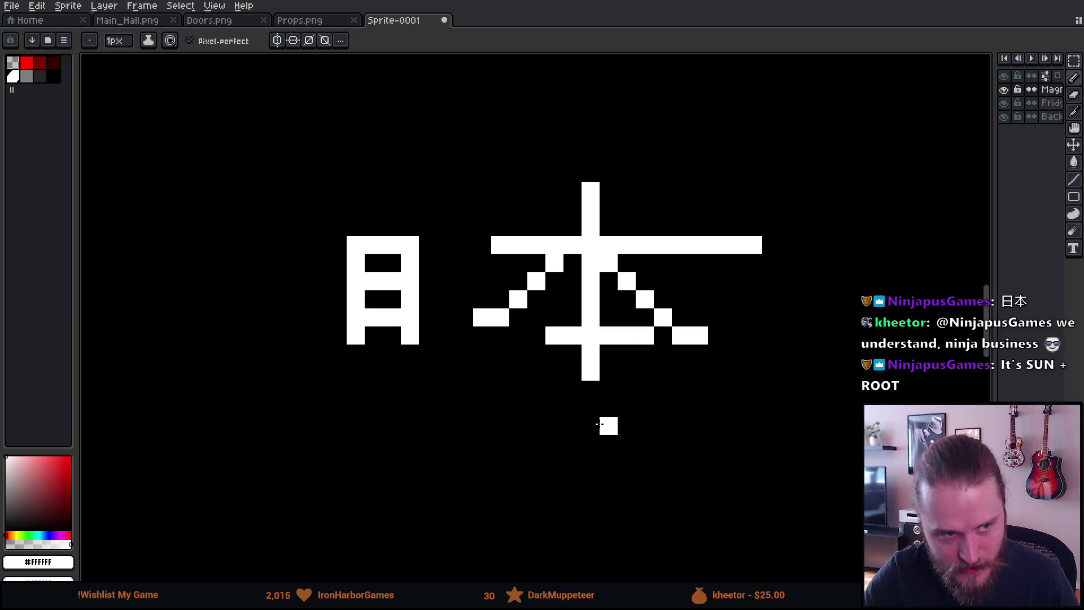
key("ctrl+z")
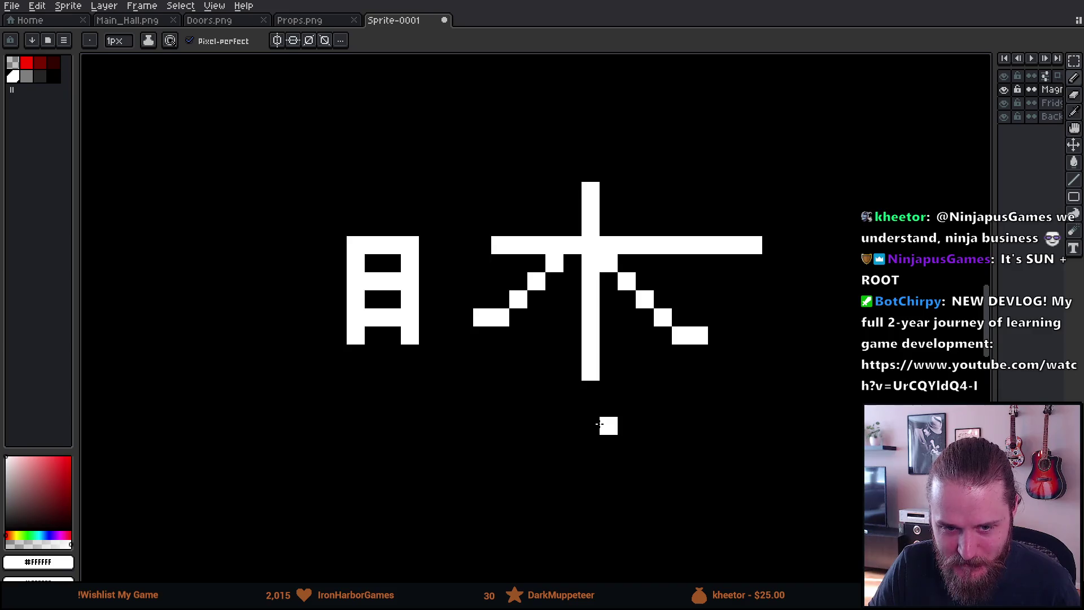
Erase the 本's left diagonal, stem and most of its crossbar, keeping 日.
scroll(680, 406, "down", 1)
scroll(639, 435, "up", 1)
left_click_drag(603, 448, 607, 435)
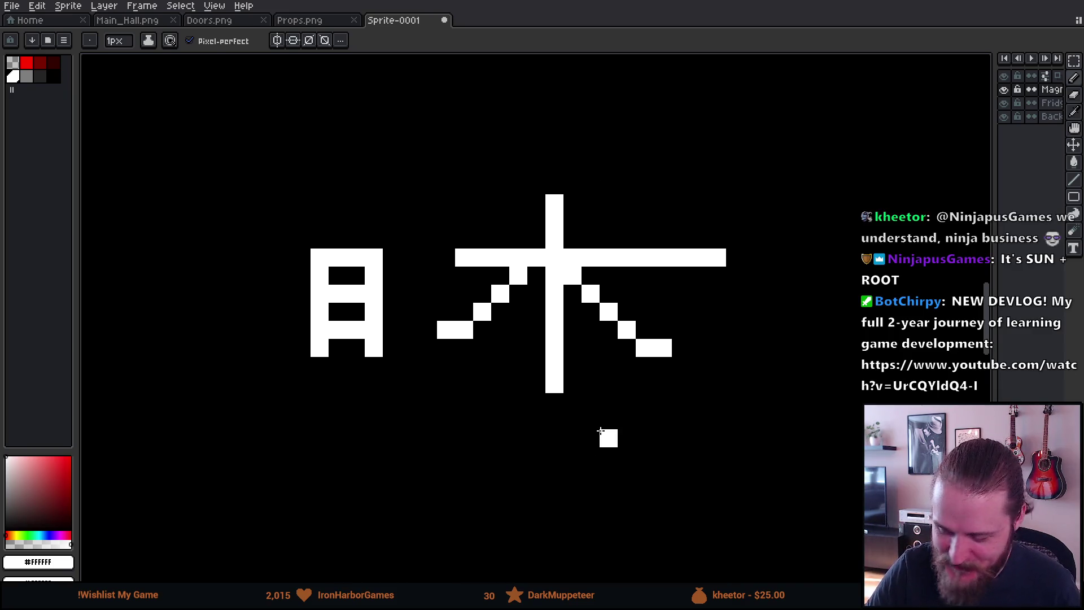
key("e")
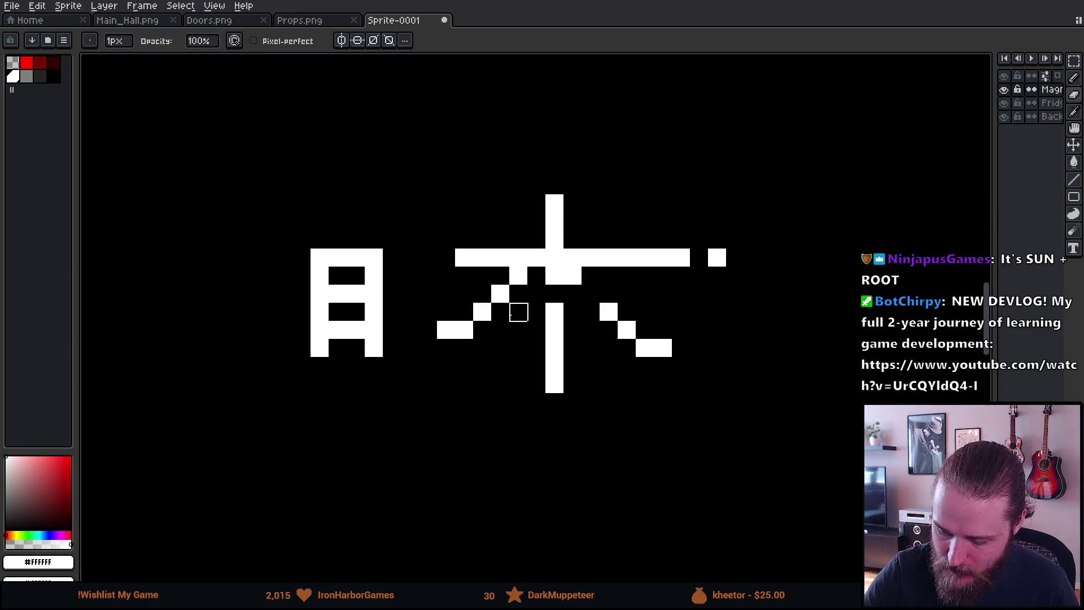
left_click_drag(447, 333, 500, 257)
mouse_move(519, 203)
left_mouse_down()
mouse_move(554, 184)
mouse_move(591, 237)
mouse_move(627, 221)
mouse_move(661, 293)
mouse_move(716, 273)
left_mouse_up()
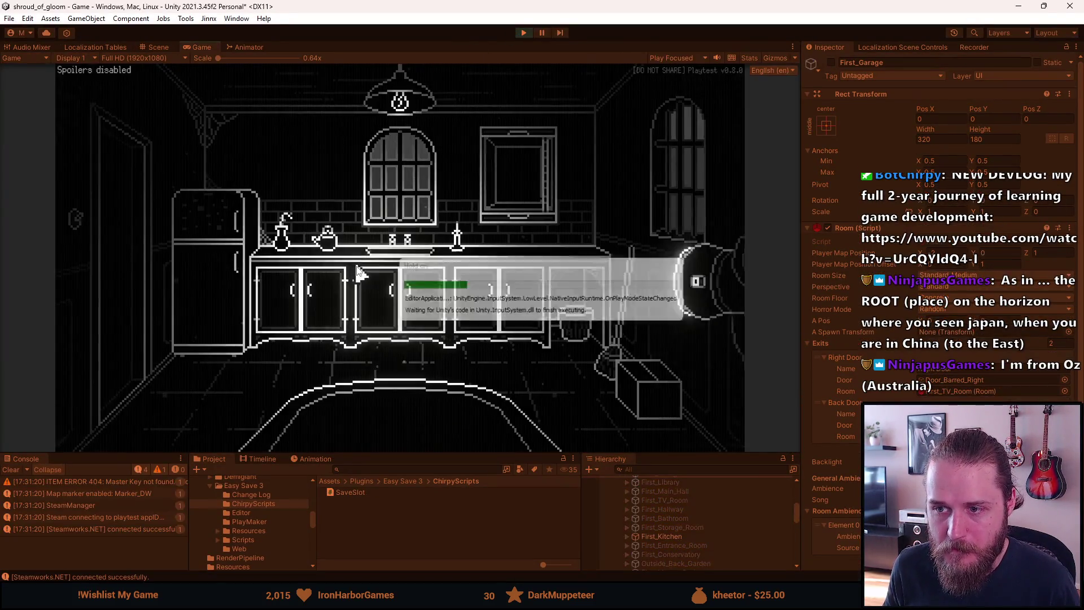
Open Settings then Language in the running game to view 日本語, then stop play.
left_click(398, 271)
left_click(398, 332)
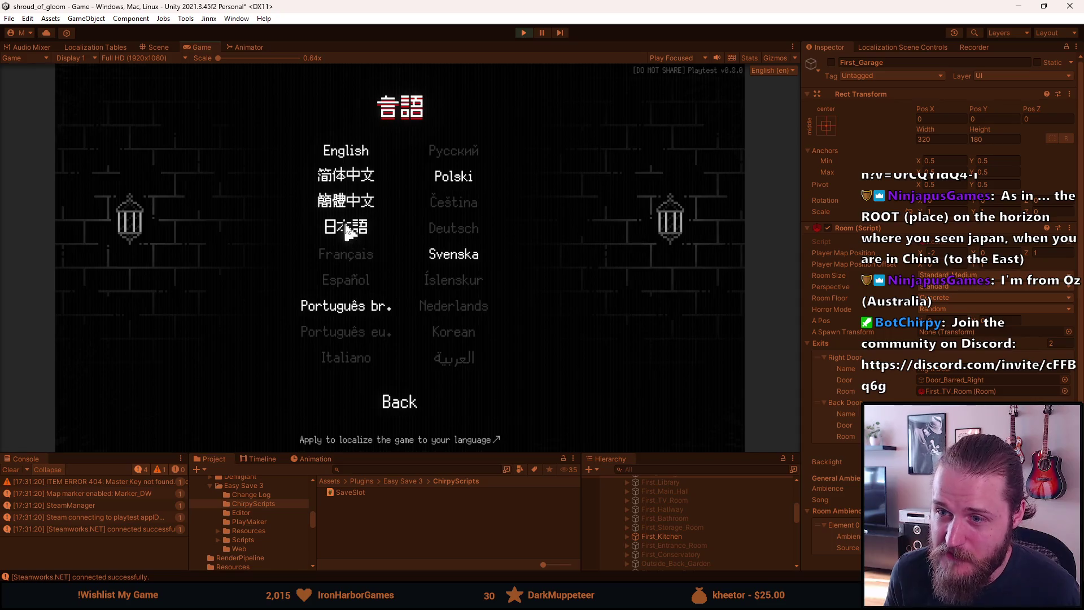
left_click(524, 34)
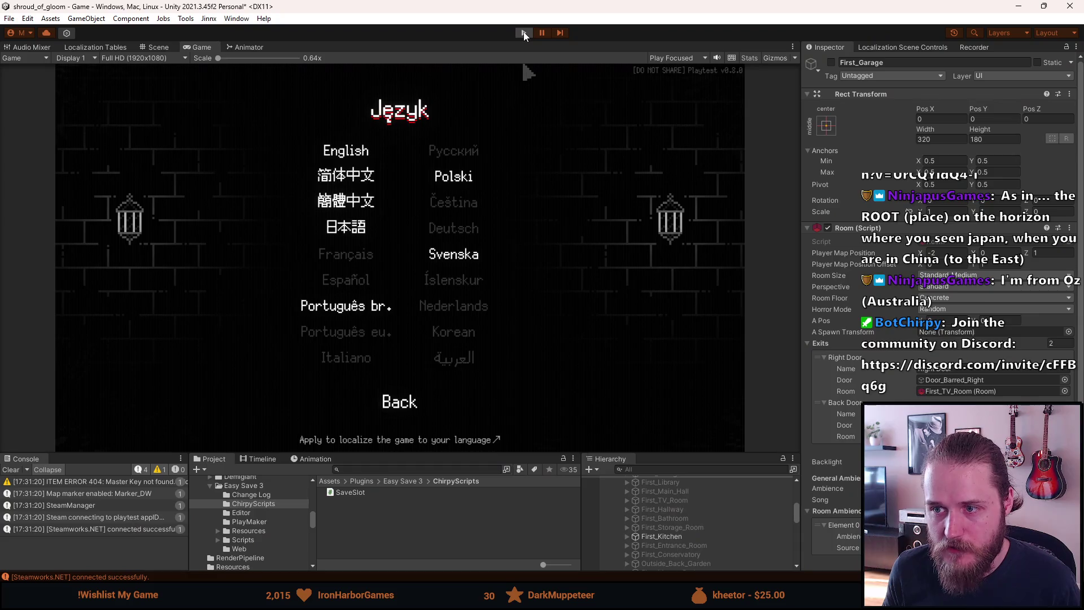
Back in Aseprite, frame the 日 glyph and try a roof stroke for 本, then undo it.
key("alt+Tab")
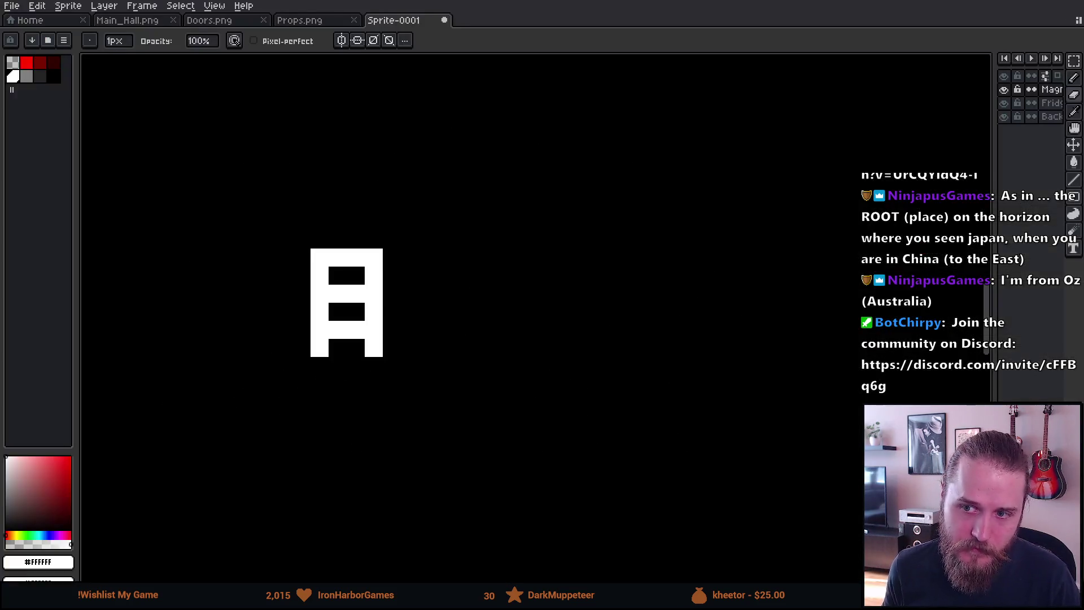
left_click_drag(428, 258, 387, 237)
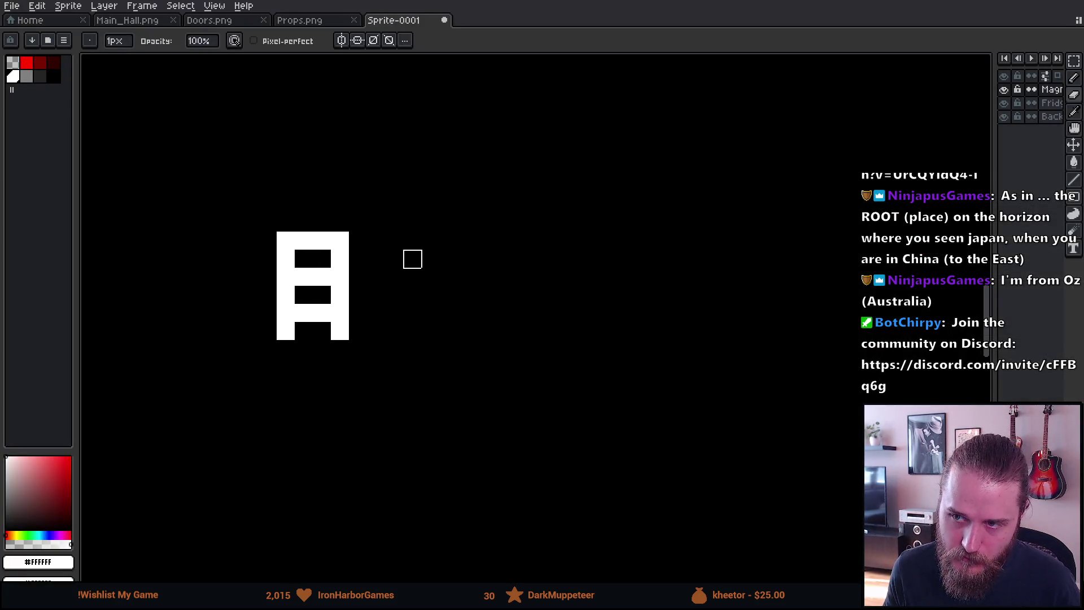
key("b")
mouse_move(160, 294)
left_mouse_down()
mouse_move(375, 59)
mouse_move(738, 407)
left_mouse_up()
key("ctrl+z")
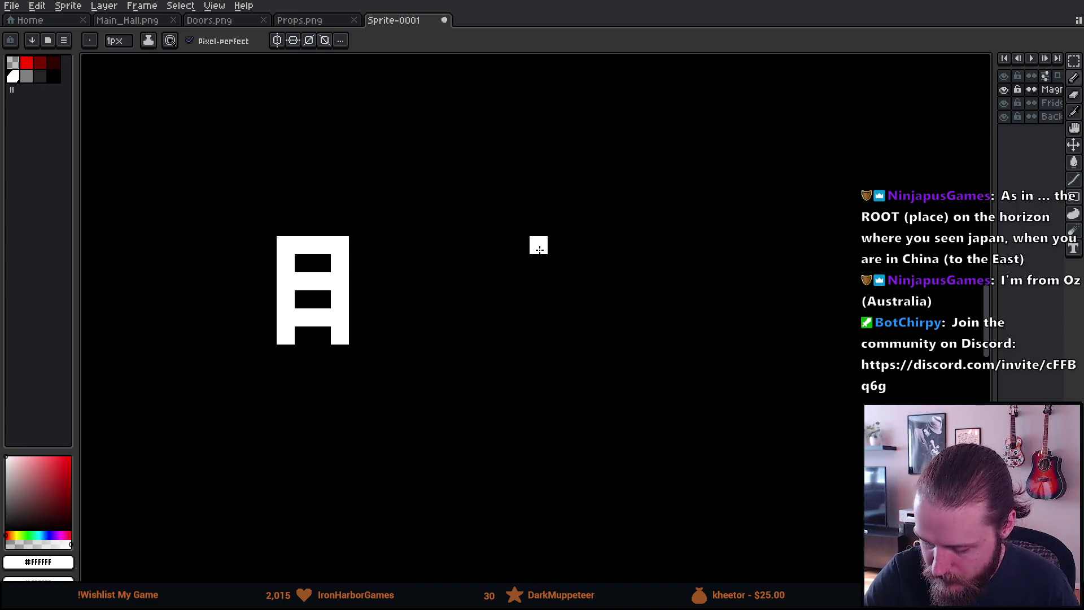
Draw the new 本 beside 日 with a left diagonal, apex pixels, a central stem, a base row and a crossbar pixel.
left_click_drag(538, 246, 503, 281)
left_click(557, 263)
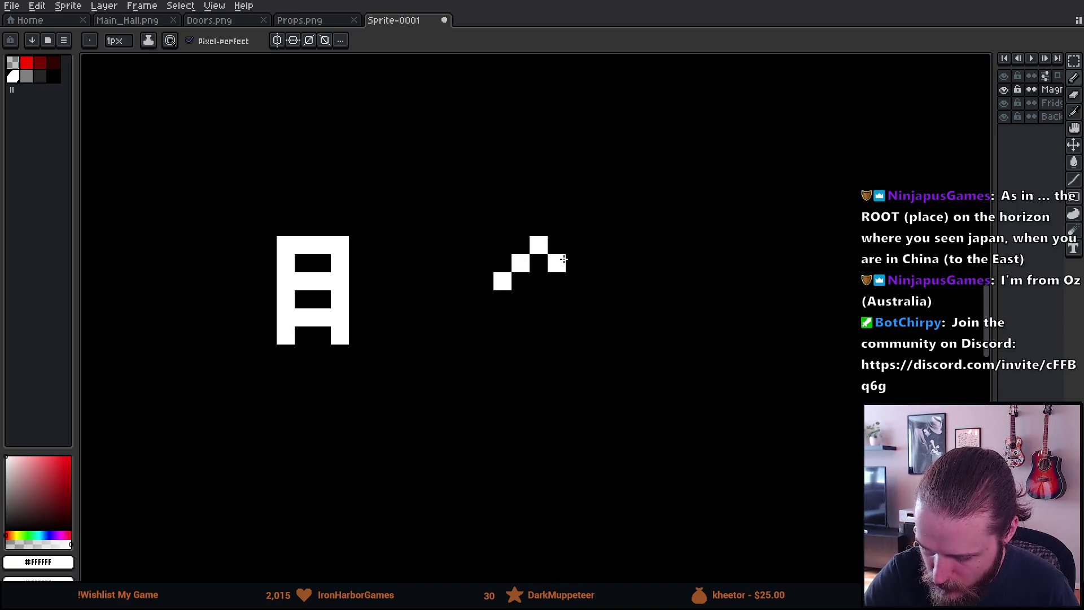
left_click(574, 281)
left_click(534, 227)
left_click_drag(538, 254, 539, 299)
left_click(538, 318)
left_click(521, 317)
left_click(556, 317)
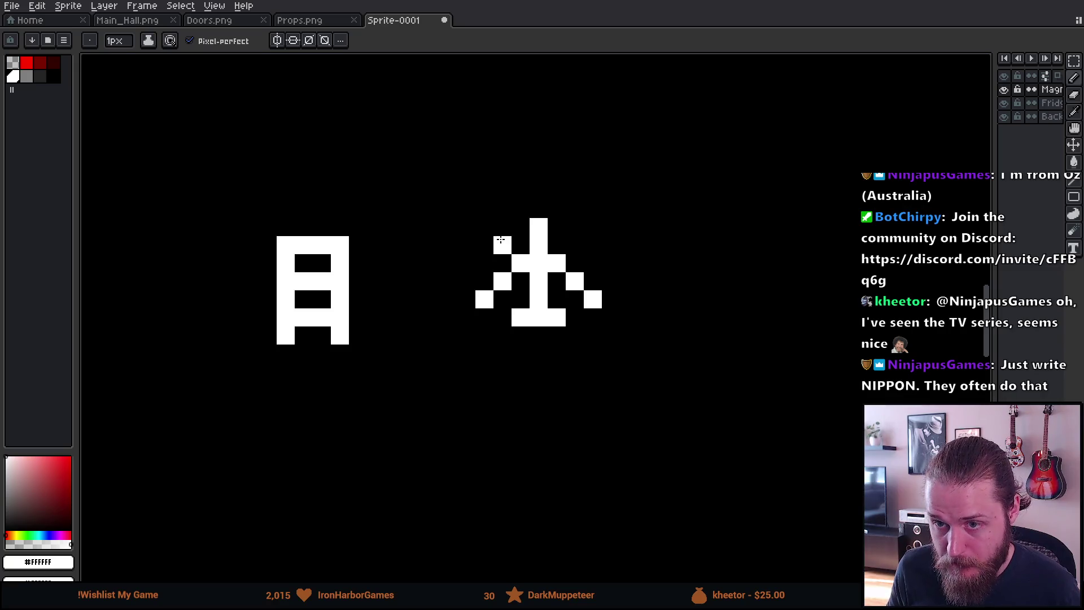
left_click(502, 263)
Add the pixel at the right end of 本's crossbar and bring 日本 to the view centre.
left_click(574, 263)
scroll(592, 356, "down", 8)
scroll(583, 345, "up", 5)
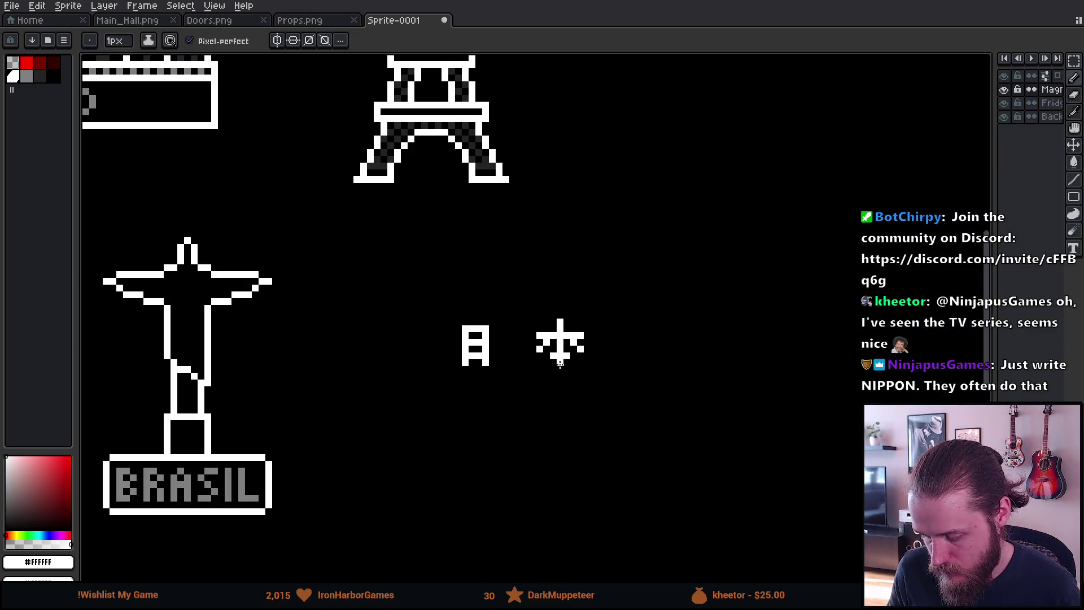
scroll(552, 400, "up", 2)
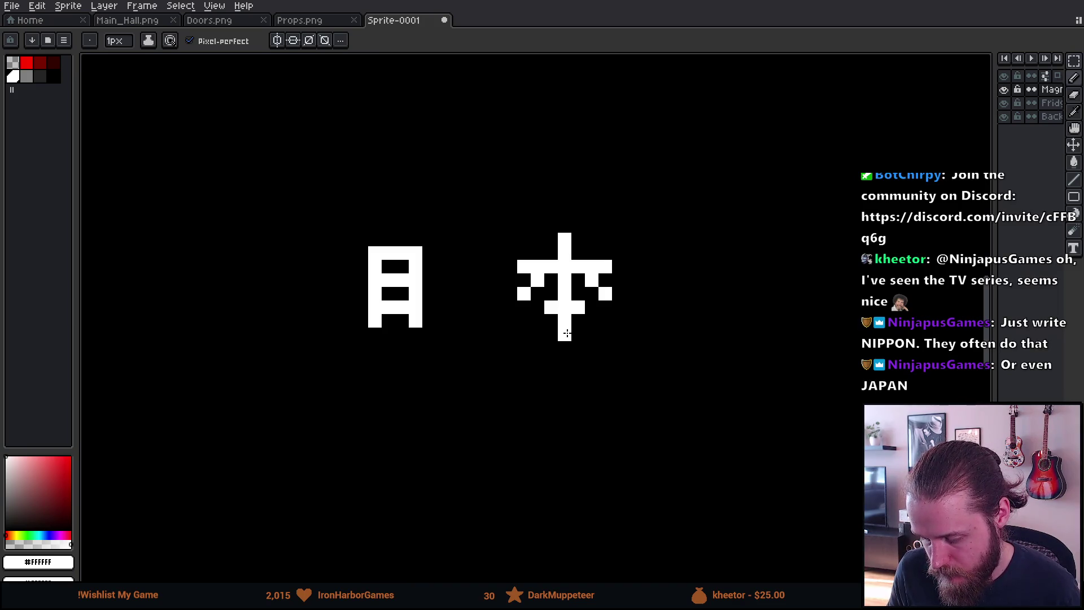
scroll(669, 372, "down", 5)
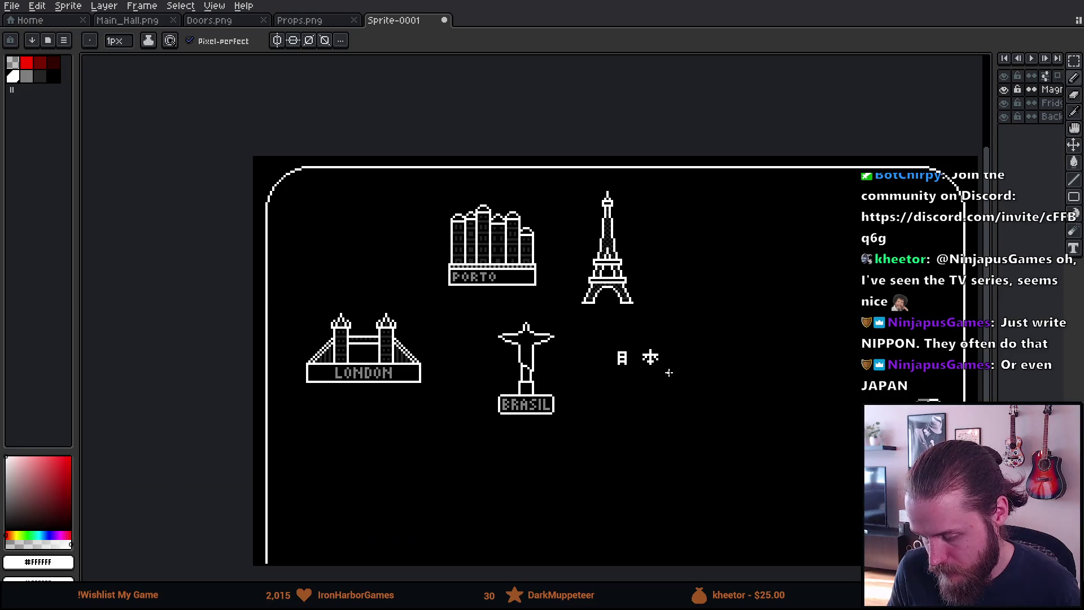
scroll(669, 372, "up", 5)
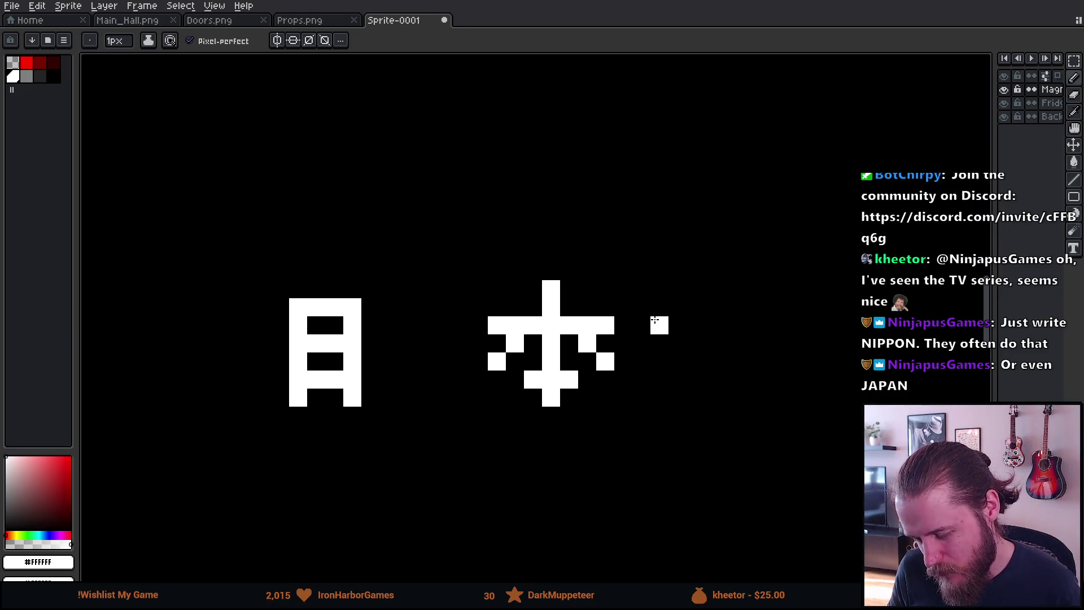
mouse_move(655, 320)
left_mouse_down()
mouse_move(610, 274)
mouse_move(577, 259)
left_mouse_up()
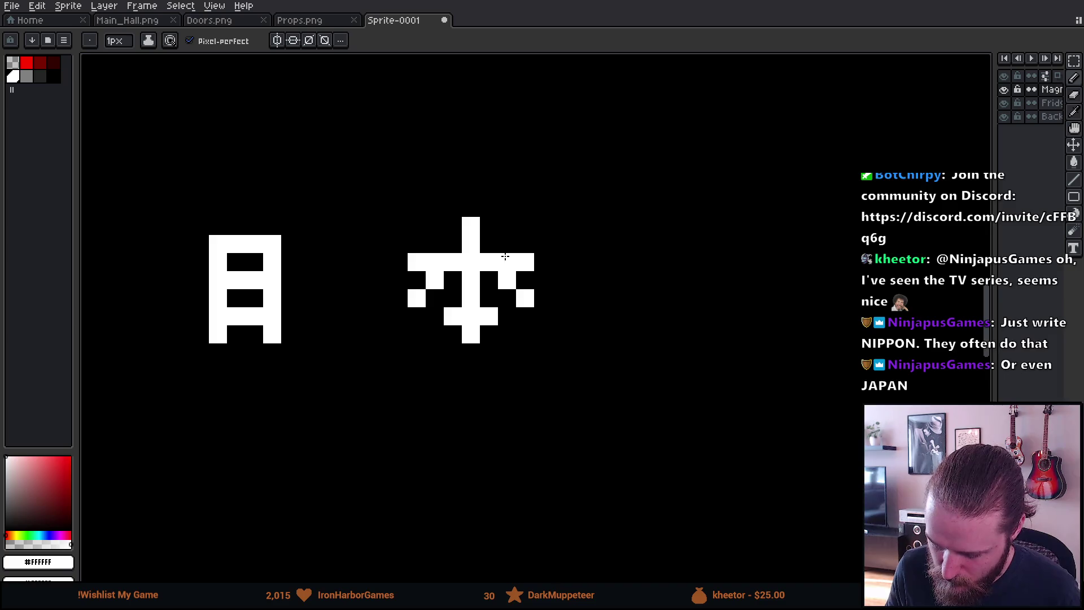
left_click(592, 175)
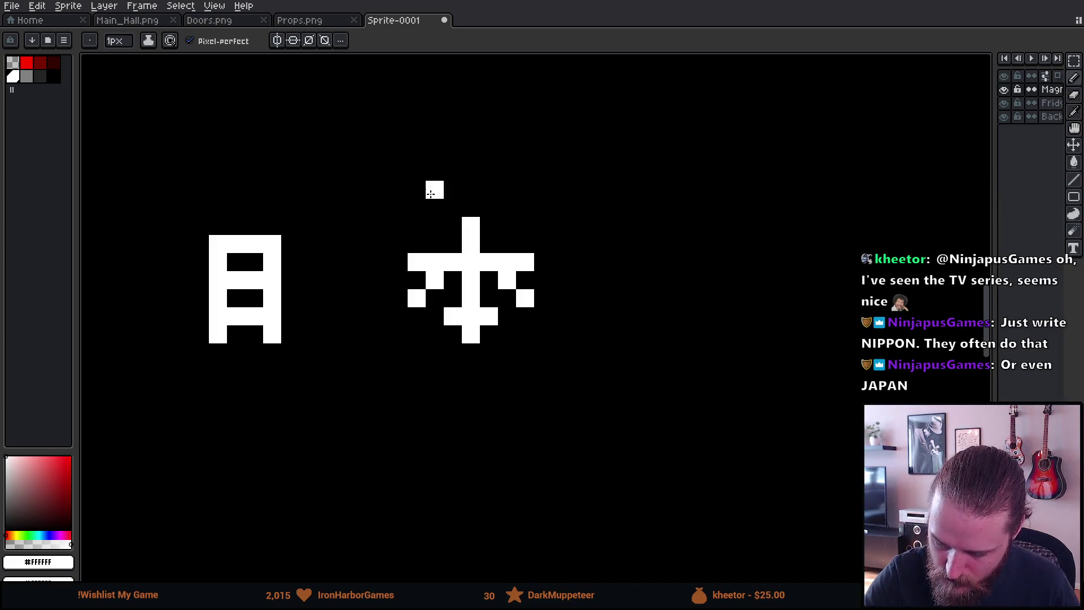
Lift the top part of 本 to lengthen its stem, then fill the gap under the crossbar.
key("m")
left_click_drag(409, 219, 535, 344)
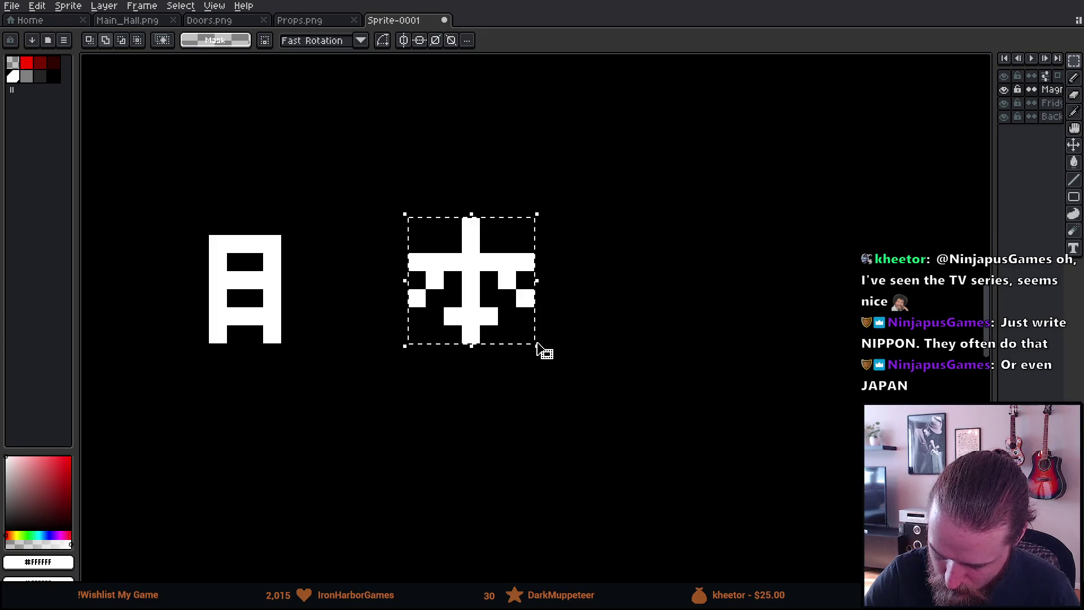
left_click(561, 407)
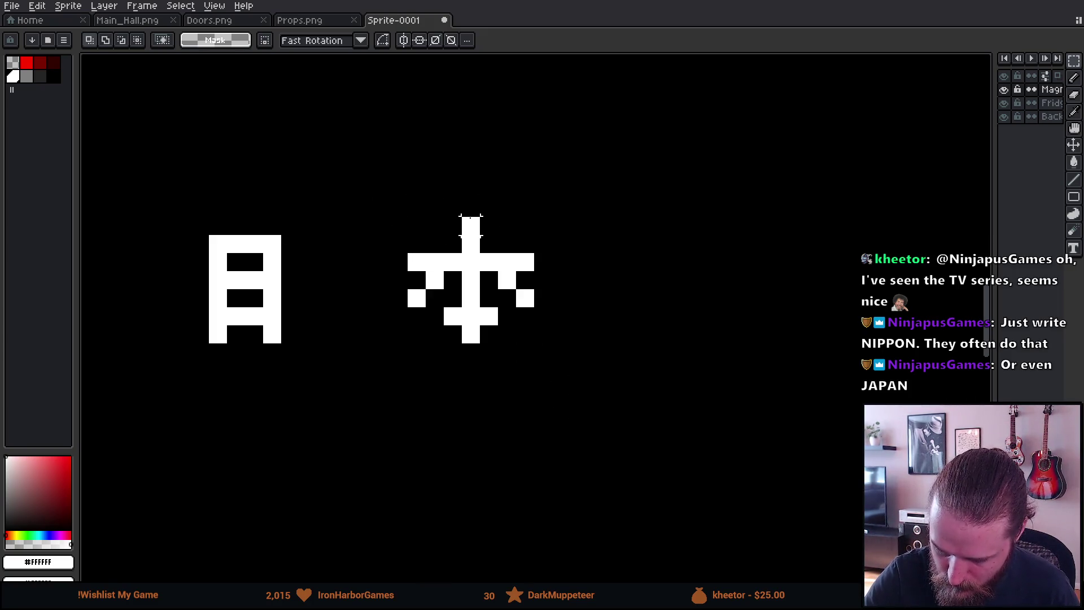
left_click_drag(369, 196, 591, 273)
mouse_move(524, 277)
left_mouse_down()
mouse_move(528, 258)
mouse_move(488, 272)
left_mouse_up()
key("b")
left_click(453, 262)
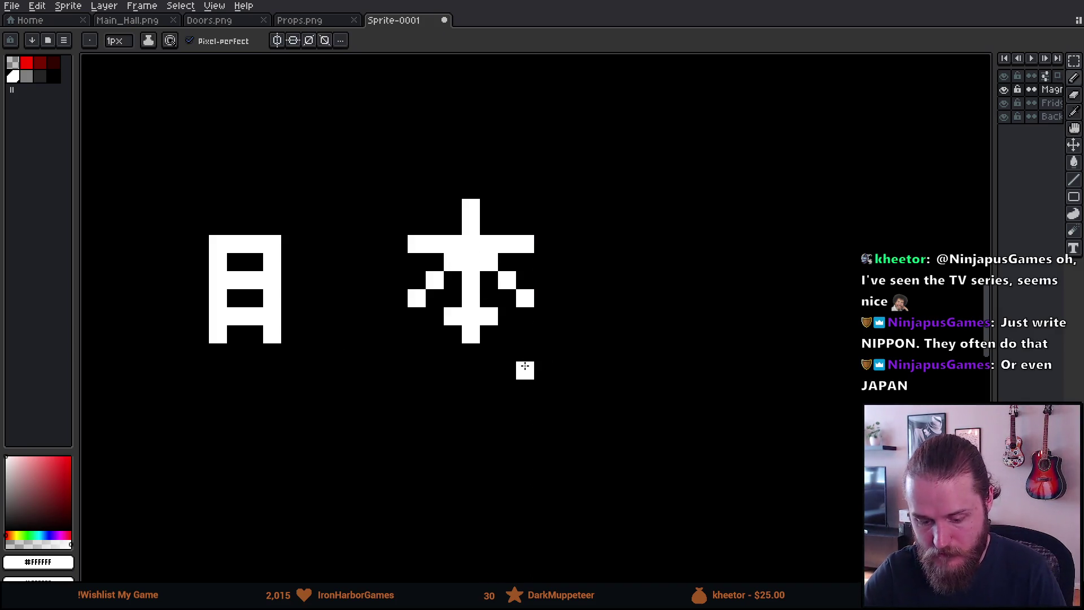
scroll(564, 413, "down", 5)
scroll(571, 415, "up", 5)
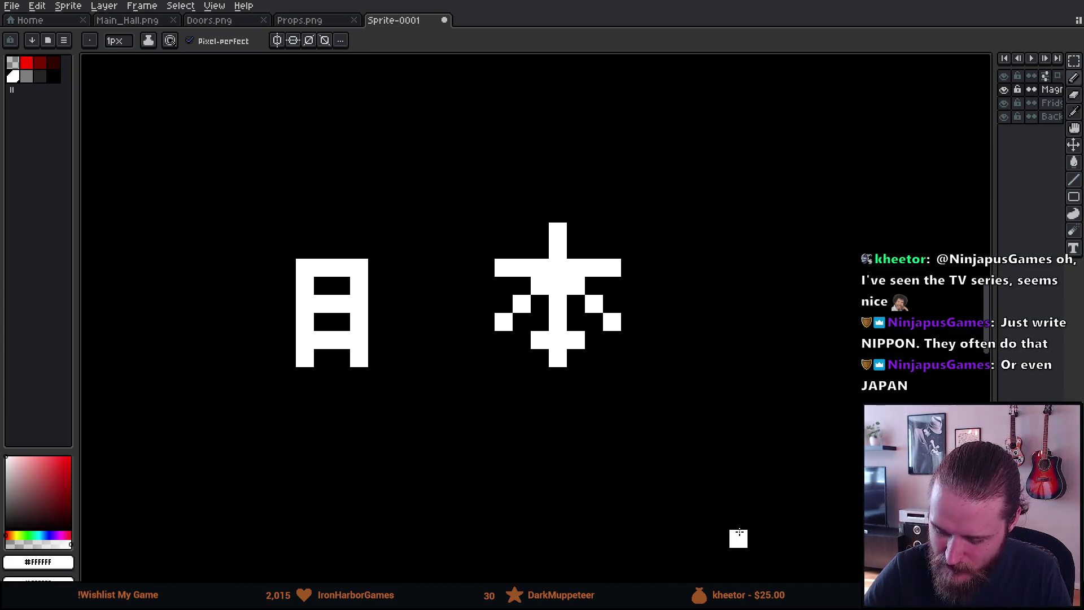
Erase the old left stroke of 日 and draw tall new strokes for a 日 matching 本's height.
key("e")
mouse_move(304, 249)
left_mouse_down()
mouse_move(305, 357)
mouse_move(341, 340)
mouse_move(378, 375)
left_mouse_up()
key("b")
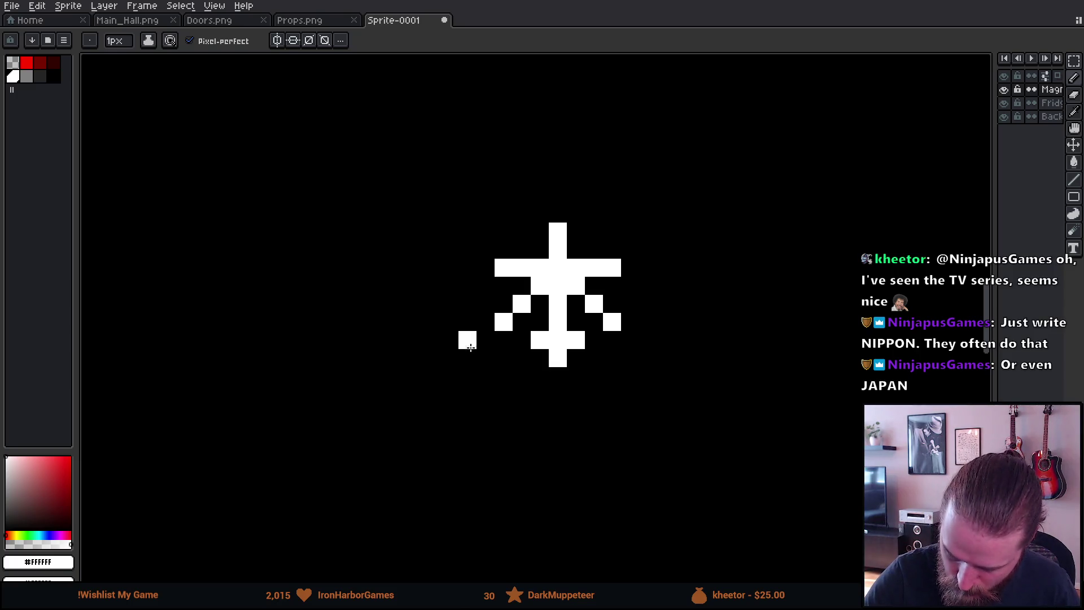
mouse_move(467, 357)
left_mouse_down()
mouse_move(475, 256)
mouse_move(465, 236)
mouse_move(395, 231)
left_mouse_up()
left_click(393, 361, "shift")
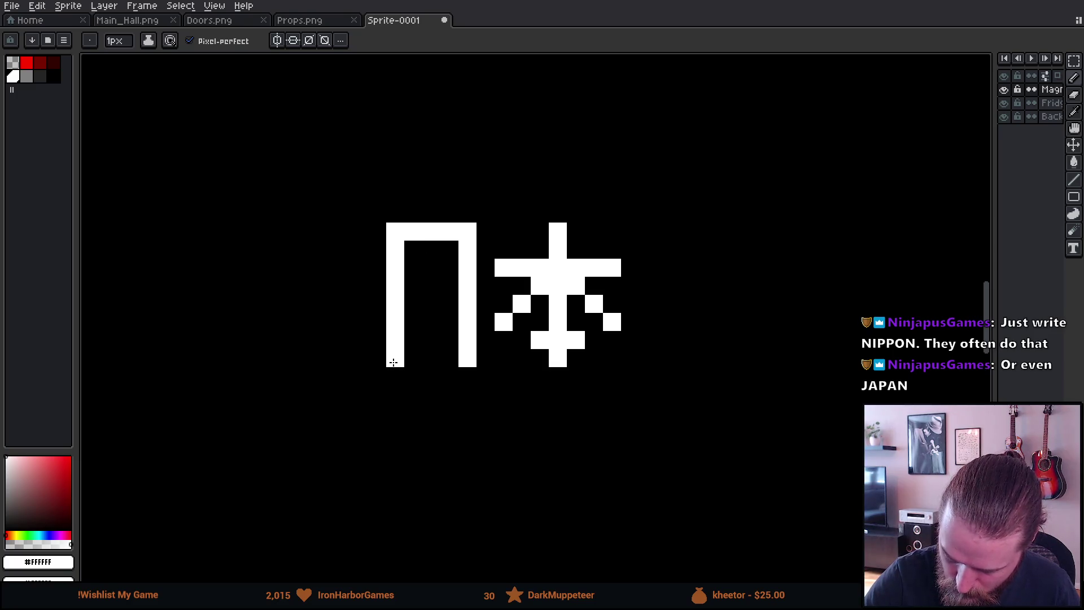
left_click(630, 321)
left_click_drag(630, 320, 677, 320)
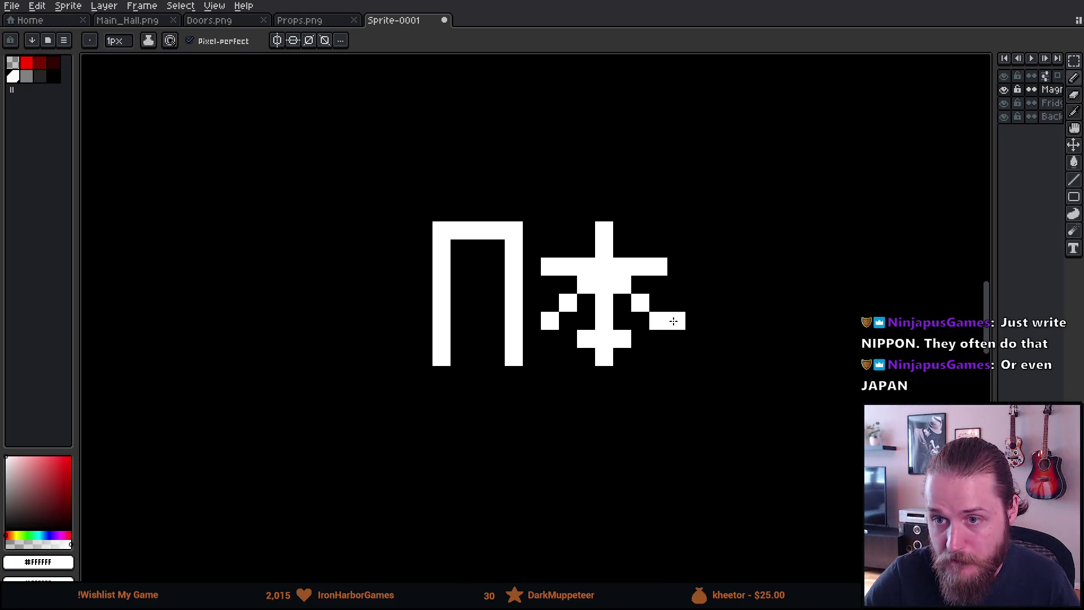
key("ctrl+z")
Nudge the new 日 frame one pixel left, fill its gap, and add its bottom and middle bars.
key("ctrl+shift+d")
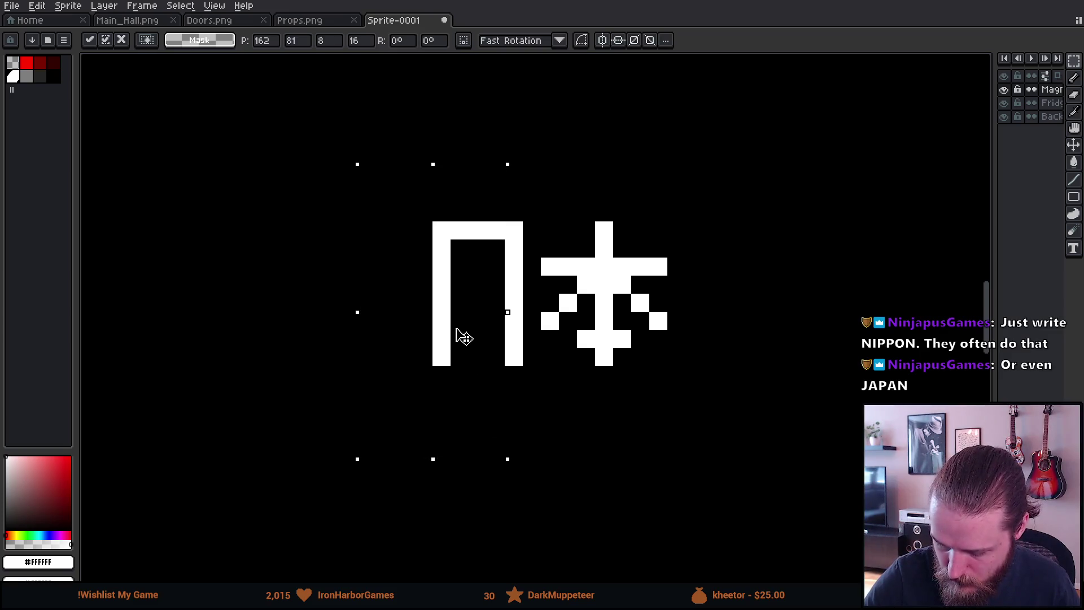
key("Left")
key("ctrl+d")
key("b")
left_click(496, 226)
left_click(446, 299)
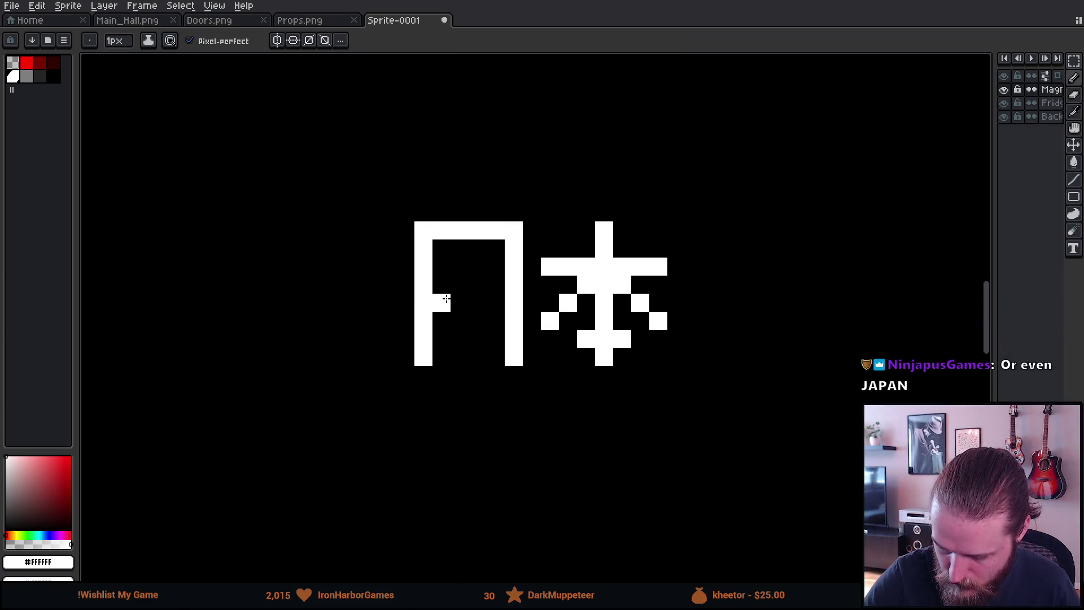
left_click_drag(442, 339, 496, 340)
left_click_drag(448, 289, 496, 285)
Select the 日本 pair and move it down and to the right on the fridge canvas.
scroll(687, 402, "down", 1)
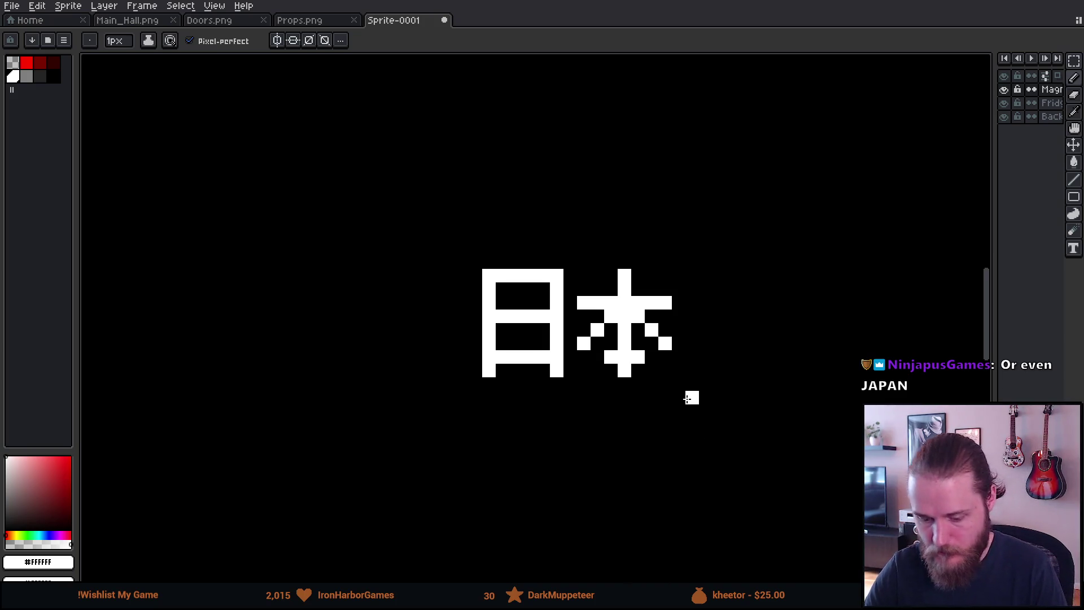
scroll(689, 395, "down", 6)
scroll(715, 436, "up", 1)
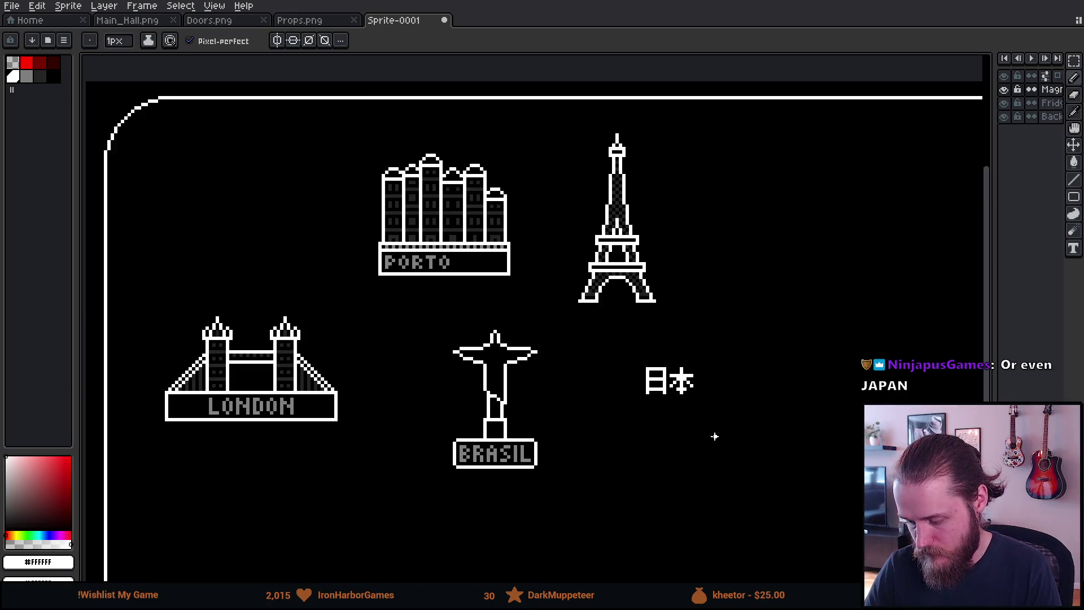
scroll(715, 437, "up", 1)
left_click_drag(710, 436, 548, 369)
key("m")
mouse_move(422, 245)
left_mouse_down()
mouse_move(451, 292)
mouse_move(624, 399)
left_mouse_up()
left_click_drag(554, 346, 695, 449)
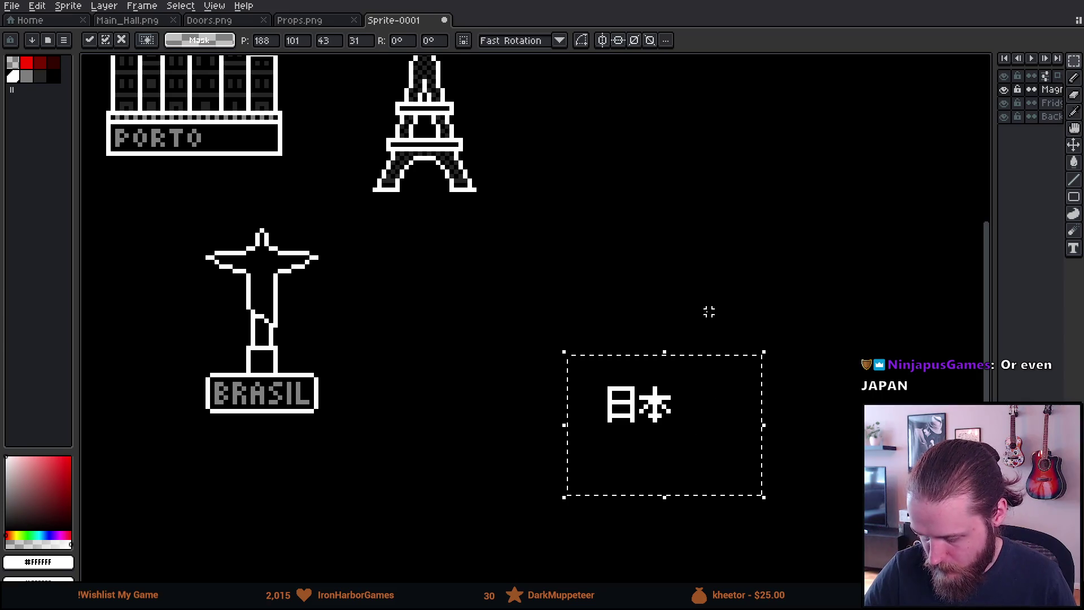
left_click(705, 312)
left_click_drag(733, 399, 644, 407)
scroll(643, 408, "up", 1)
scroll(566, 417, "up", 1)
mouse_move(547, 435)
left_mouse_down()
mouse_move(648, 438)
mouse_move(588, 404)
left_mouse_up()
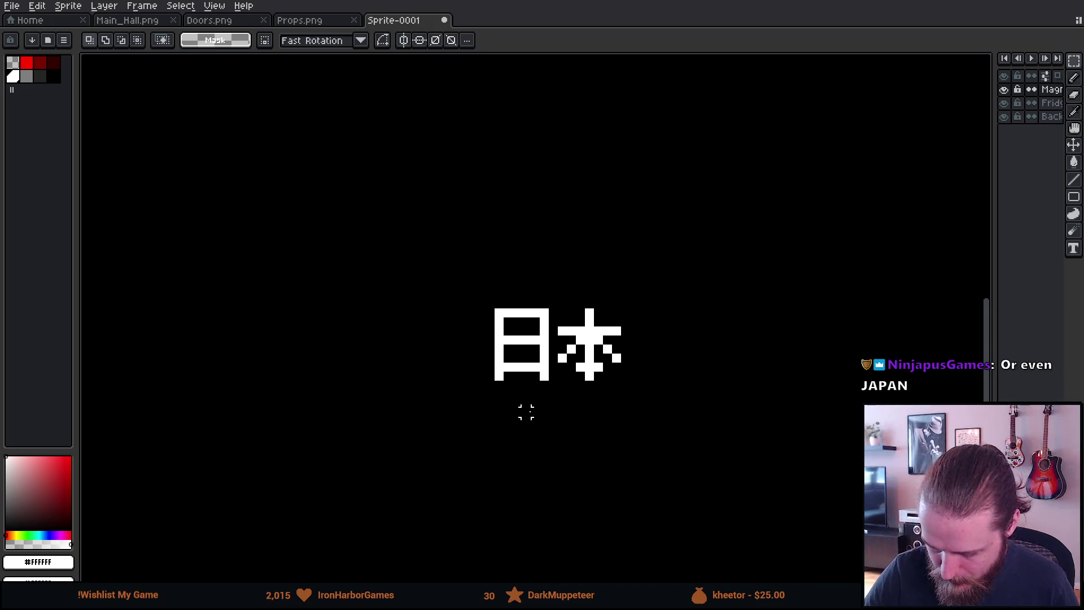
key("b")
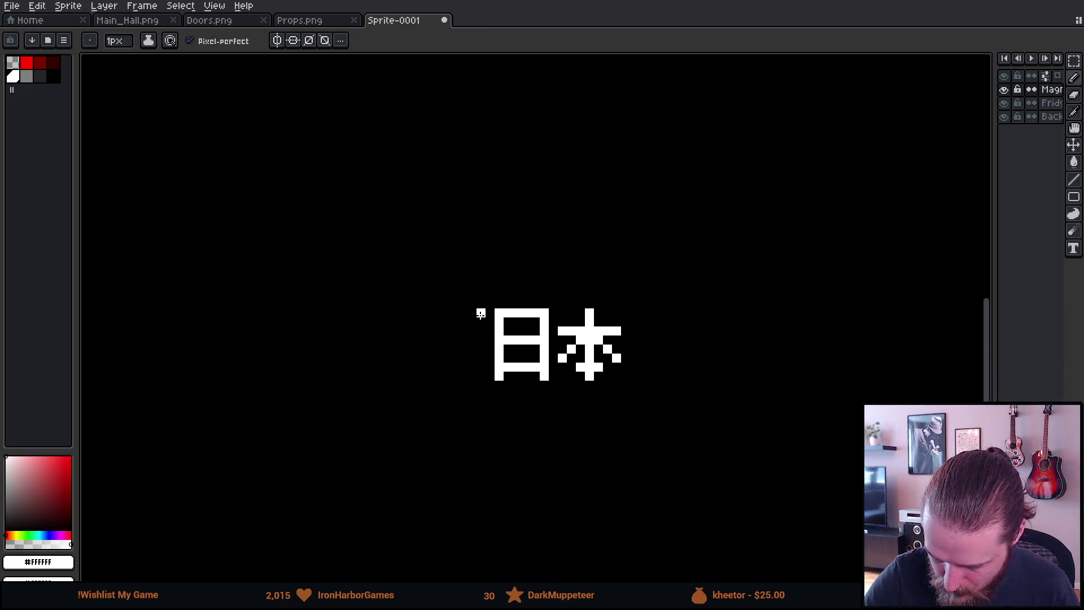
Draw the left side, stepped top corners, right side and bottom edge of a white box around 日本.
left_click_drag(473, 313, 473, 376)
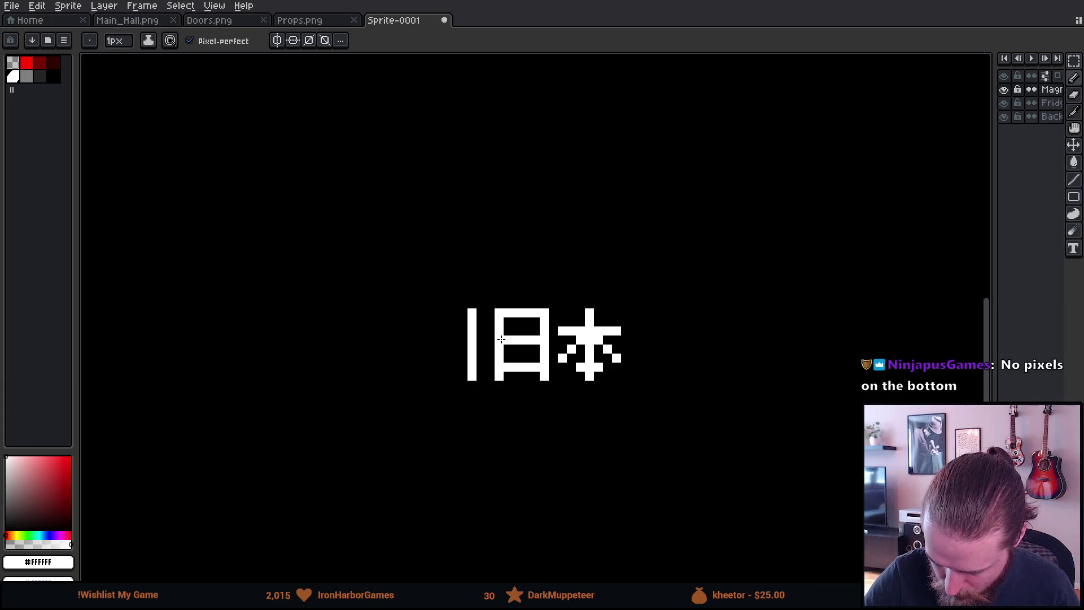
mouse_move(472, 304)
left_mouse_down()
mouse_move(481, 285)
mouse_move(639, 285)
mouse_move(644, 388)
left_mouse_up()
key("ctrl+z")
key("ctrl+z")
key("ctrl+z")
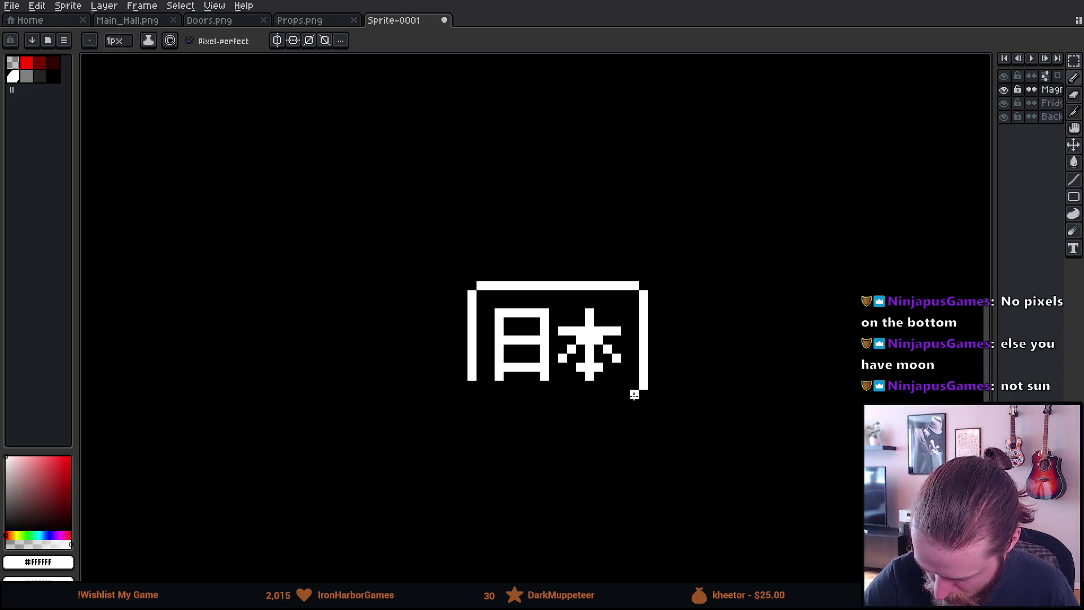
left_click(643, 393)
left_click_drag(635, 402, 472, 395)
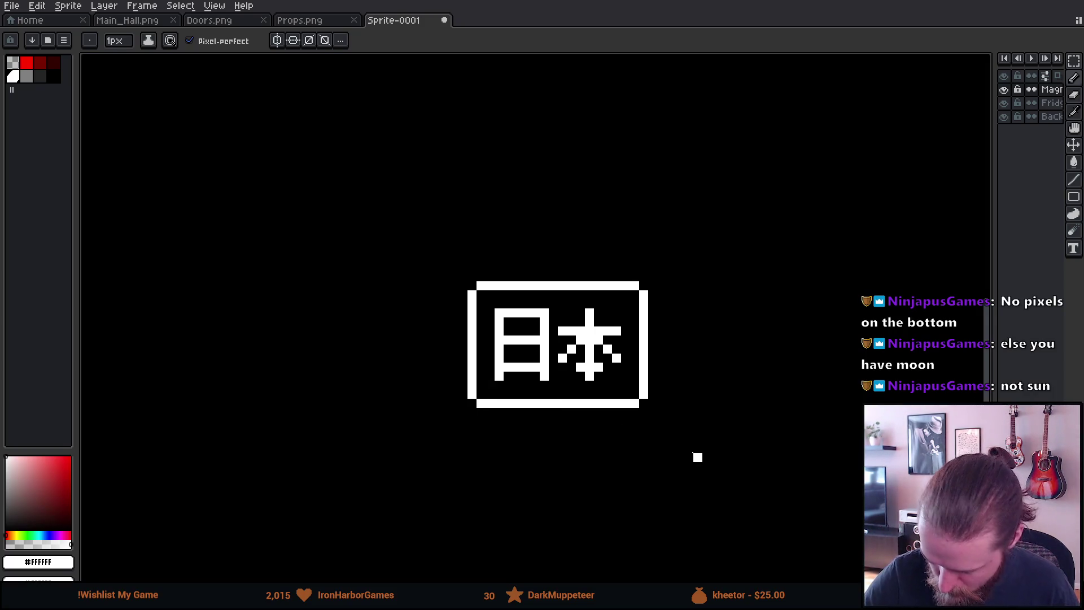
scroll(694, 455, "down", 2)
scroll(672, 427, "down", 4)
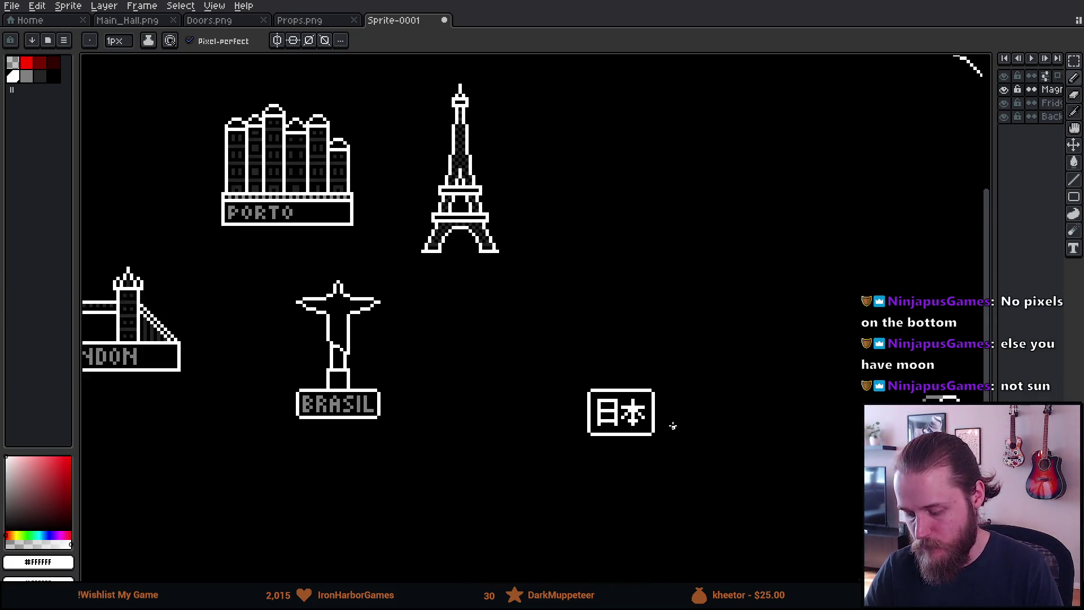
scroll(673, 430, "up", 4)
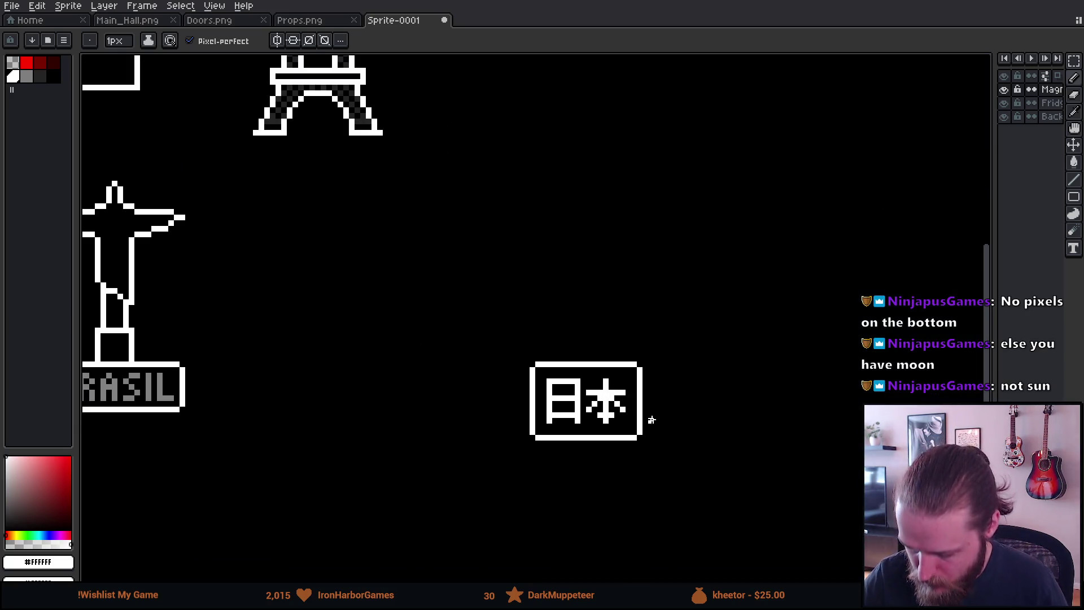
Draw matching white horizontal lines outward from the right and left sides of the 日本 box.
left_click_drag(644, 421, 736, 421)
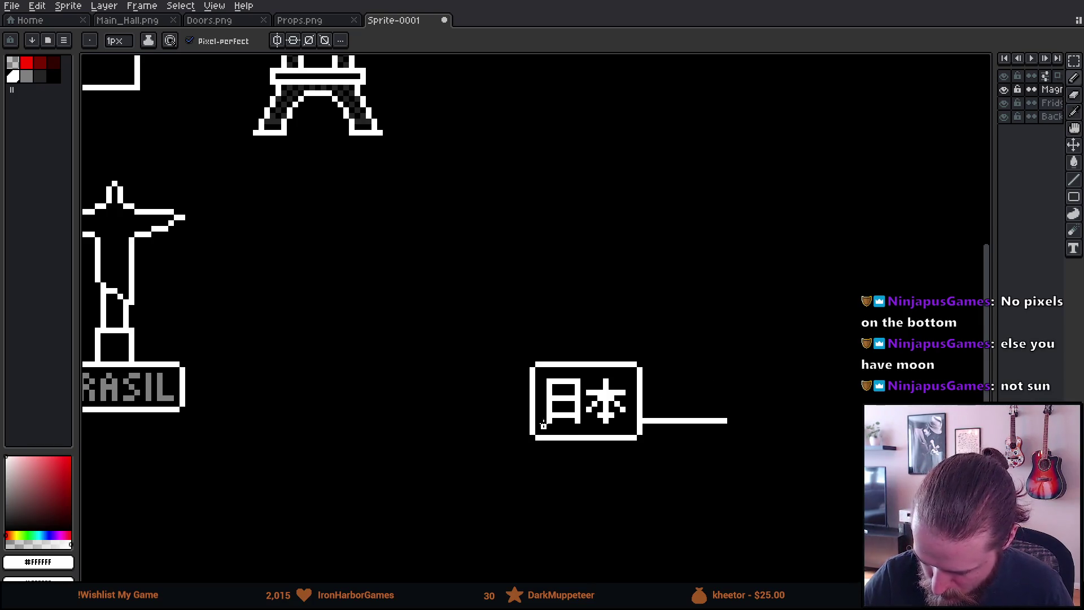
key("ctrl")
key("ctrl")
mouse_move(533, 421)
left_mouse_down()
mouse_move(458, 416)
mouse_move(468, 421)
left_mouse_up()
key("e")
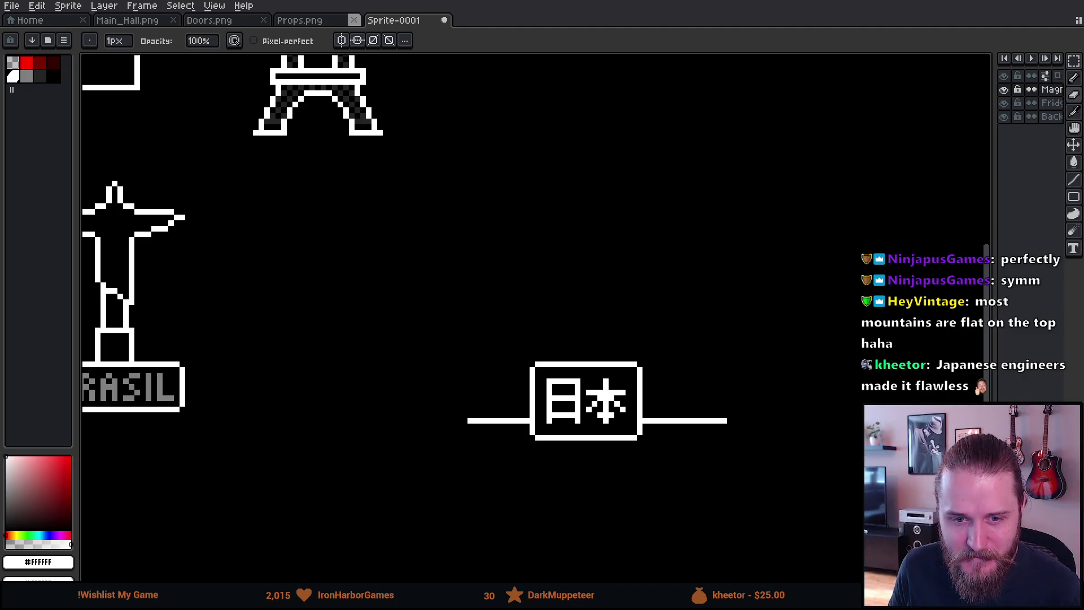
left_click_drag(423, 222, 334, 147)
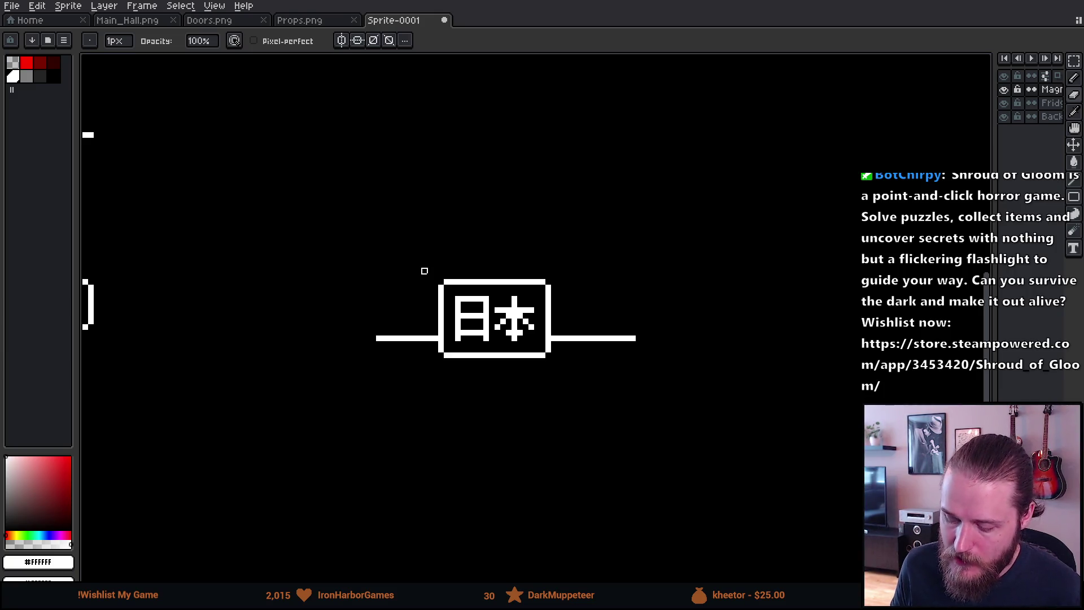
scroll(496, 380, "up", 3)
Shift the lower part of 日 down one pixel and fill its missing left and right pixels.
right_click(485, 275)
key("m")
mouse_move(377, 238)
left_mouse_down()
mouse_move(496, 303)
mouse_move(485, 300)
left_mouse_up()
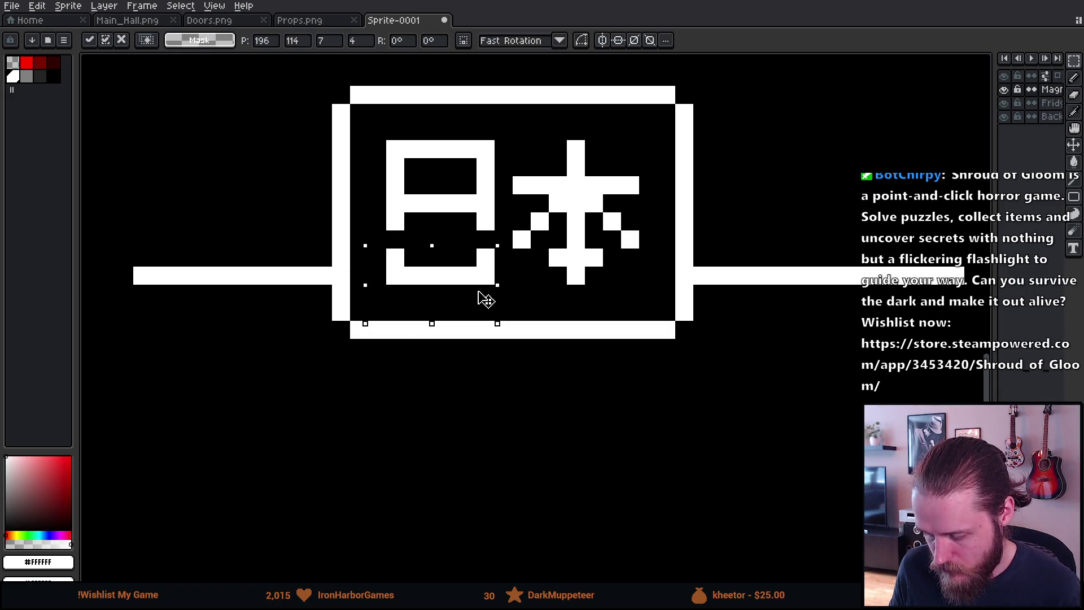
key("ctrl+d")
key("b")
left_click(413, 222)
left_click(395, 240)
left_click(484, 239)
key("e")
left_click(413, 221)
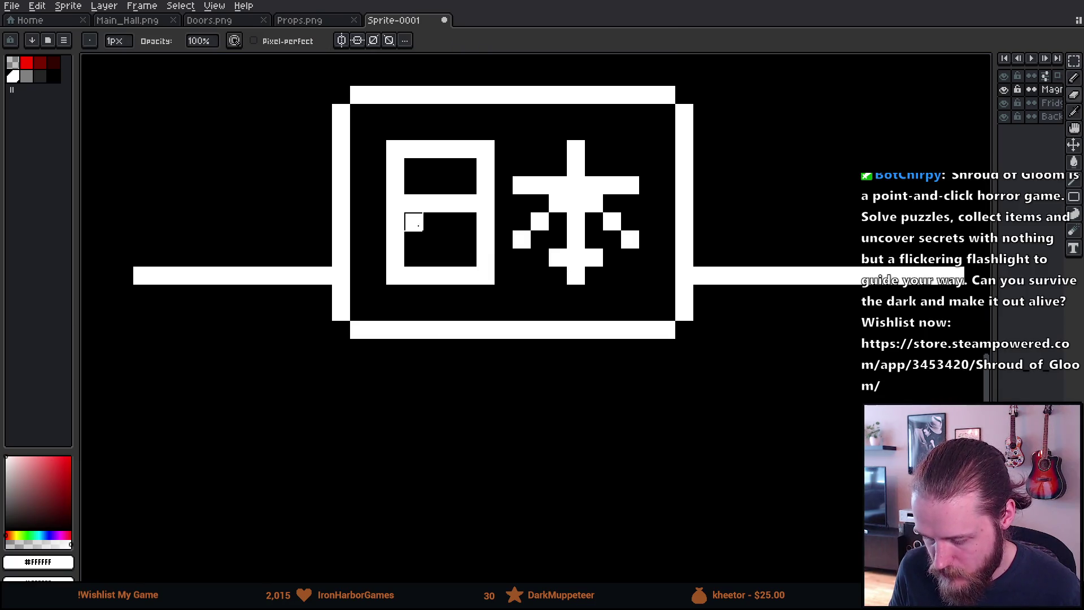
scroll(485, 272, "down", 5)
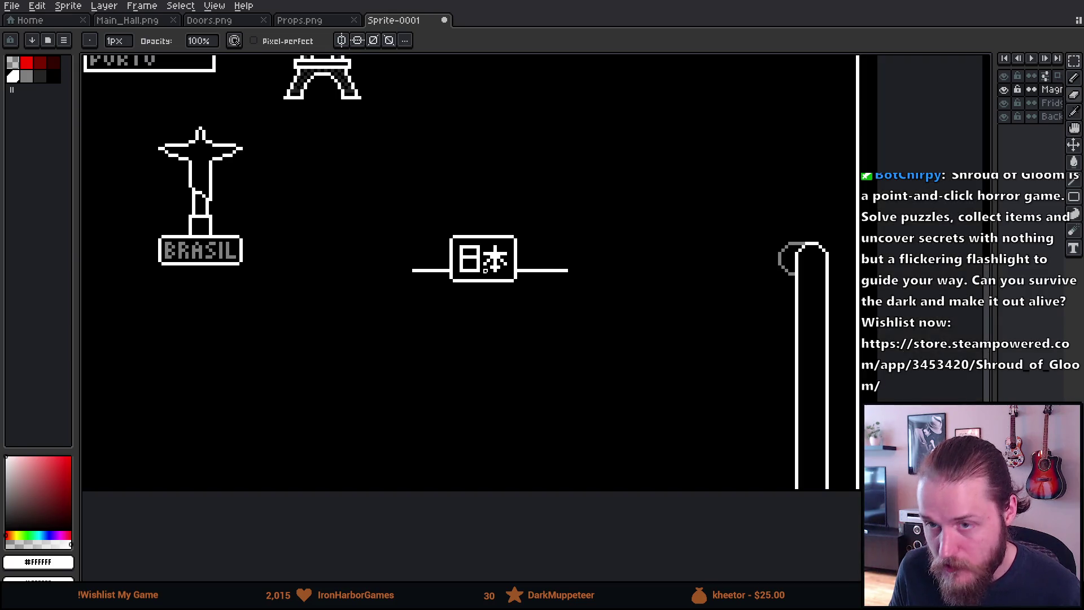
scroll(489, 271, "up", 2)
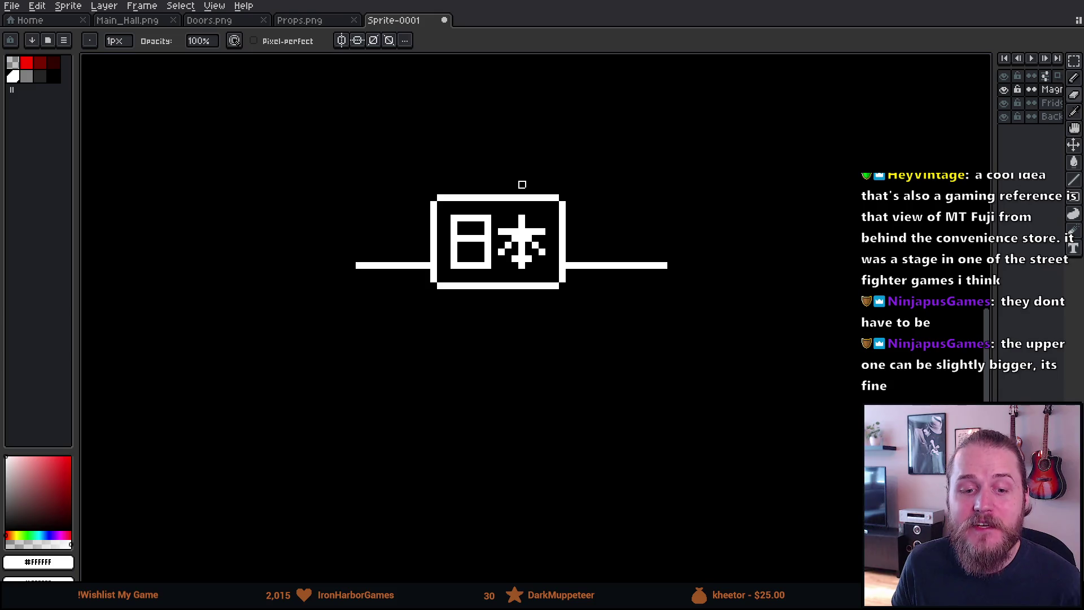
scroll(523, 178, "up", 2)
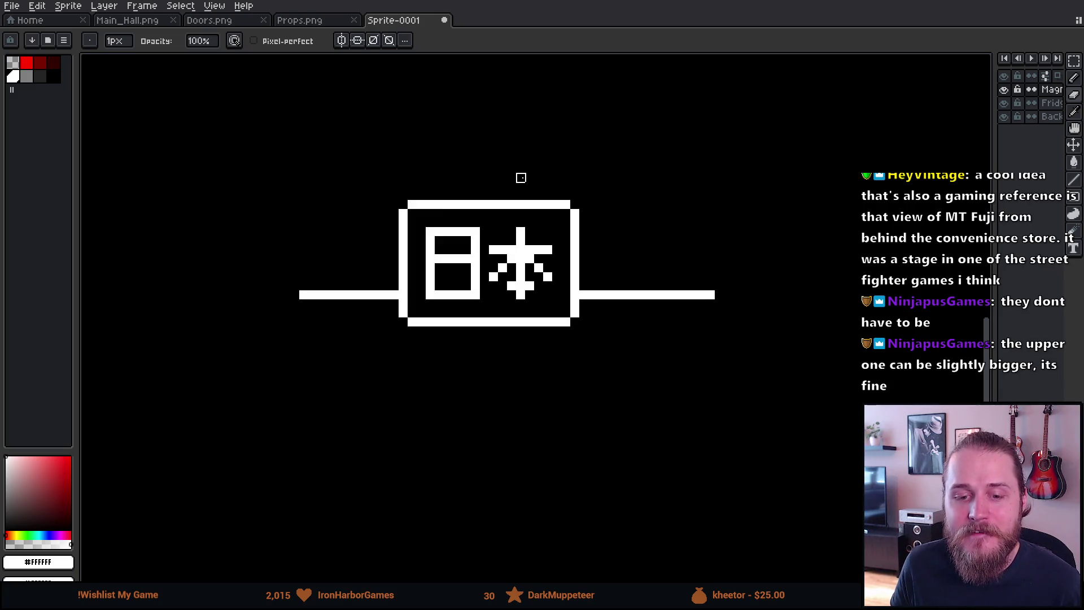
left_click_drag(556, 162, 528, 179)
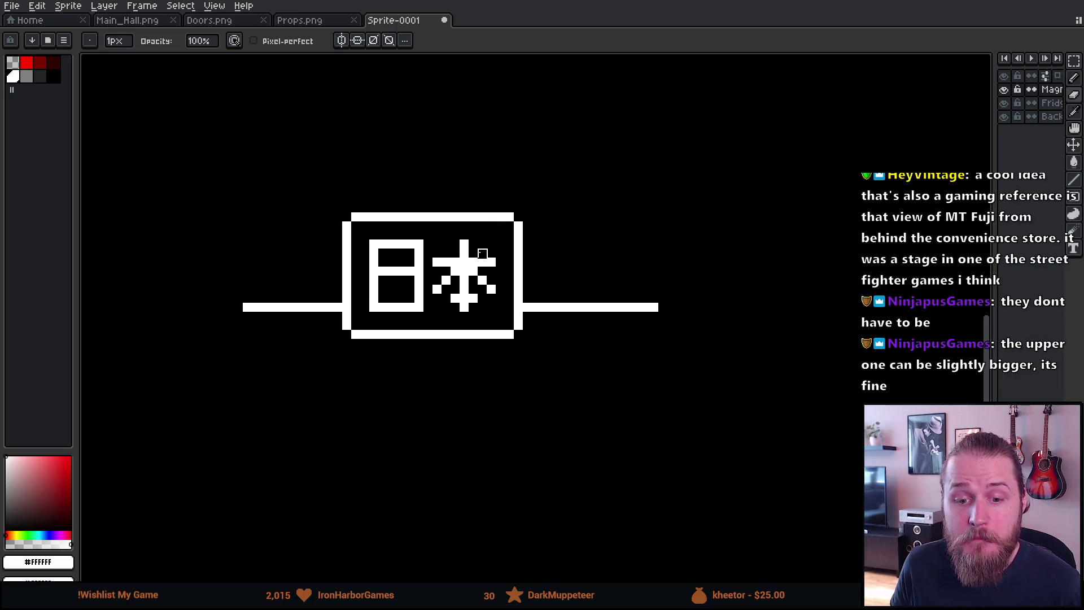
scroll(483, 254, "up", 1)
Redraw 日's middle bar one row lower and erase the old bar's leftover pixel.
key("b")
mouse_move(337, 288)
left_mouse_down()
mouse_move(375, 292)
mouse_move(334, 278)
mouse_move(362, 279)
left_mouse_up()
key("e")
left_click(375, 279)
scroll(401, 344, "down", 4)
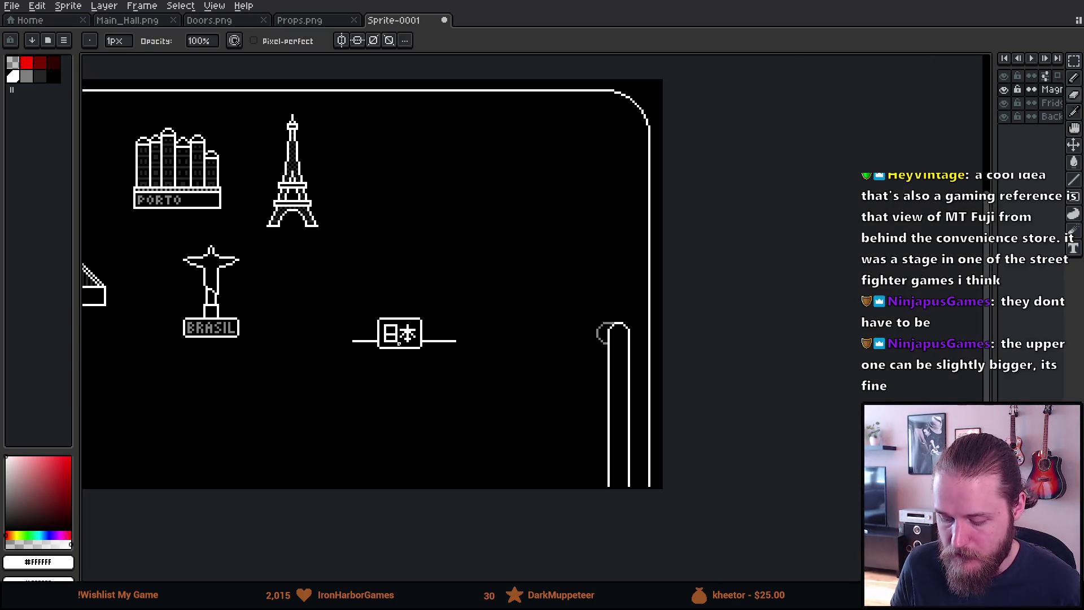
scroll(399, 344, "up", 4)
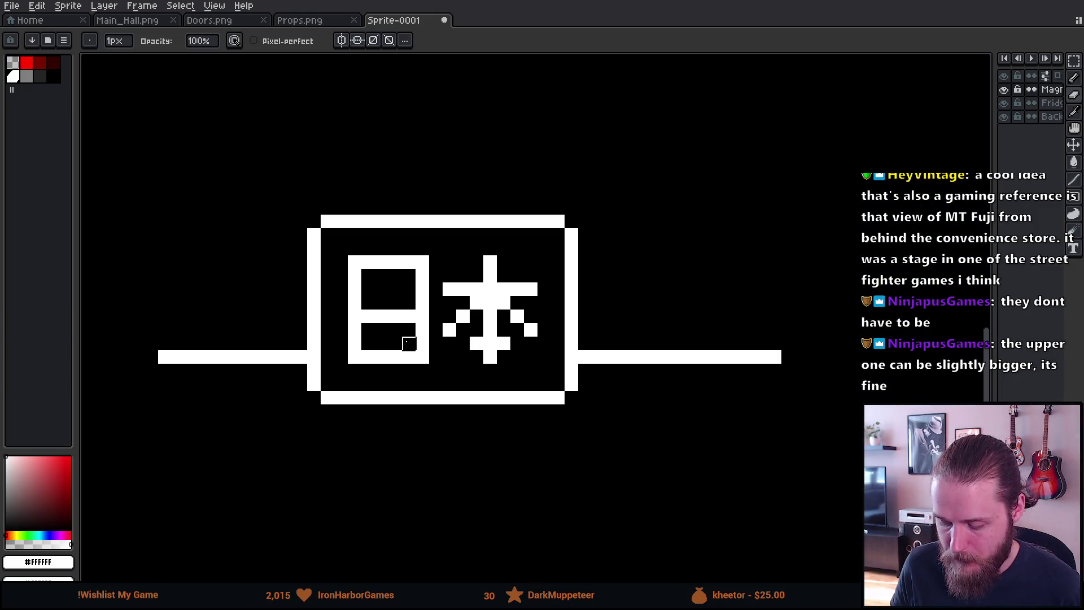
Extend the stem of 本 down by one white pixel.
key("b")
left_click(490, 370)
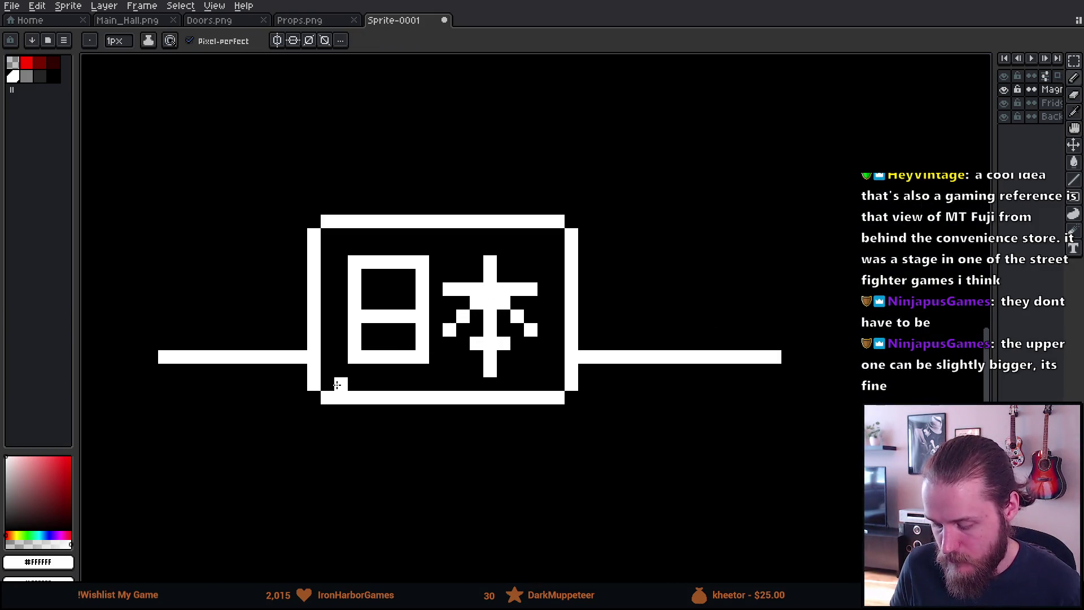
scroll(336, 384, "down", 4)
scroll(337, 385, "up", 2)
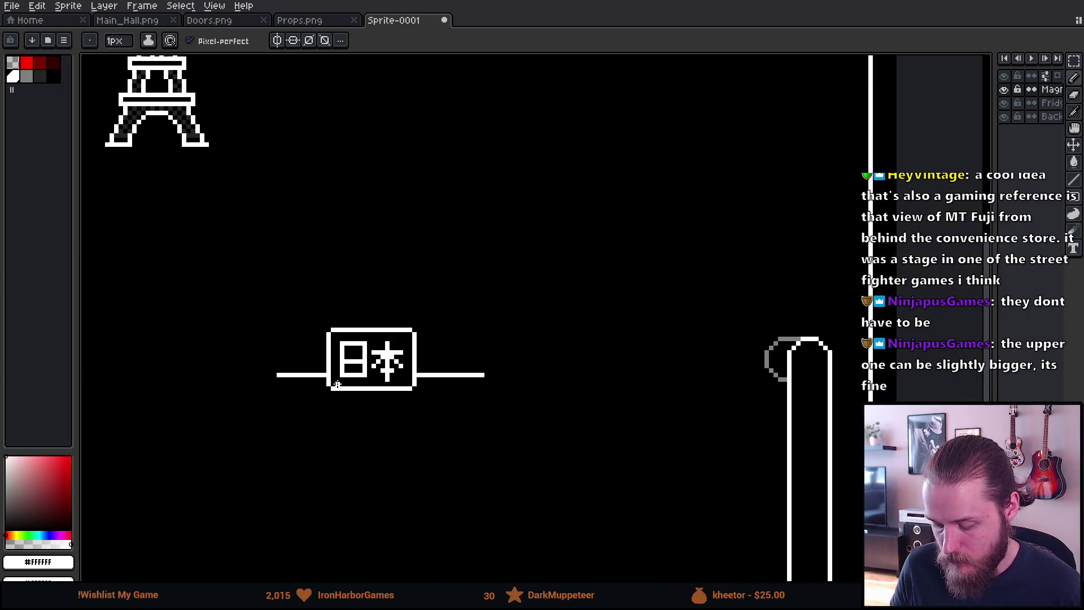
scroll(337, 385, "up", 1)
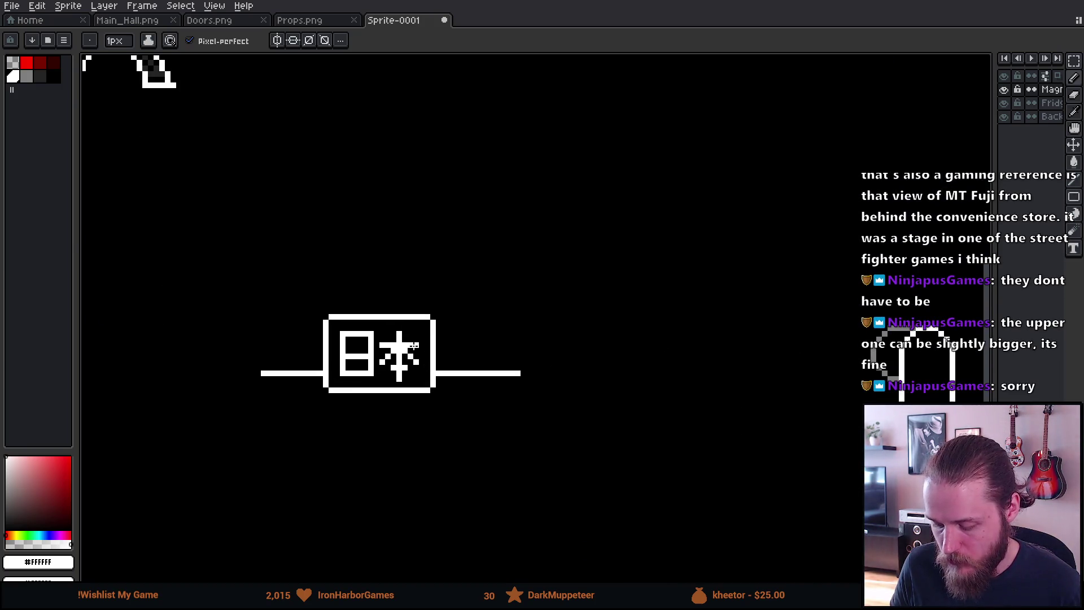
scroll(361, 420, "down", 4)
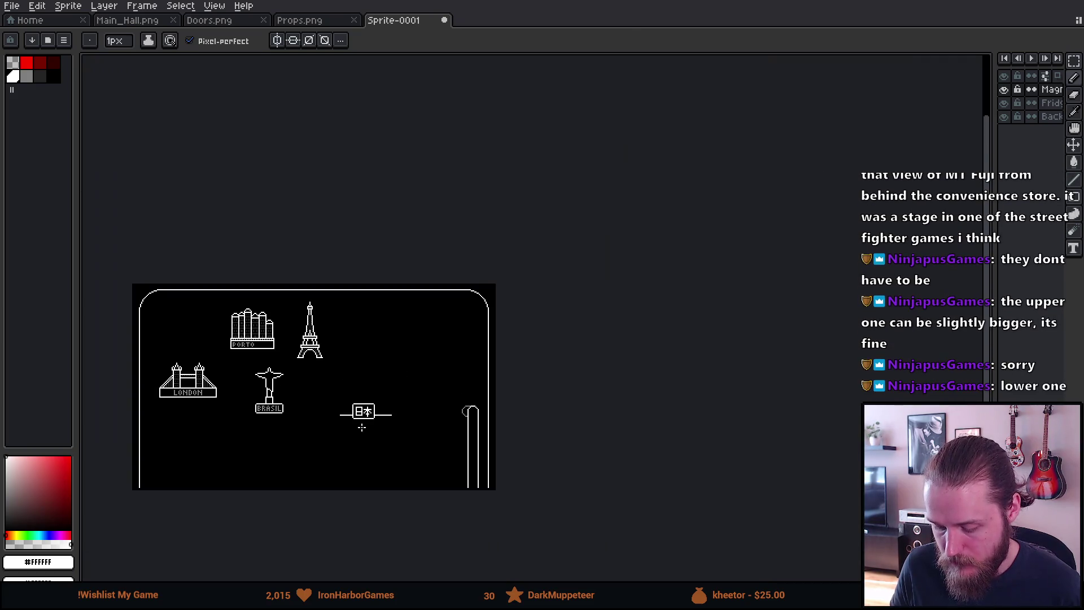
scroll(362, 427, "up", 4)
scroll(362, 404, "up", 1)
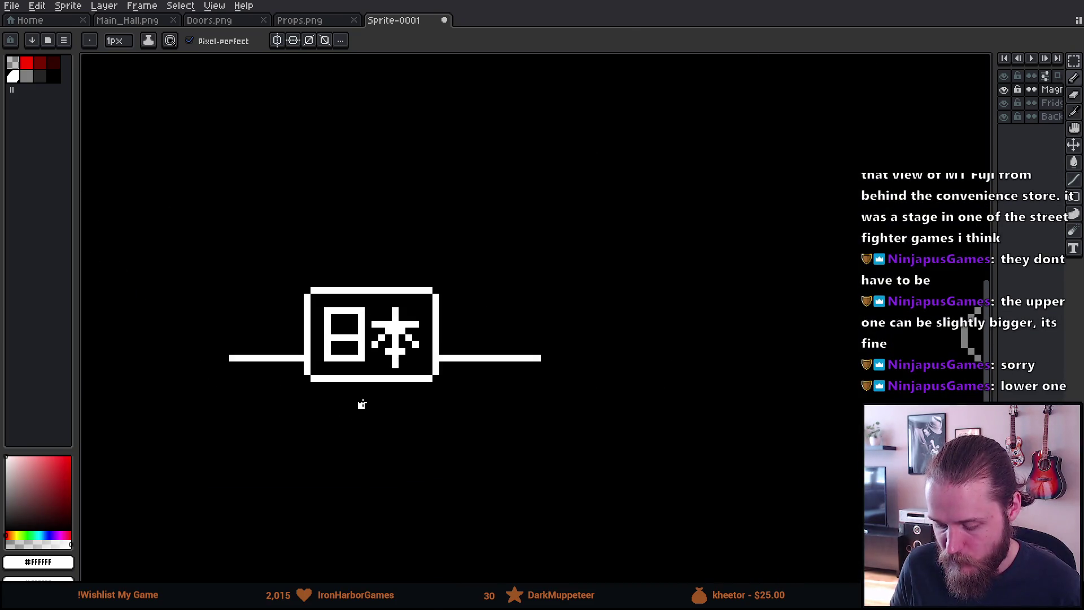
Above the 日本 sign, draw Mount Fuji's flat summit with its left and right slopes.
mouse_move(244, 361)
left_mouse_down()
mouse_move(316, 452)
mouse_move(338, 446)
mouse_move(247, 445)
left_mouse_up()
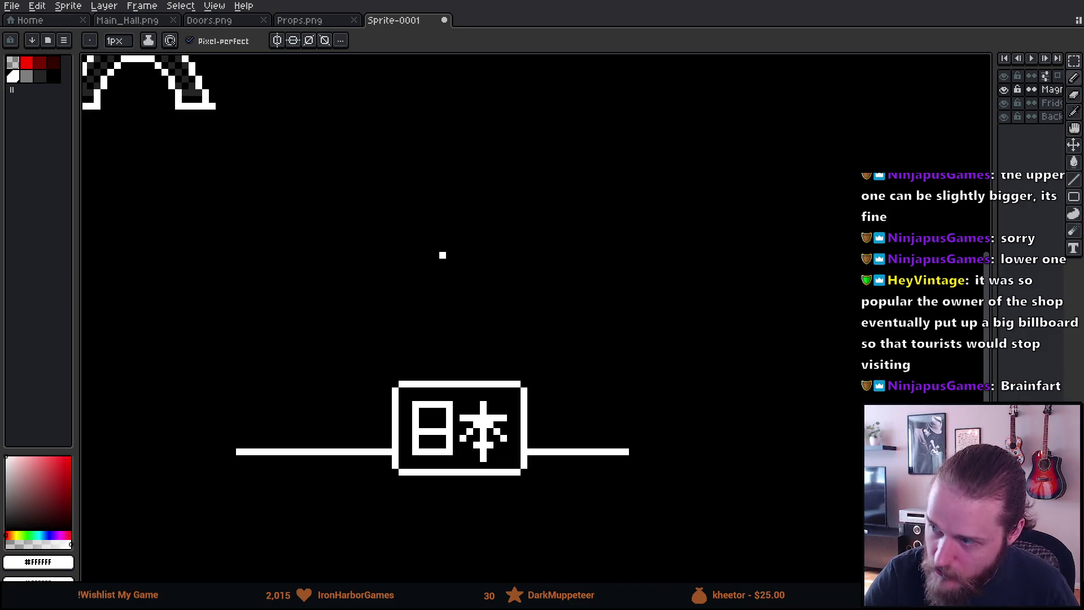
left_click_drag(439, 255, 488, 254)
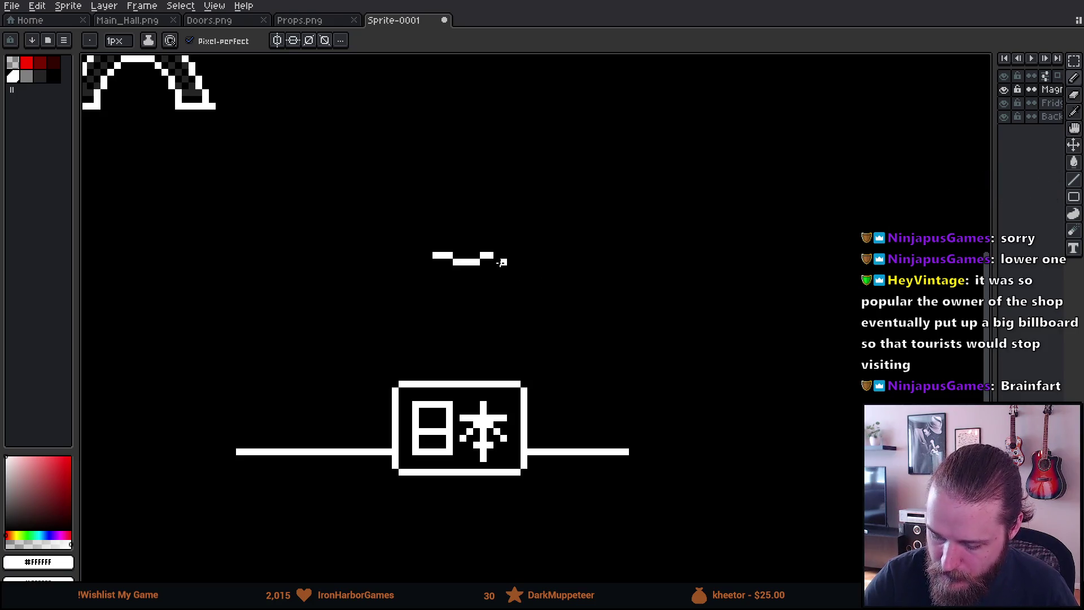
key("v")
key("b")
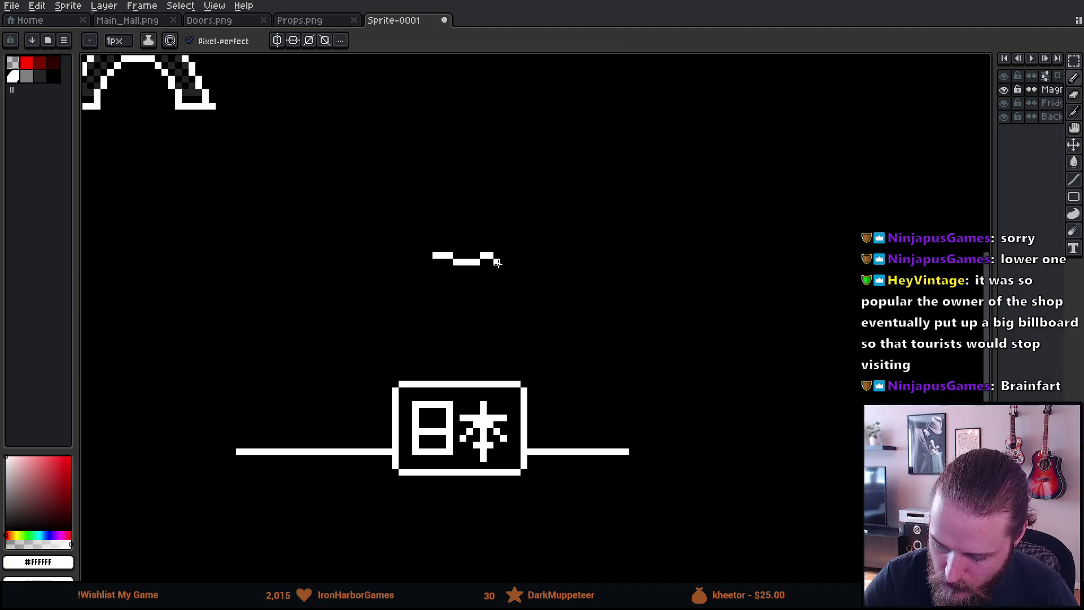
left_click_drag(495, 259, 522, 288)
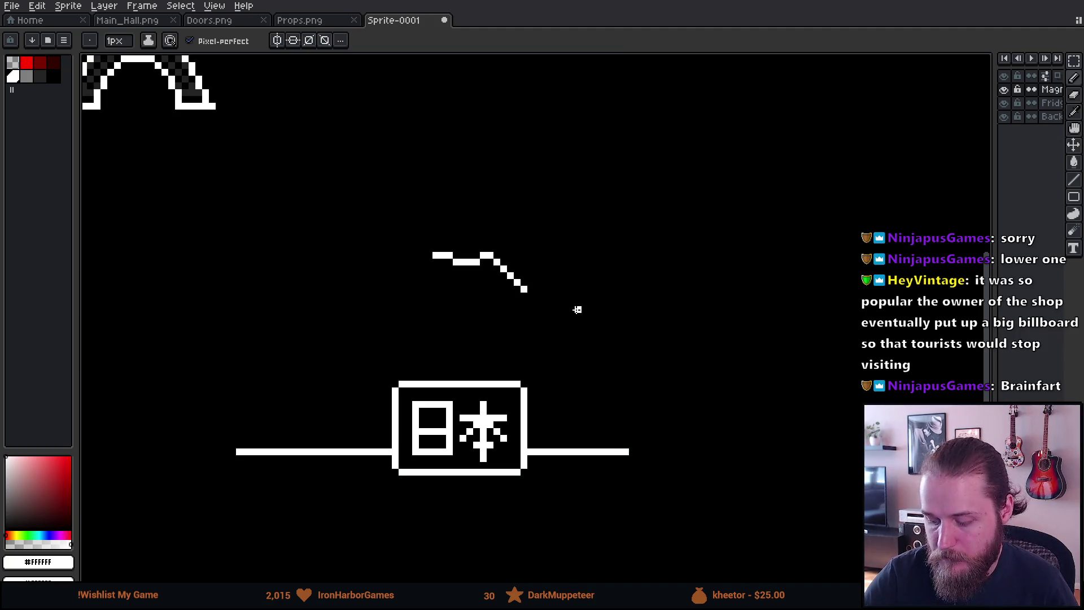
left_click_drag(432, 256, 401, 289)
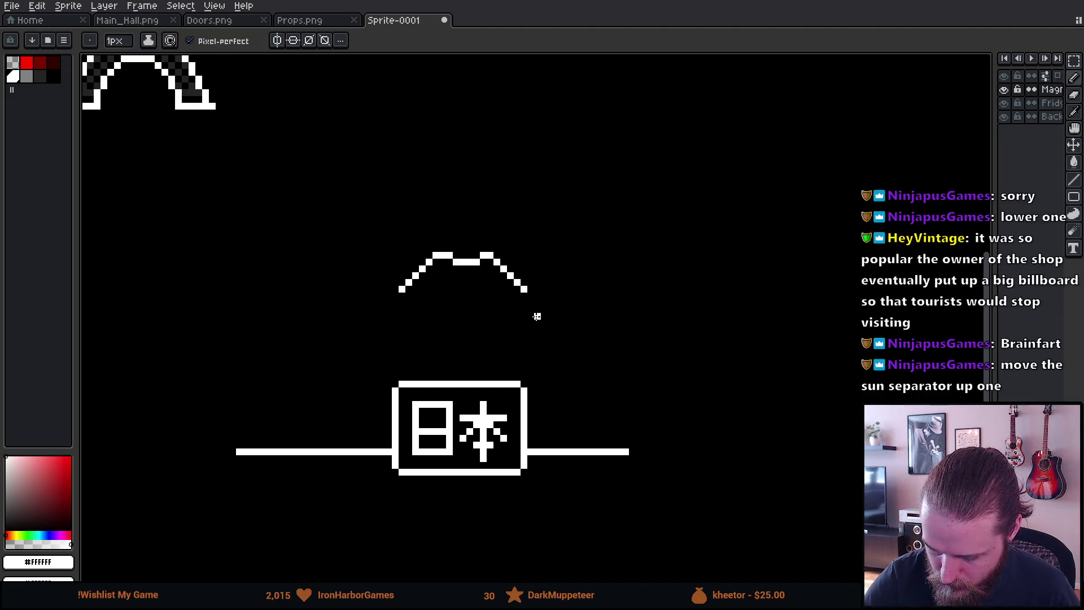
Extend Fuji's right slope into a long stepped diagonal, redrawing its lower steps.
left_click_drag(531, 295, 582, 319)
key("ctrl+z")
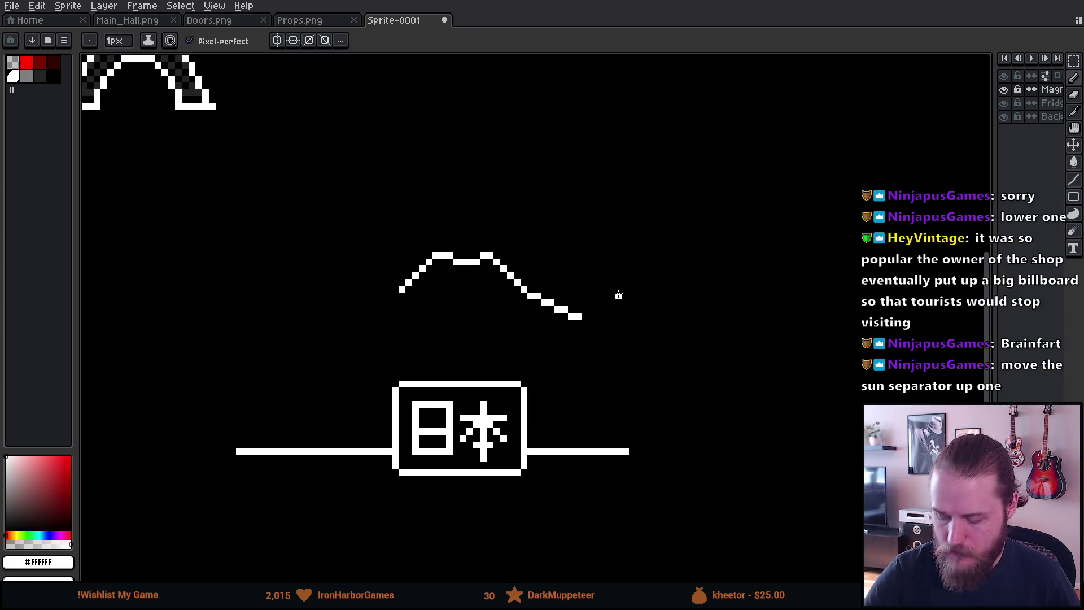
key("ctrl+z")
key("ctrl+z")
key("ctrl+z")
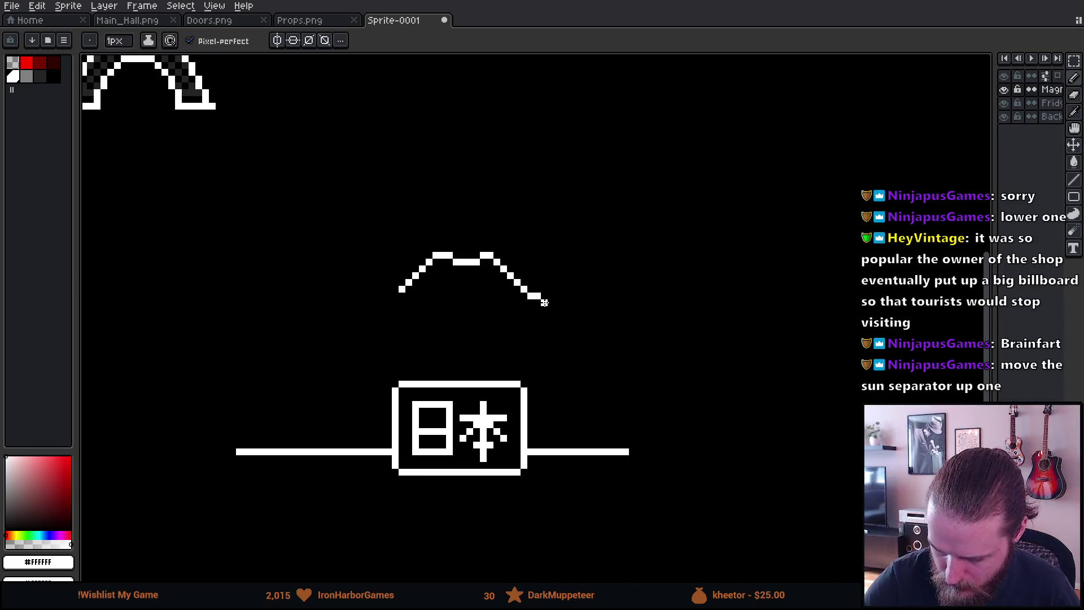
mouse_move(548, 308)
left_mouse_down()
mouse_move(628, 350)
mouse_move(699, 360)
left_mouse_up()
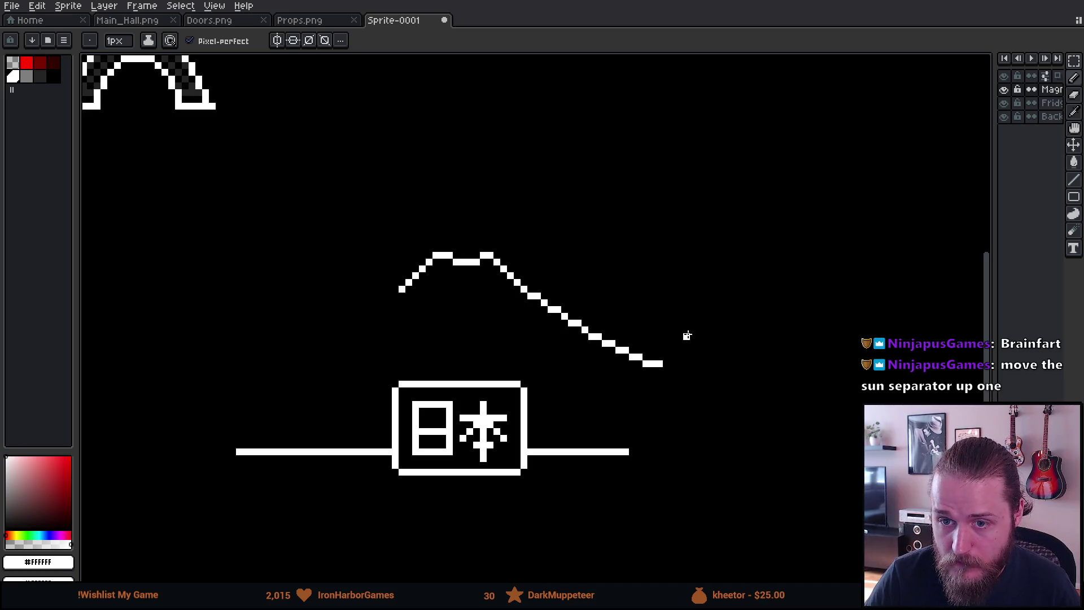
Draw a zigzag snow line across the mountain from the right slope leftward.
left_click(543, 318)
left_click(536, 323)
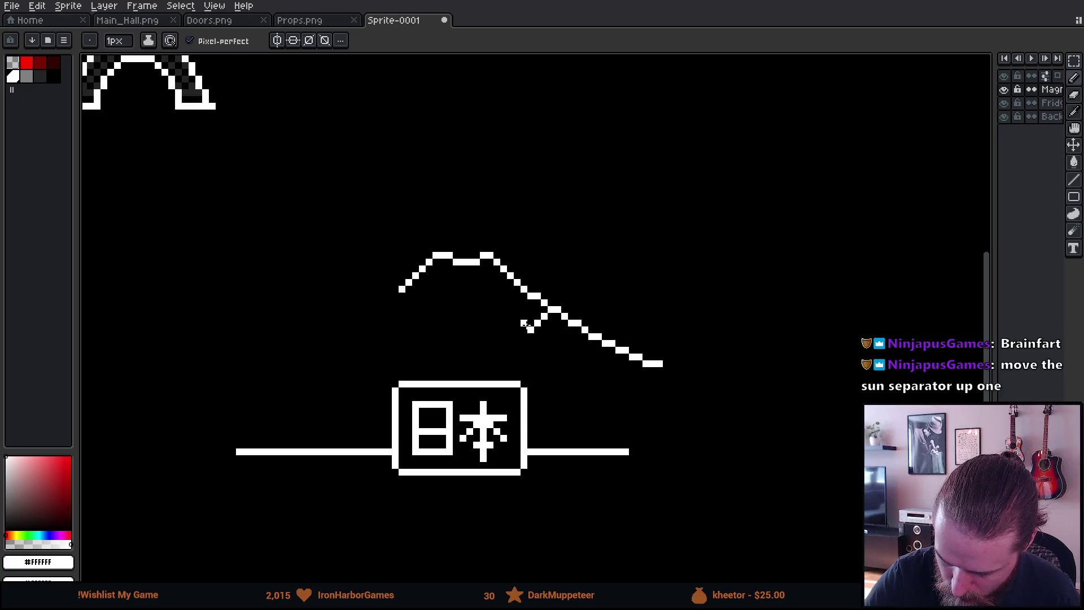
left_click(523, 323)
left_click(511, 323)
left_click(503, 323)
left_click_drag(497, 330, 434, 316)
key("ctrl+z")
key("ctrl+z")
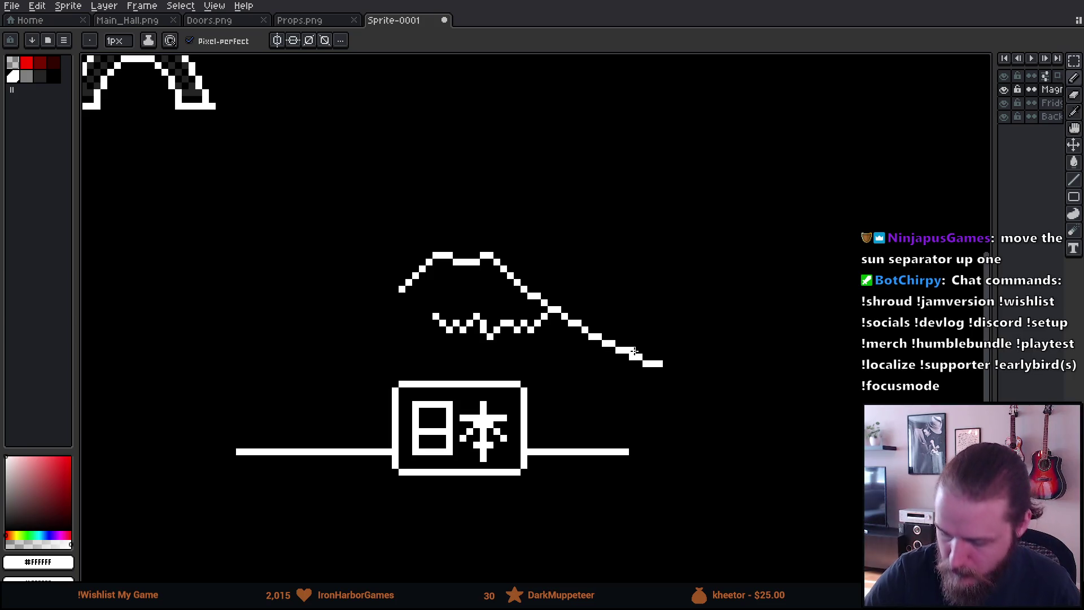
scroll(634, 395, "right", 2)
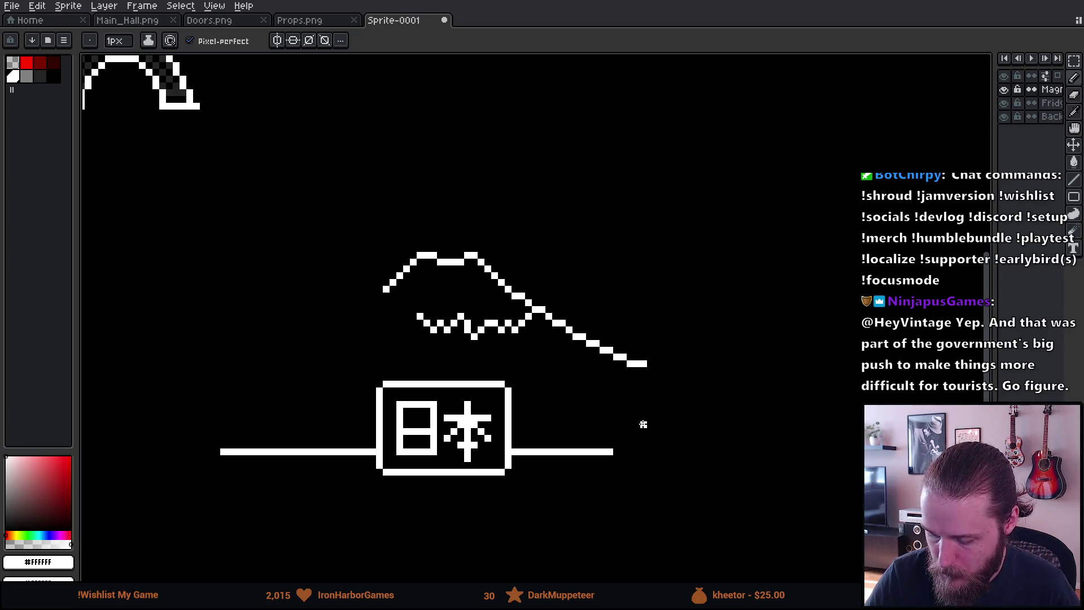
Erase the left and top borders of the 日本 box using an enlarged eraser.
key("e")
left_click_drag(380, 388, 380, 468)
mouse_move(392, 372)
left_mouse_down()
mouse_move(520, 380)
mouse_move(454, 378)
mouse_move(515, 411)
mouse_move(564, 500)
mouse_move(467, 508)
mouse_move(341, 460)
mouse_move(283, 500)
mouse_move(530, 506)
mouse_move(481, 491)
mouse_move(522, 520)
left_mouse_up()
key("plus")
key("plus")
key("plus")
Move 日本 up just beneath the snow line, shifting it slightly left.
left_click_drag(630, 472, 663, 476)
key("m")
mouse_move(375, 378)
left_mouse_down()
mouse_move(557, 504)
mouse_move(535, 428)
left_mouse_up()
key("ctrl+d")
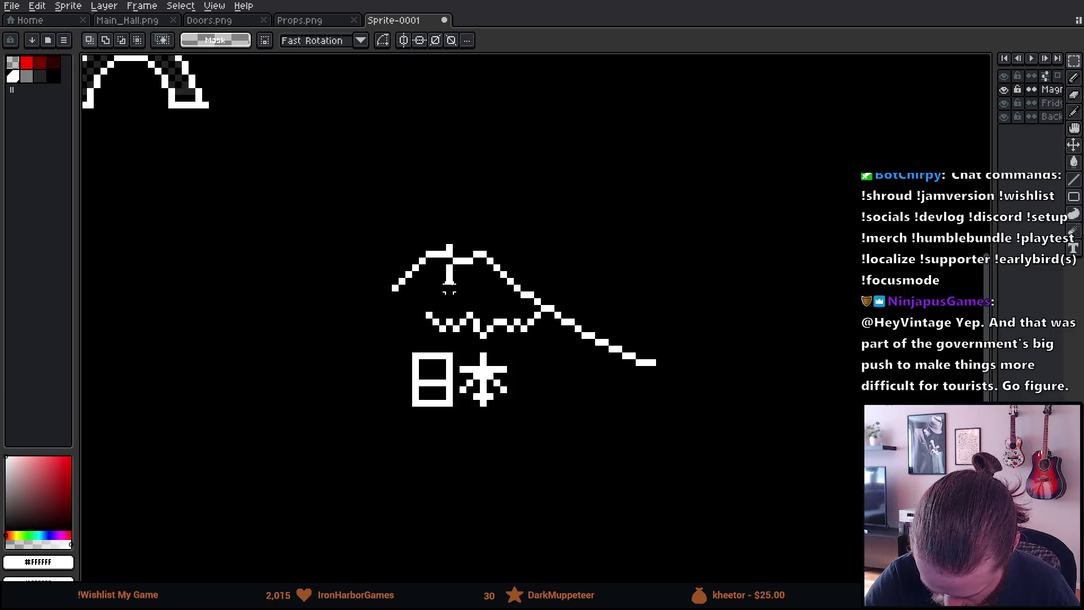
Clear stray pixels under the summit and delete the lower end of the right slope.
left_click_drag(450, 239, 464, 295)
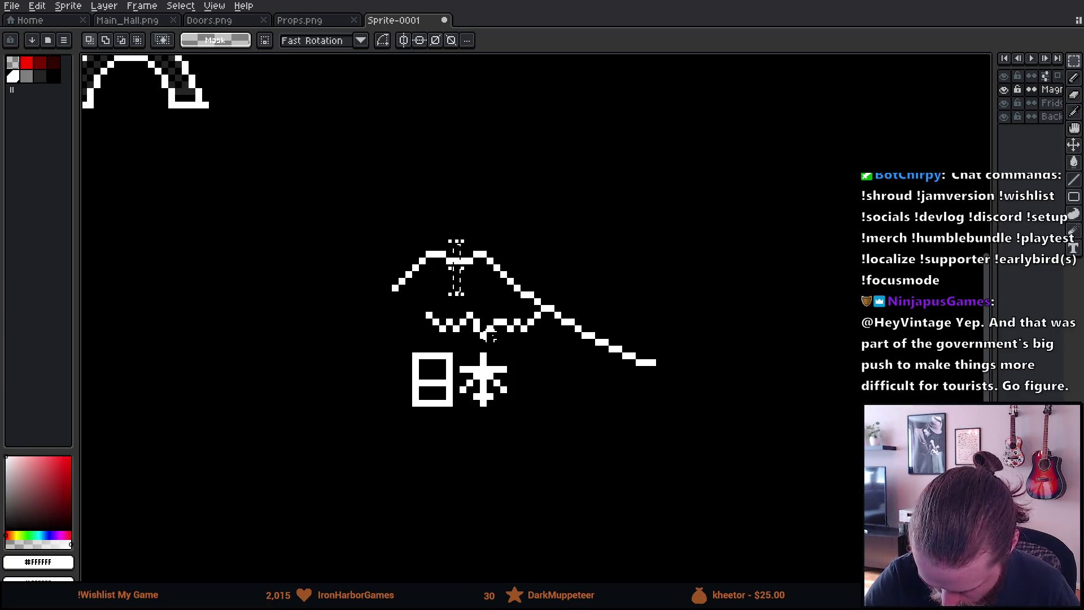
left_click_drag(463, 381, 449, 232)
left_click(524, 313)
left_click_drag(654, 336, 707, 333)
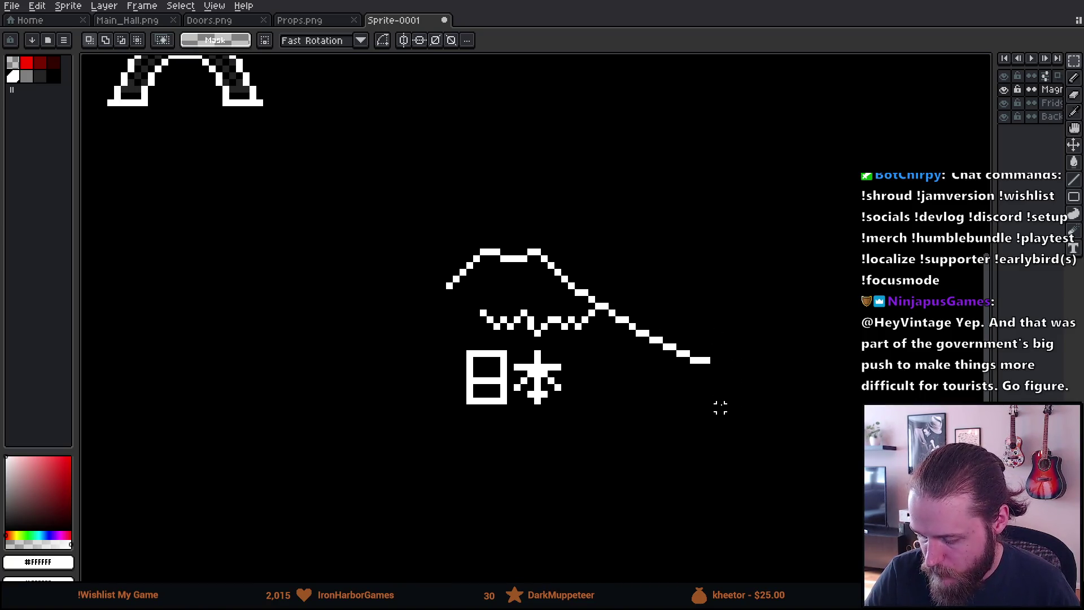
mouse_move(713, 367)
left_mouse_down()
mouse_move(664, 347)
mouse_move(715, 388)
left_mouse_up()
key("Delete")
key("ctrl+d")
key("b")
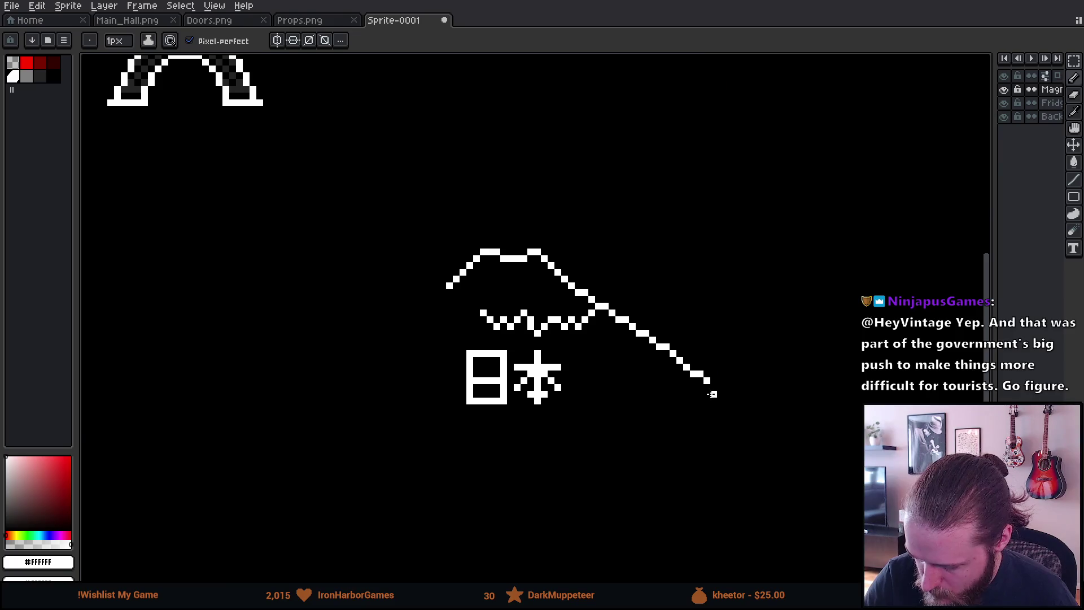
Erase the right slope's tail and draw a pointed right tip curving back under 日本.
key("e")
left_click(713, 395)
key("b")
key("v")
key("b")
left_click(680, 373)
mouse_move(685, 370)
left_mouse_down()
mouse_move(655, 398)
mouse_move(488, 441)
left_mouse_up()
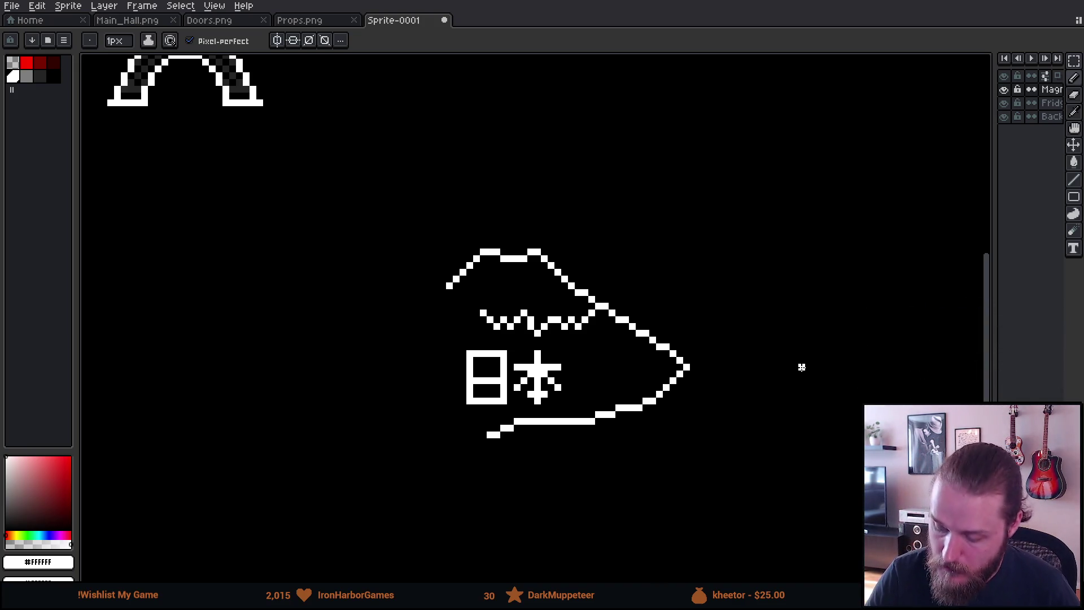
Trim the bottom curve's short tail and extend the base line left beneath 日本.
key("e")
left_click(490, 435)
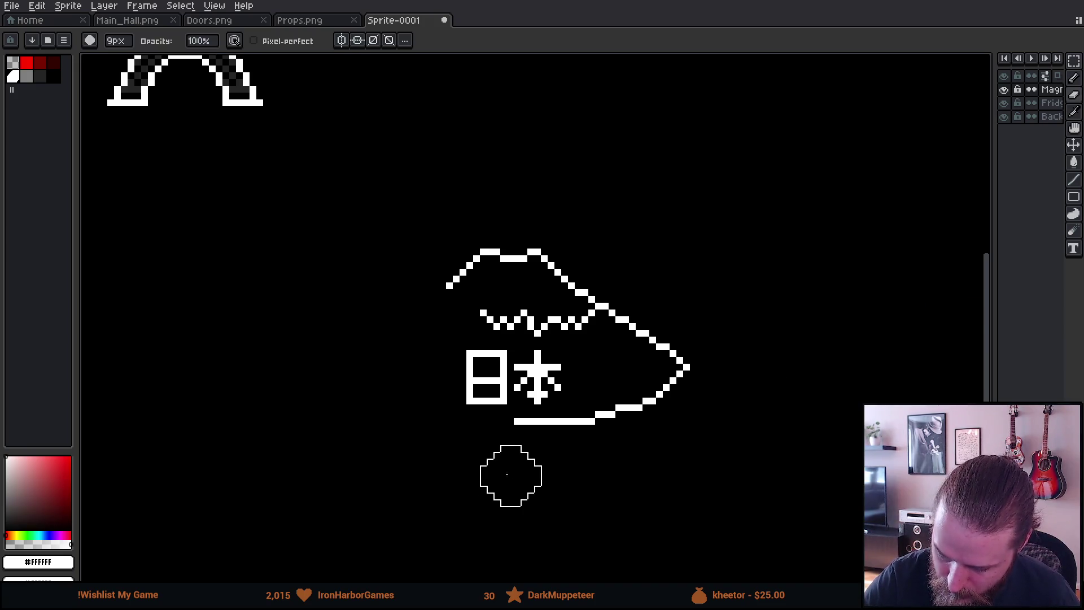
key("b")
left_click_drag(515, 422, 451, 421)
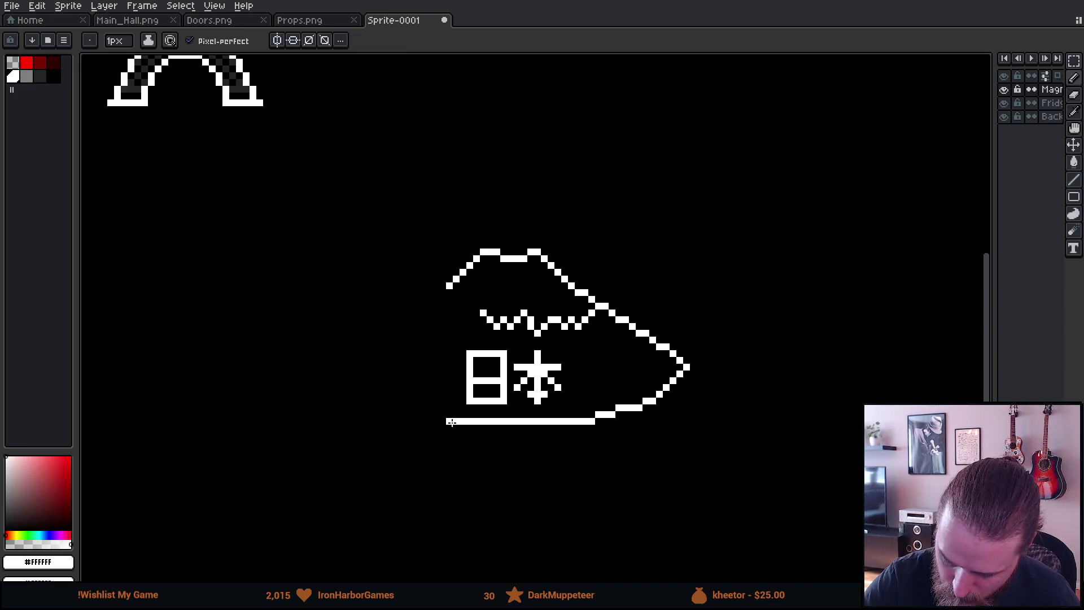
Copy the right outline half (minus snow line and 日本), flip it horizontally, and place it on the left.
key("m")
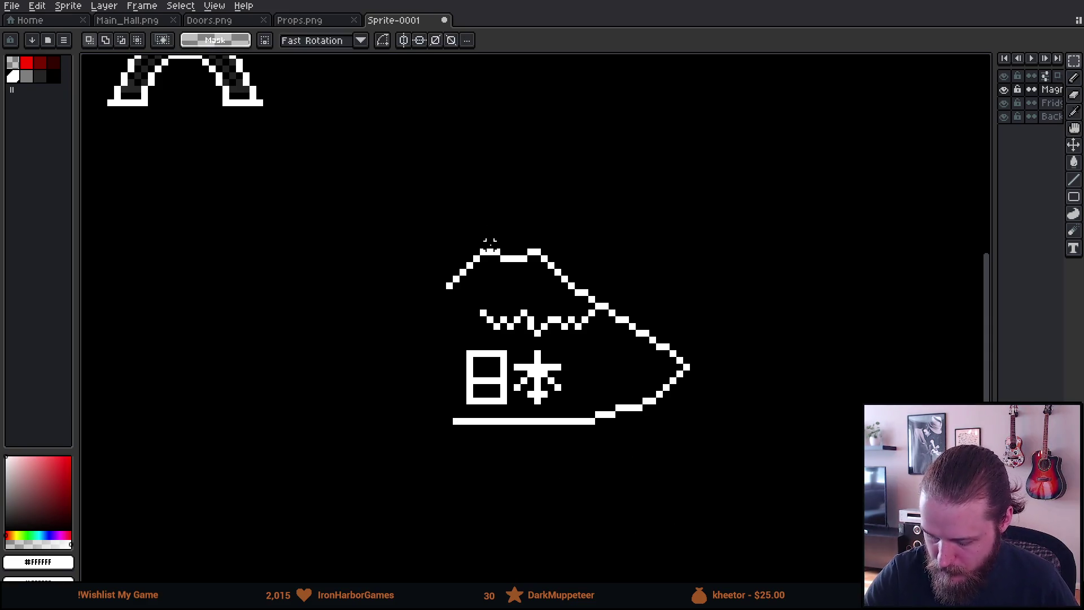
left_click_drag(491, 226, 740, 475)
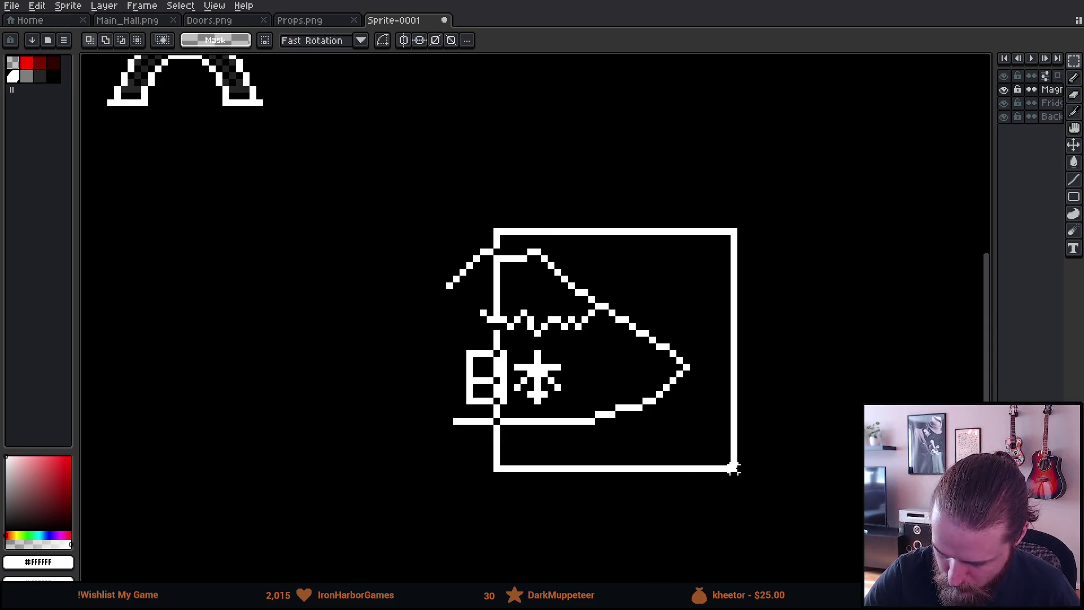
mouse_move(464, 294)
left_mouse_down()
mouse_move(508, 339)
mouse_move(561, 343)
left_mouse_up()
left_click_drag(445, 347, 582, 412)
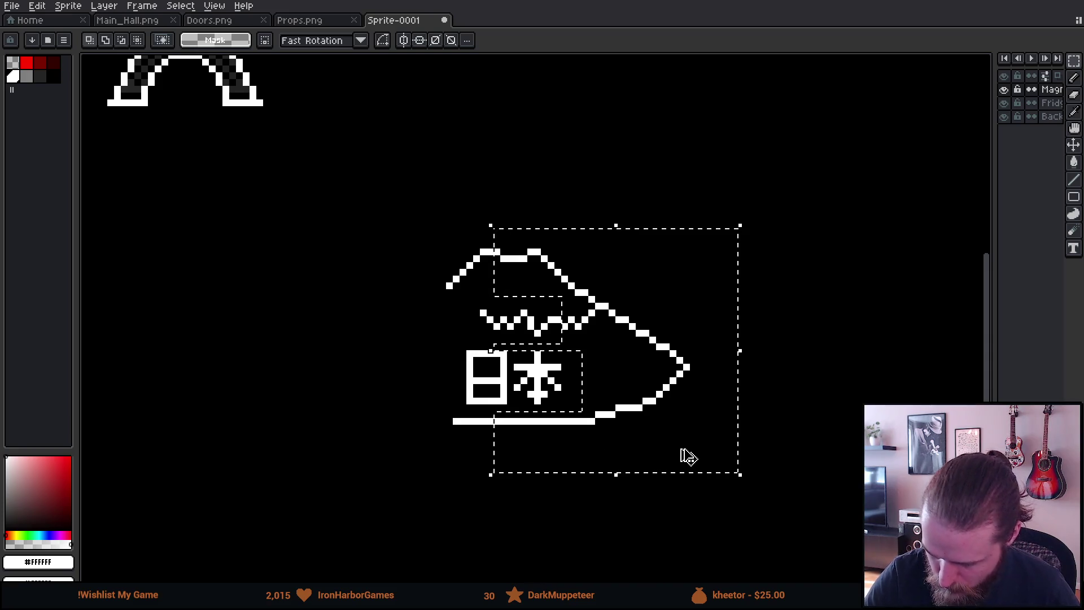
key("ctrl+c")
key("ctrl+v")
key("shift+h")
mouse_move(708, 423)
left_mouse_down()
mouse_move(605, 428)
mouse_move(500, 413)
mouse_move(455, 383)
mouse_move(322, 387)
mouse_move(300, 401)
left_mouse_up()
key("Return")
Delete the extra flat piece atop the left slope and undo the accidental shift of 日本.
left_click_drag(300, 204, 368, 272)
key("Delete")
mouse_move(100, 220)
left_mouse_down()
mouse_move(141, 267)
mouse_move(393, 466)
mouse_move(455, 430)
mouse_move(515, 435)
left_mouse_up()
key("Return")
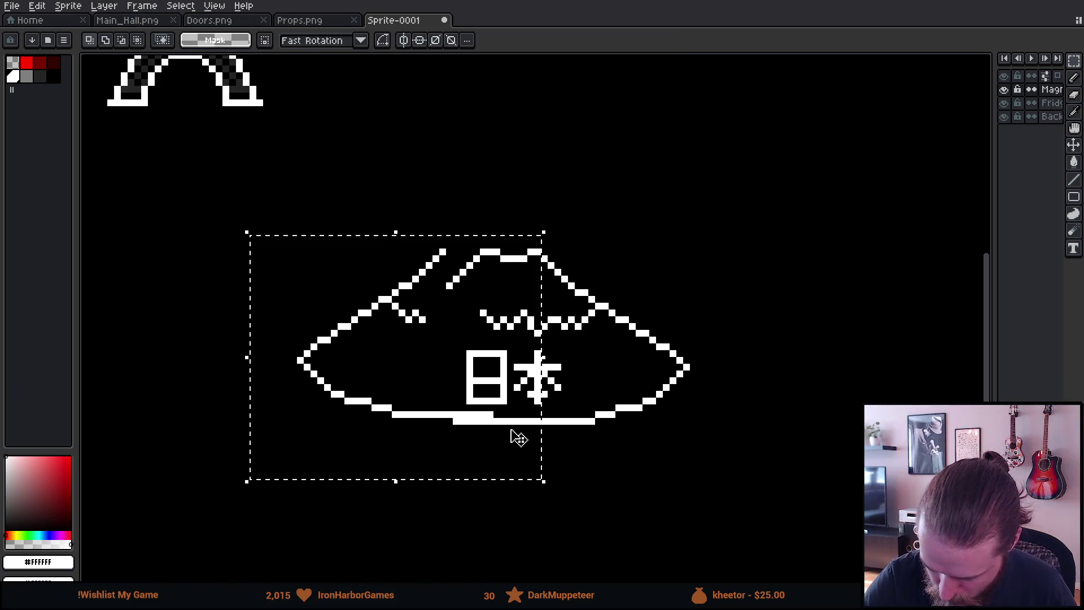
mouse_move(498, 374)
left_mouse_down()
mouse_move(505, 394)
mouse_move(502, 368)
mouse_move(497, 375)
left_mouse_up()
key("ctrl+z")
key("ctrl+z")
key("ctrl+y")
key("ctrl+y")
key("ctrl+z")
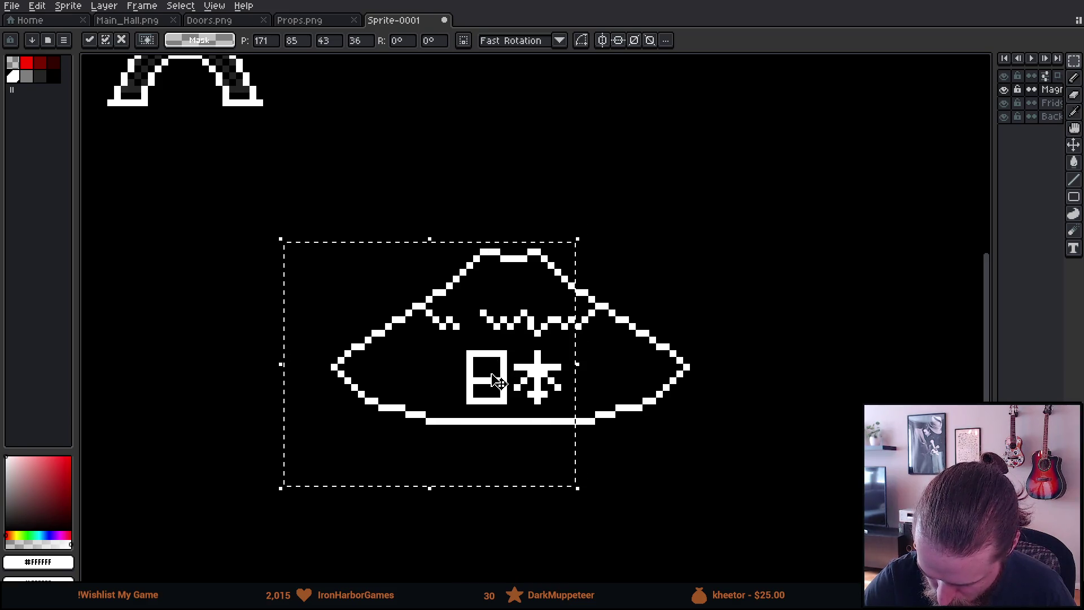
left_click(665, 379)
key("b")
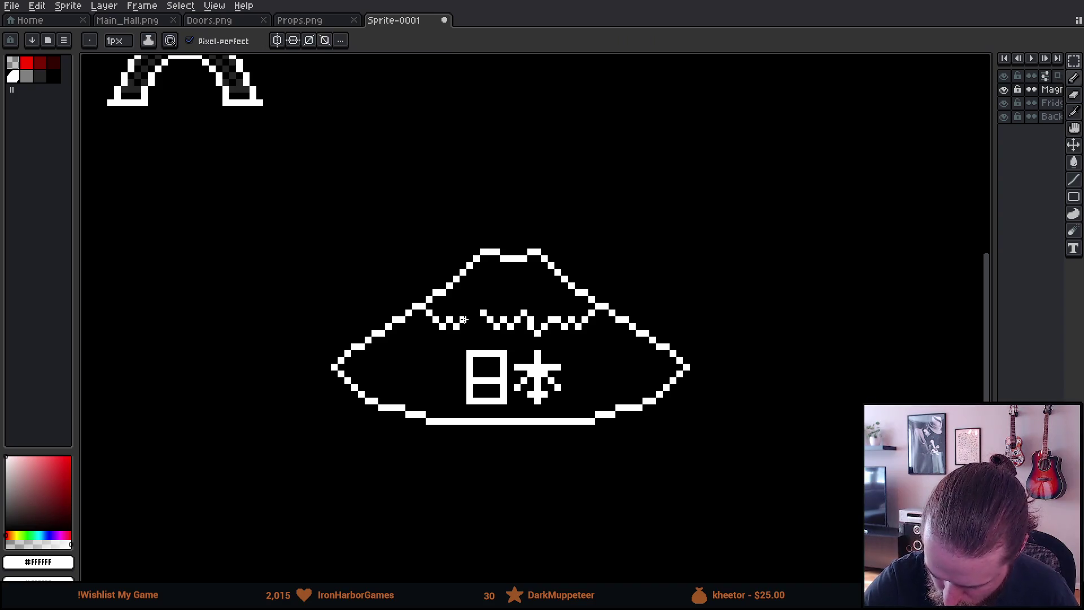
Redraw the snow-line pixels where it meets the left slope, undoing the misplaced ones.
left_click_drag(469, 312, 476, 312)
key("ctrl+z")
left_click(473, 320)
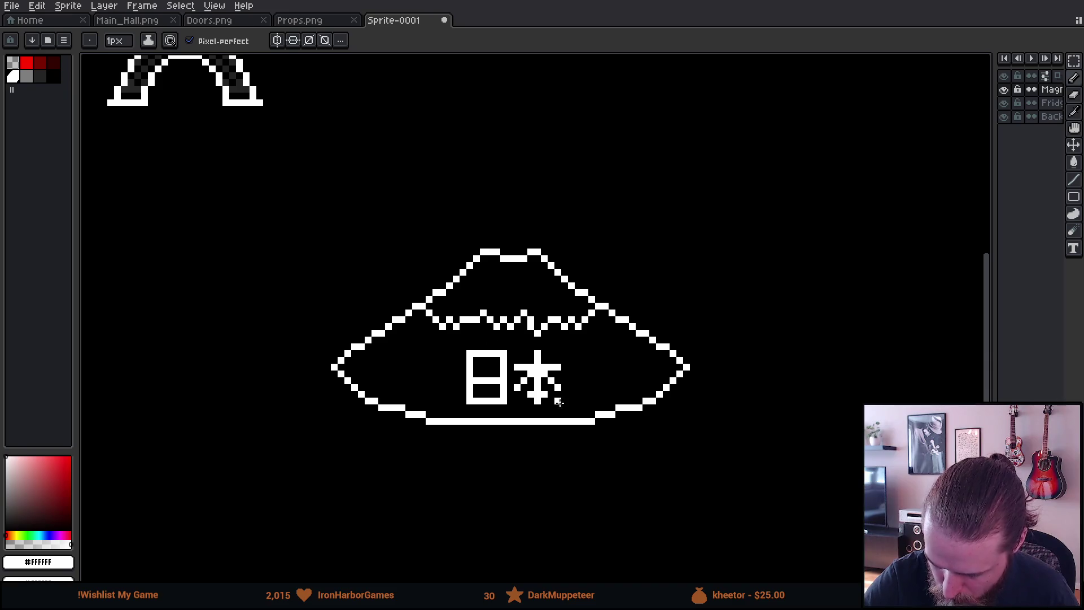
key("ctrl+z")
left_click(473, 314)
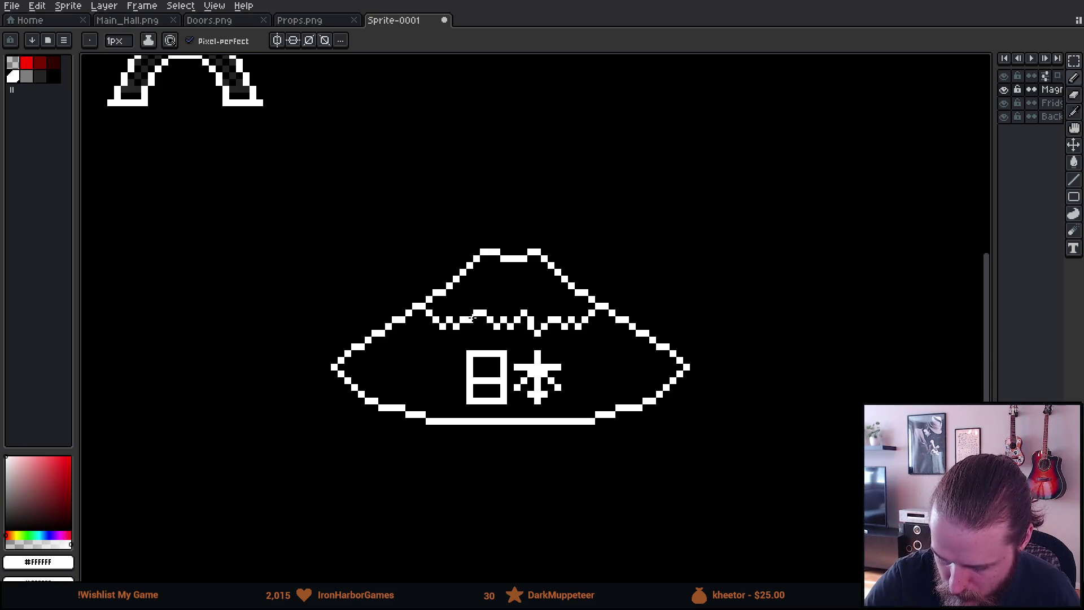
Zoom out to check the Japan magnet, then pick gray as the drawing colour.
scroll(712, 440, "down", 2)
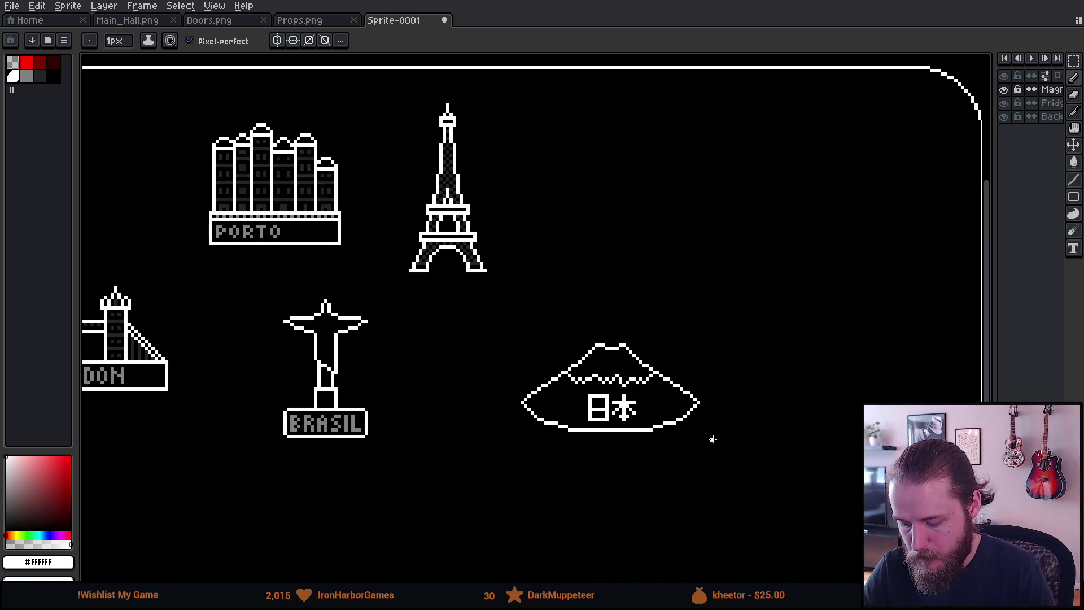
scroll(713, 439, "down", 2)
scroll(709, 442, "up", 3)
left_click_drag(691, 438, 749, 460)
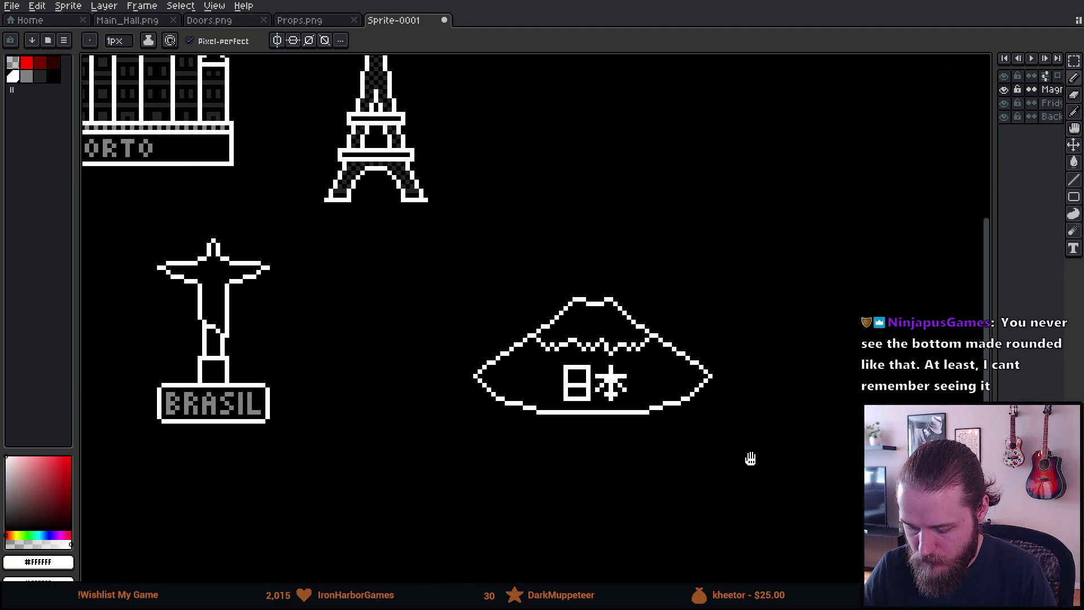
scroll(678, 429, "up", 2)
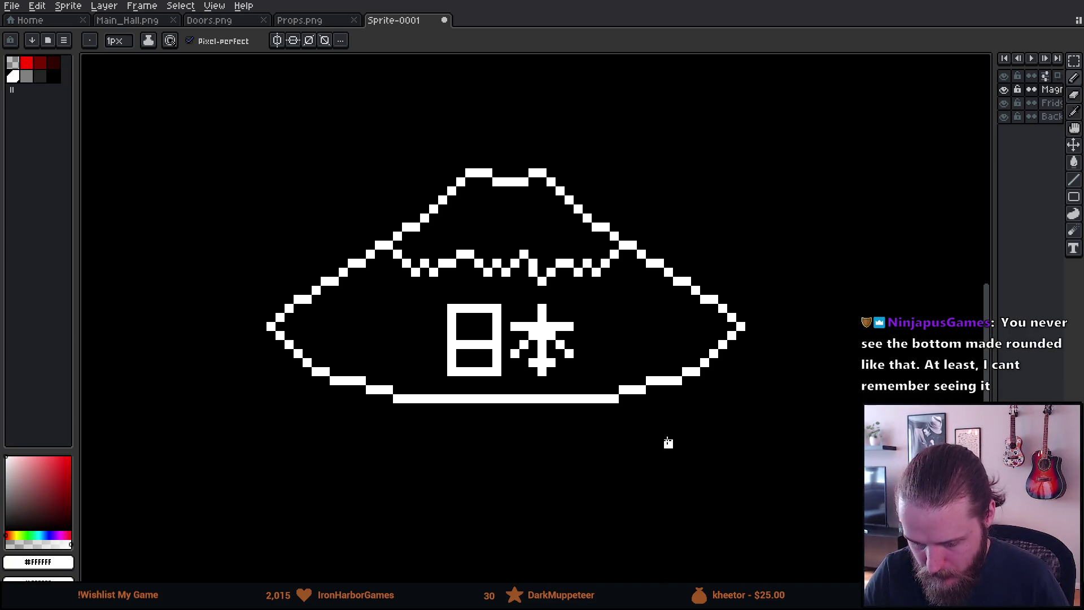
scroll(669, 437, "down", 2)
scroll(670, 437, "up", 1)
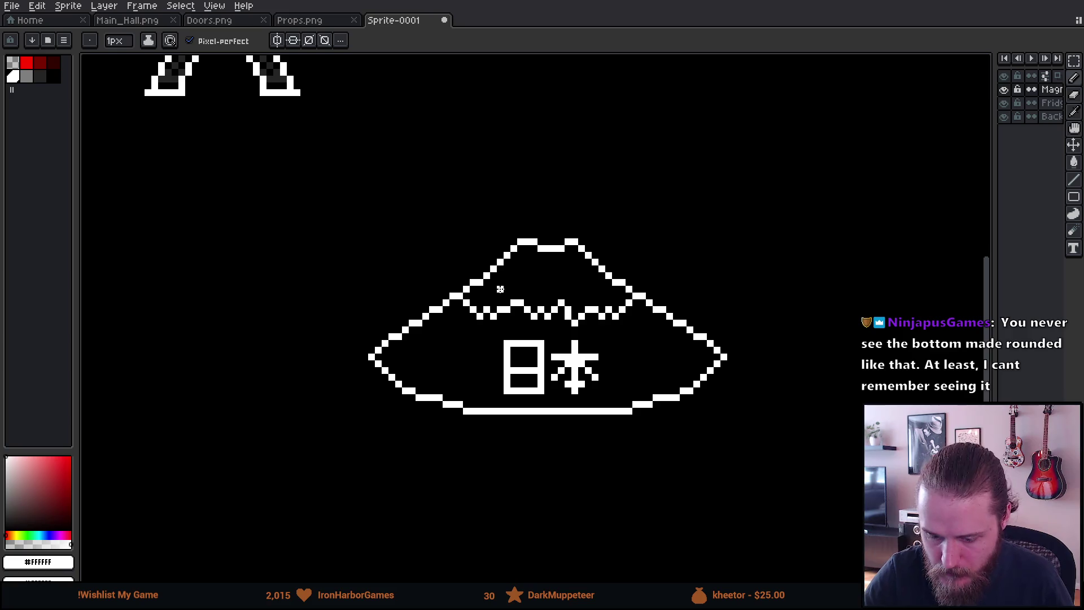
left_click(25, 78)
Bucket-fill the 日 and 本 character strokes with gray.
key("g")
left_click(532, 342)
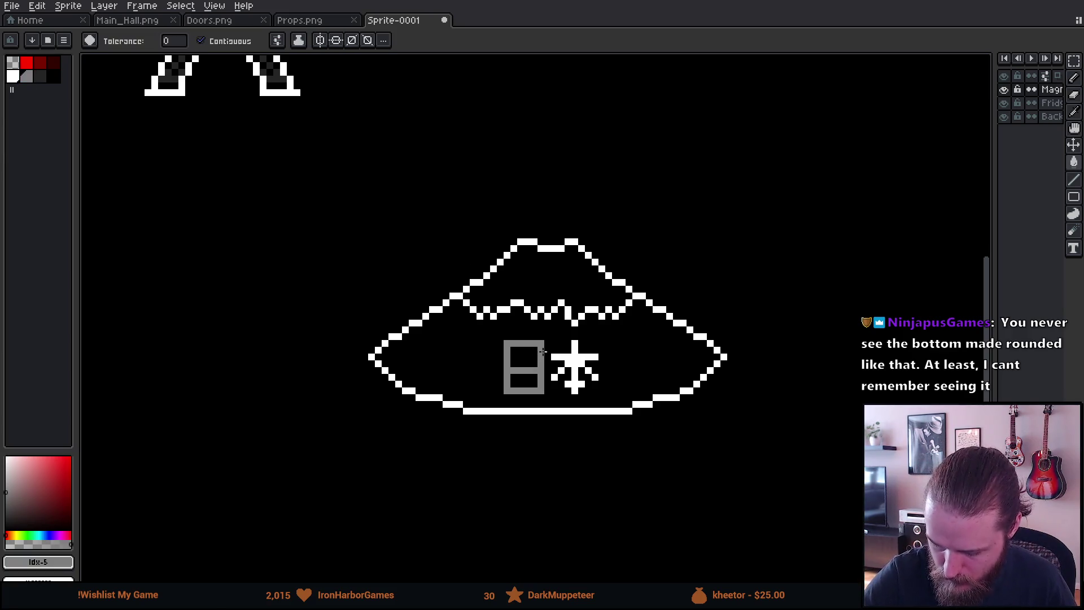
left_click(560, 358)
left_click(575, 367)
scroll(650, 465, "down", 3)
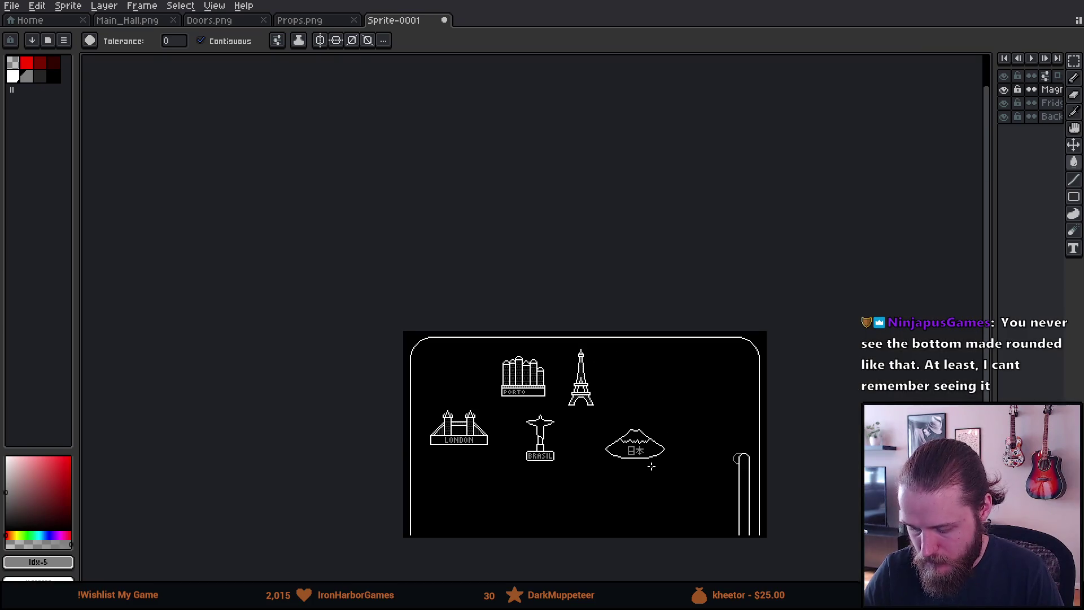
scroll(651, 466, "up", 1)
left_click_drag(729, 453, 776, 412)
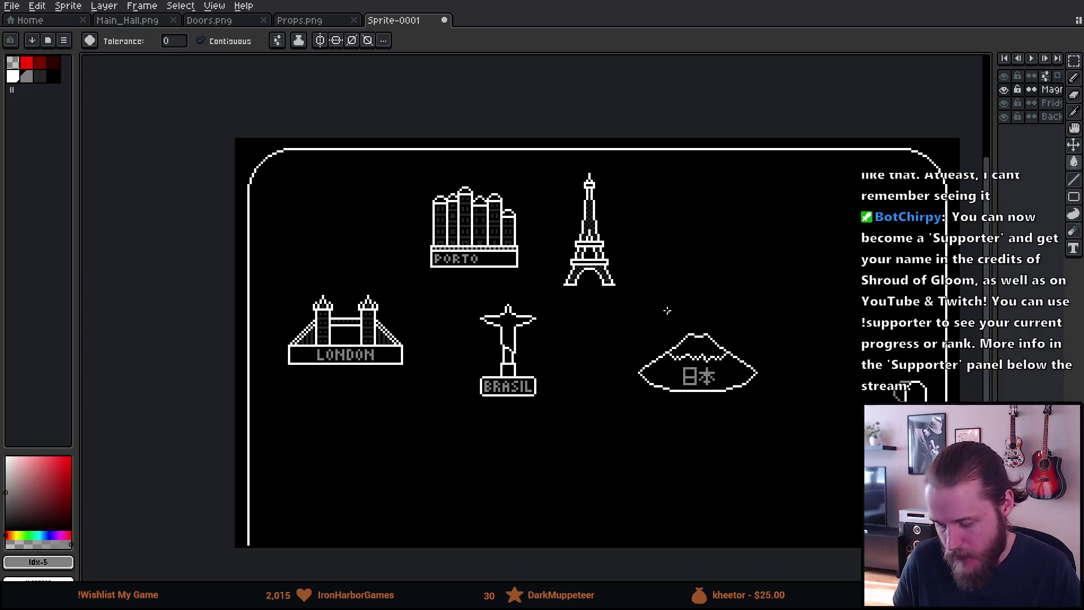
scroll(685, 384, "up", 5)
Clear the stray pixels from the middle bar of 日 with a rectangular selection.
key("m")
mouse_move(700, 242)
left_mouse_down()
mouse_move(754, 339)
mouse_move(764, 299)
left_mouse_up()
key("Return")
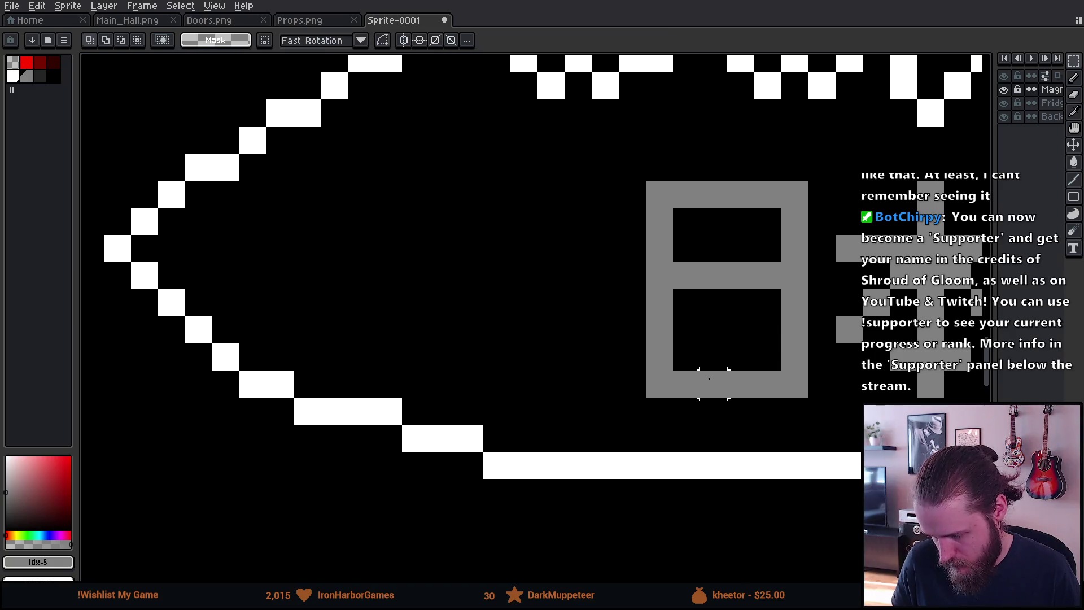
scroll(714, 380, "down", 5)
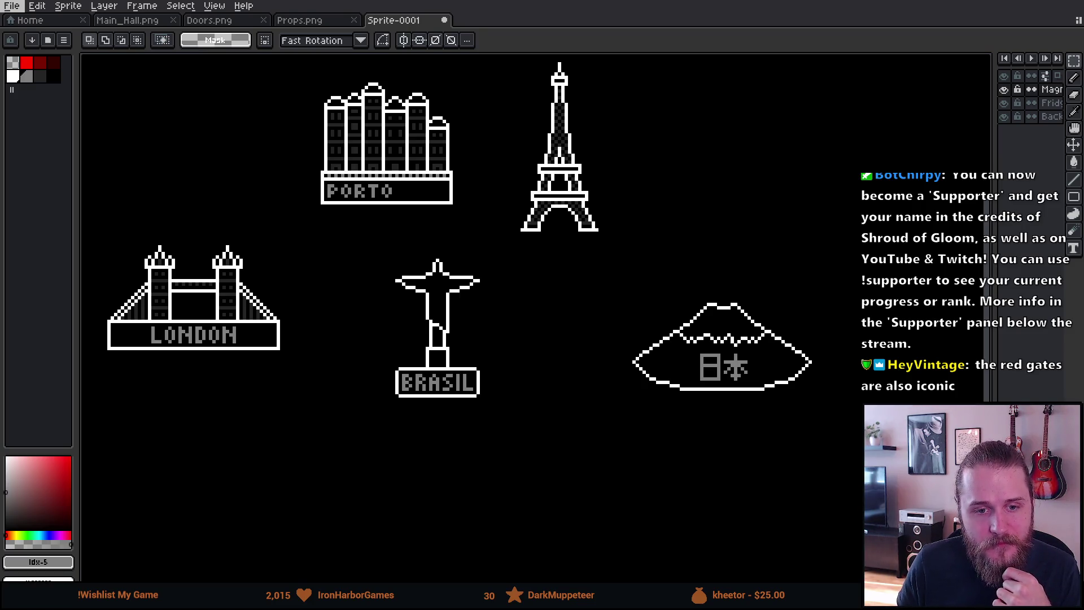
Erase the lower part of the lens-shaped outline on the Japan magnet.
left_click_drag(629, 235, 400, 237)
scroll(405, 343, "up", 3)
key("e")
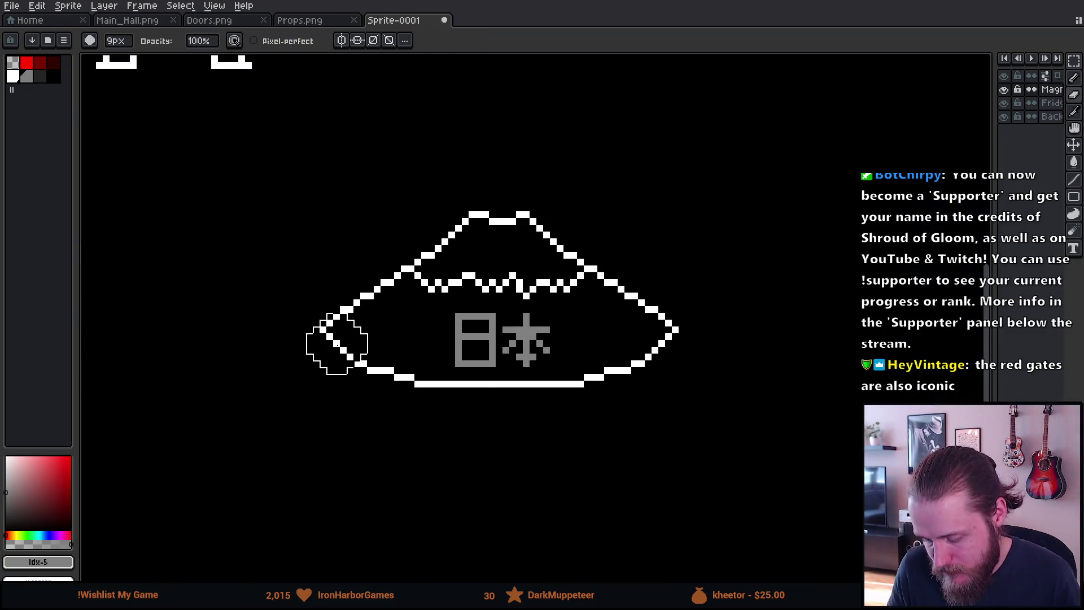
mouse_move(309, 368)
left_mouse_down()
mouse_move(479, 416)
mouse_move(588, 411)
mouse_move(660, 369)
left_mouse_up()
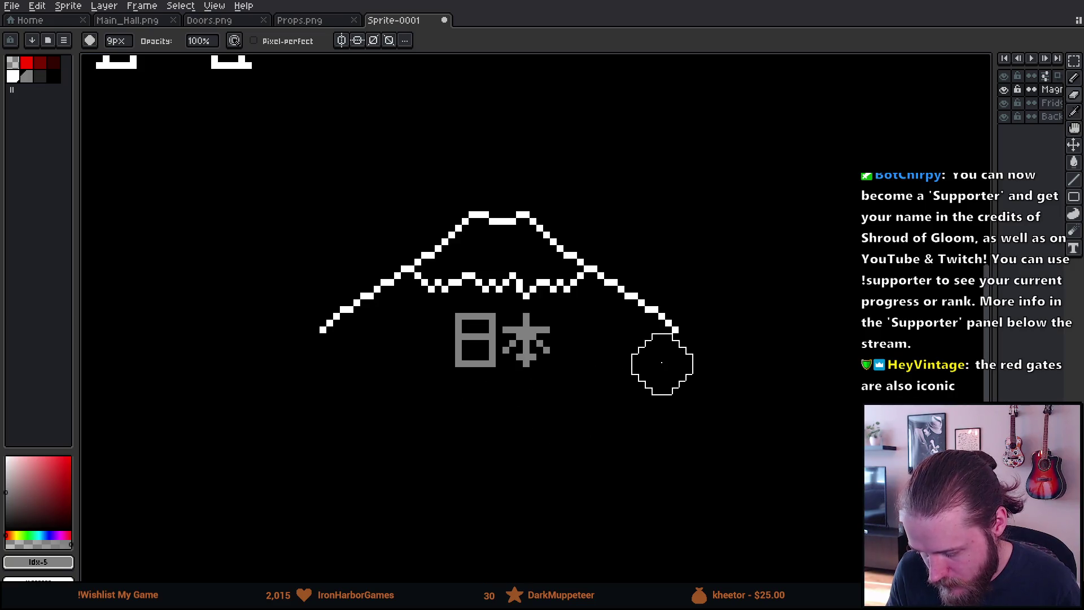
Pick white from the outline and draw the coastline and a straight flat base line.
key("i")
left_click(327, 324)
key("b")
mouse_move(326, 328)
left_mouse_down()
mouse_move(266, 375)
mouse_move(706, 381)
mouse_move(677, 334)
left_mouse_up()
scroll(679, 342, "down", 4)
scroll(680, 347, "down", 2)
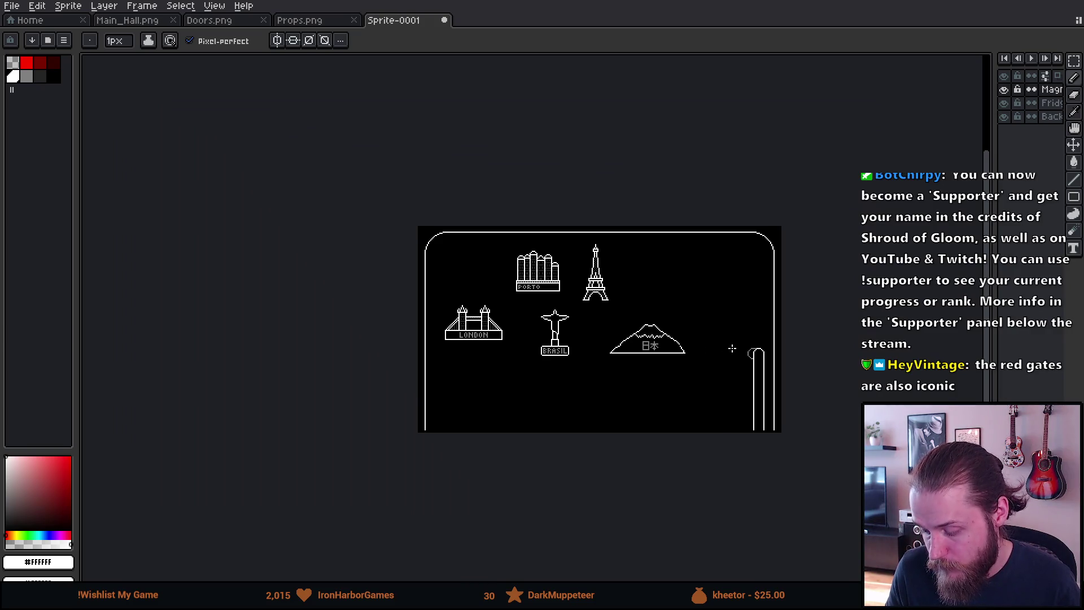
scroll(685, 351, "up", 3)
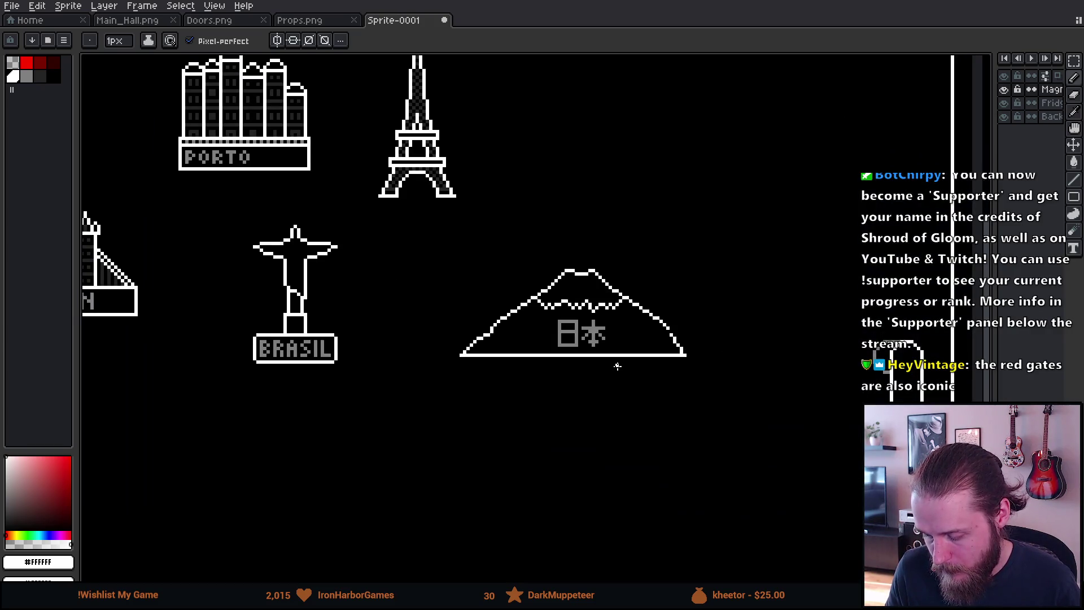
Undo the flat base and coastline strokes to restore the rounded lens bottom.
key("v")
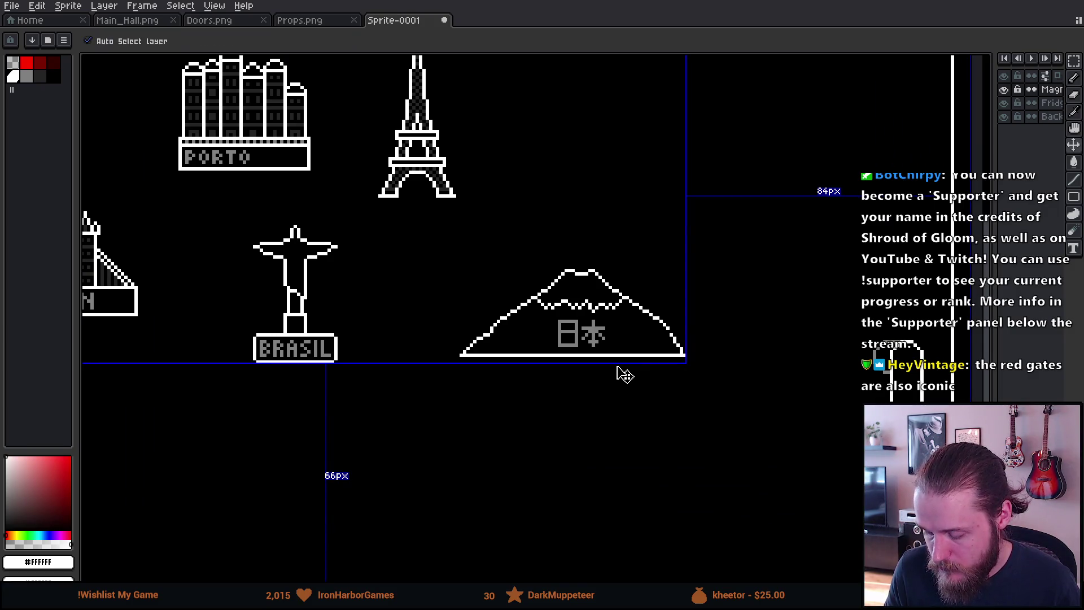
key("ctrl+z")
key("ctrl+z")
key("ctrl+z")
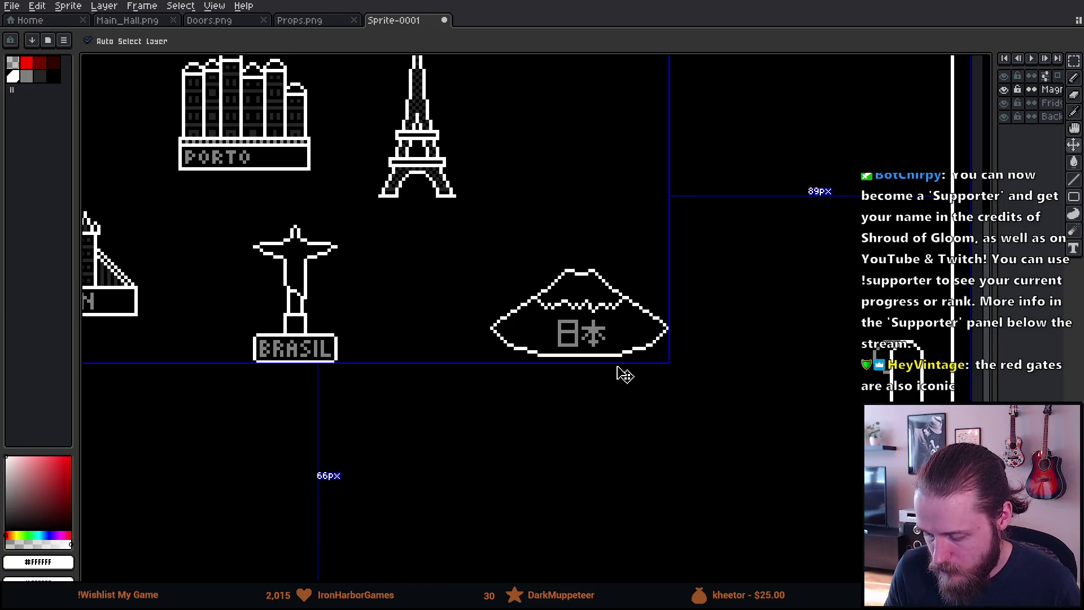
key("b")
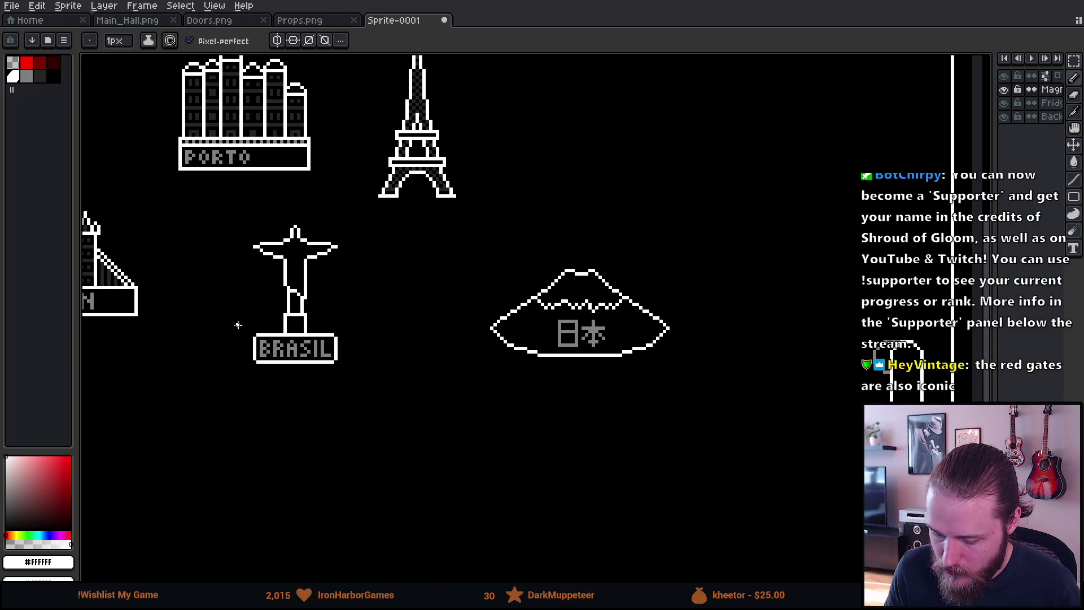
scroll(649, 339, "up", 1)
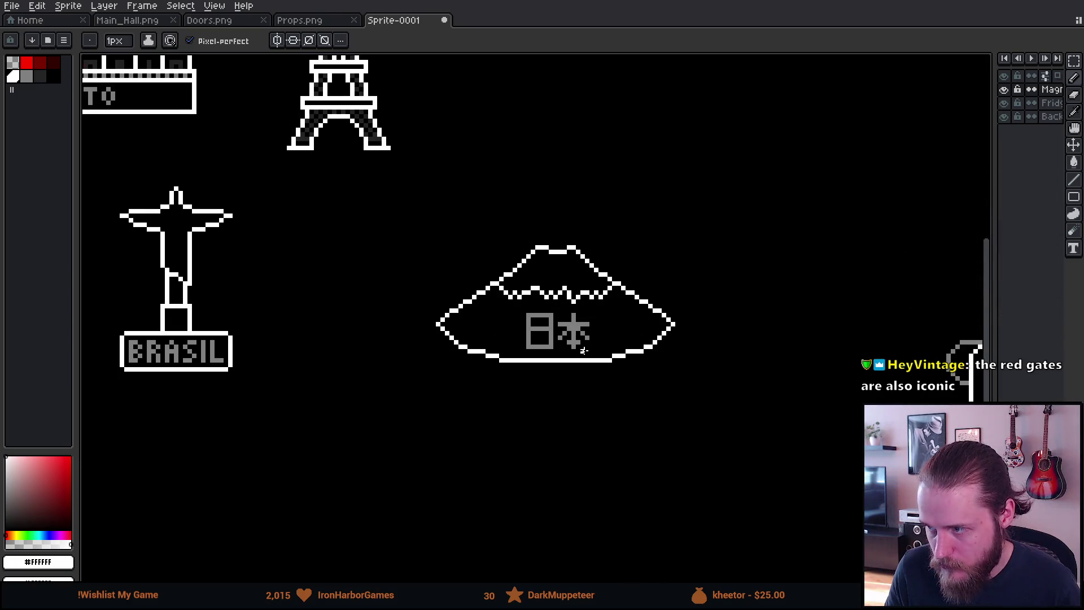
scroll(575, 398, "down", 4)
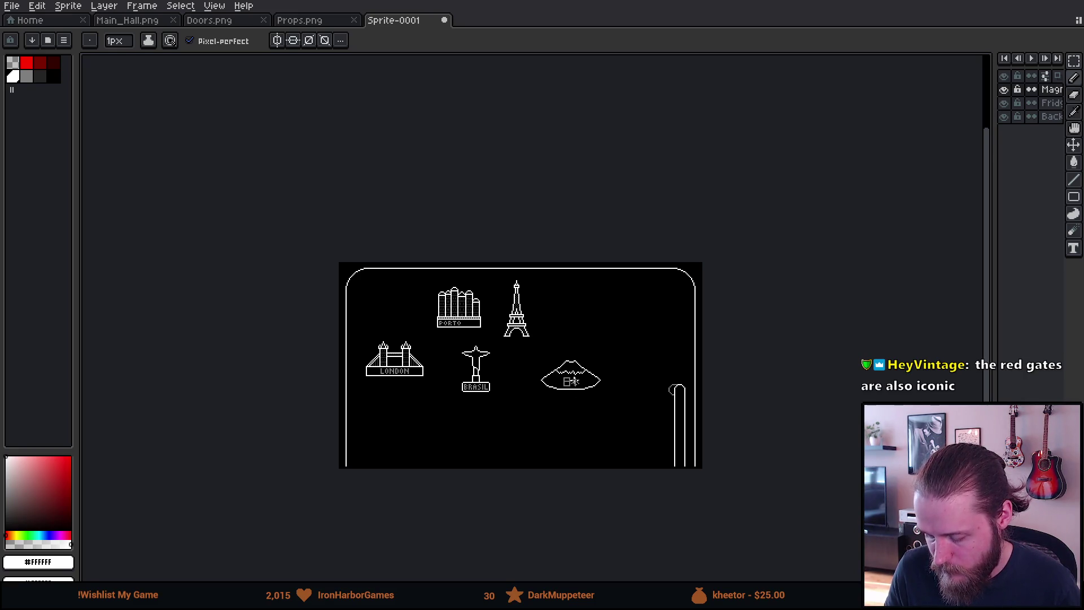
scroll(573, 382, "up", 2)
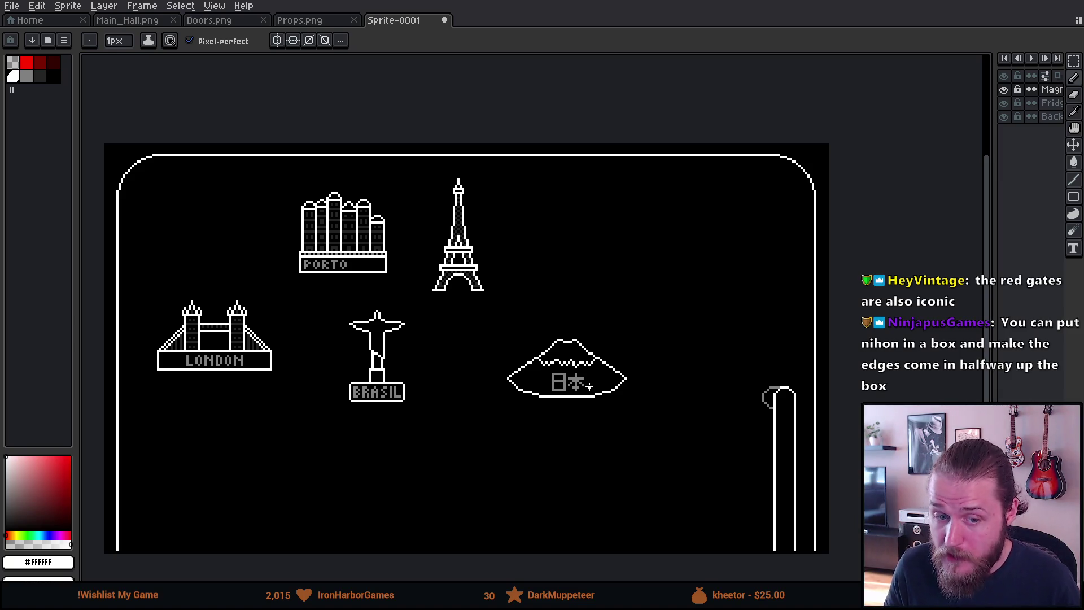
scroll(591, 389, "up", 1)
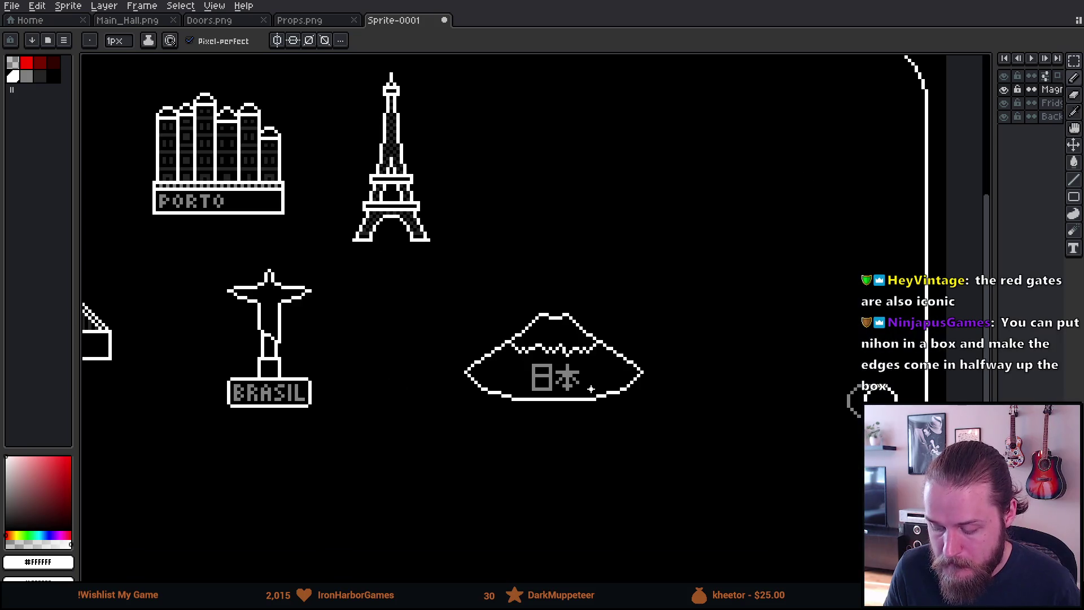
scroll(591, 389, "up", 1)
left_click_drag(590, 389, 543, 395)
scroll(512, 442, "up", 1)
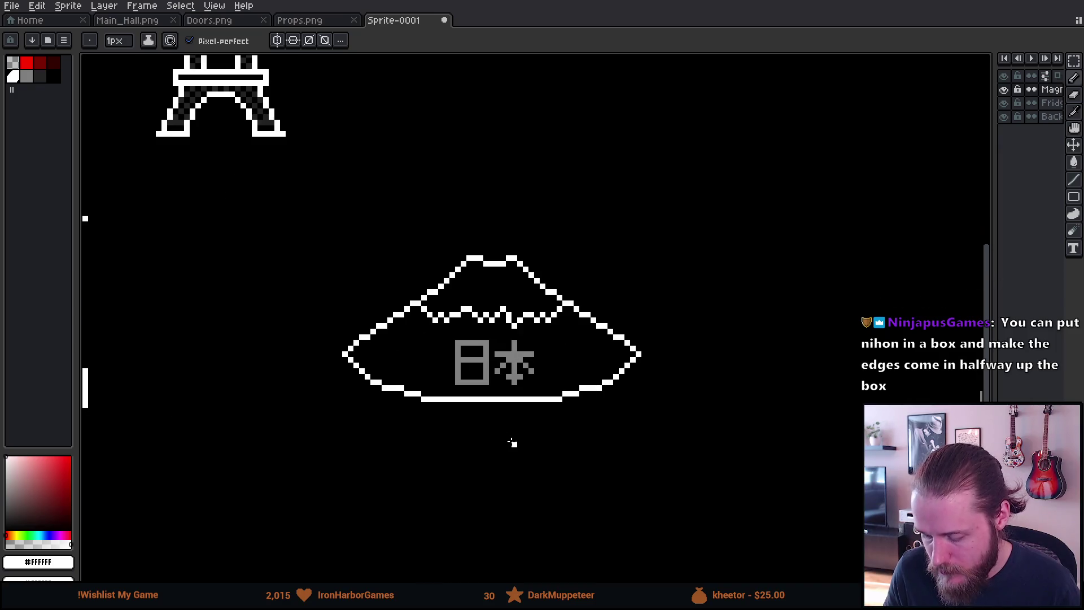
mouse_move(340, 360)
left_mouse_down()
mouse_move(321, 398)
mouse_move(287, 399)
mouse_move(443, 410)
left_mouse_up()
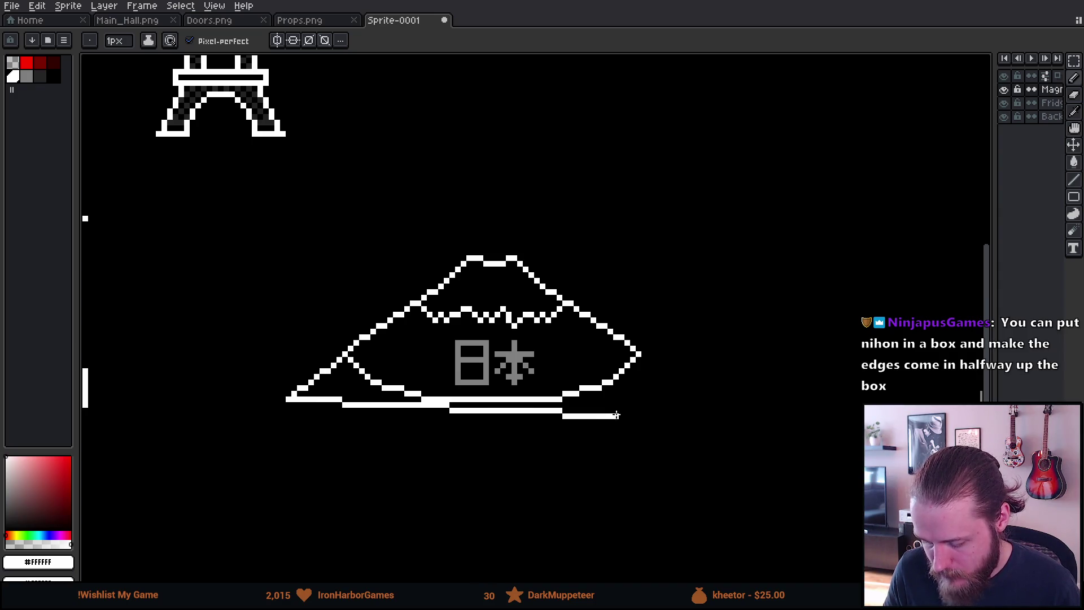
key("ctrl+z")
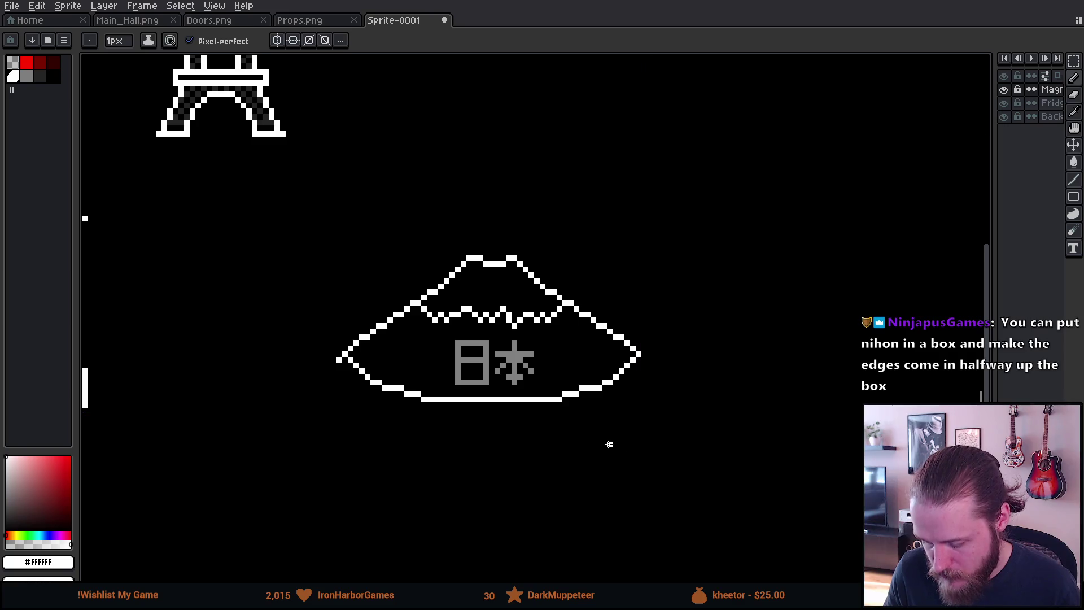
mouse_move(440, 314)
left_mouse_down()
mouse_move(534, 233)
mouse_move(548, 288)
mouse_move(513, 321)
left_mouse_up()
key("ctrl+z")
key("ctrl+z")
key("ctrl+z")
scroll(446, 270, "down", 4)
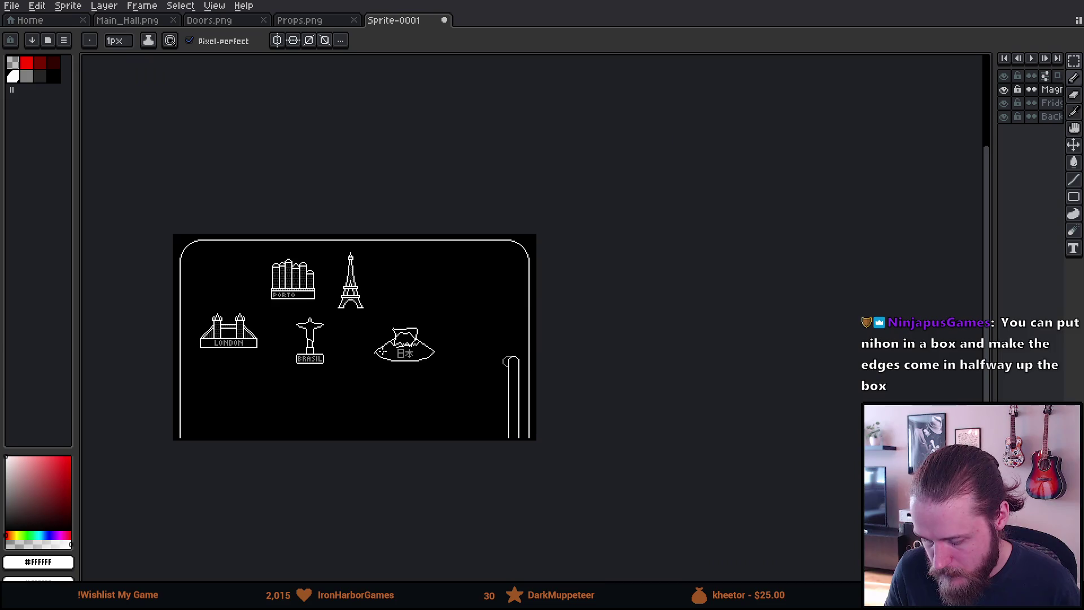
scroll(446, 270, "up", 4)
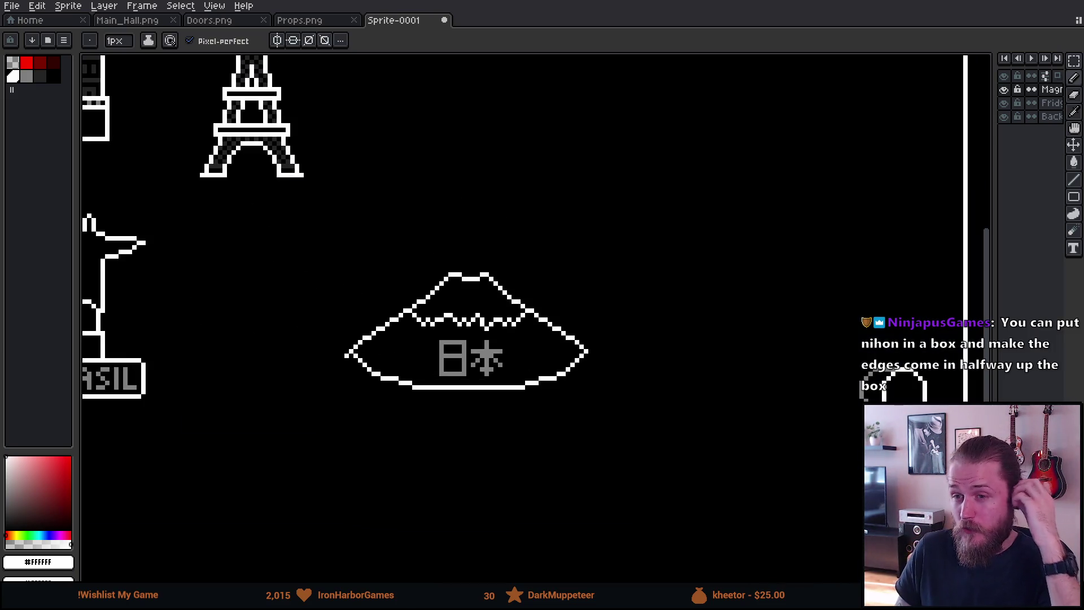
mouse_move(460, 184)
left_mouse_down()
mouse_move(405, 198)
mouse_move(463, 267)
mouse_move(511, 225)
mouse_move(455, 180)
left_mouse_up()
key("ctrl+z")
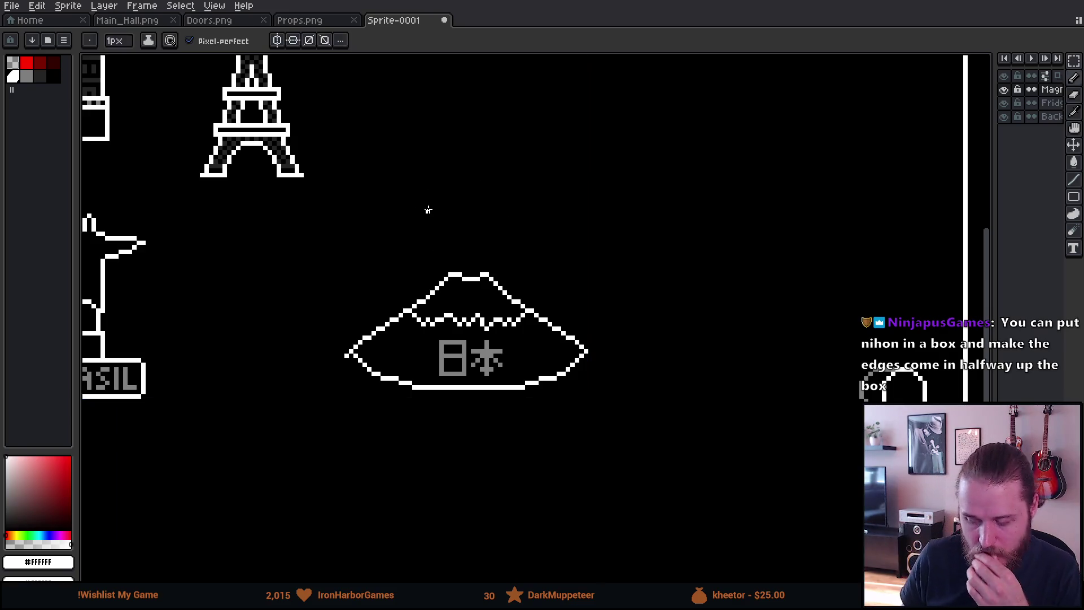
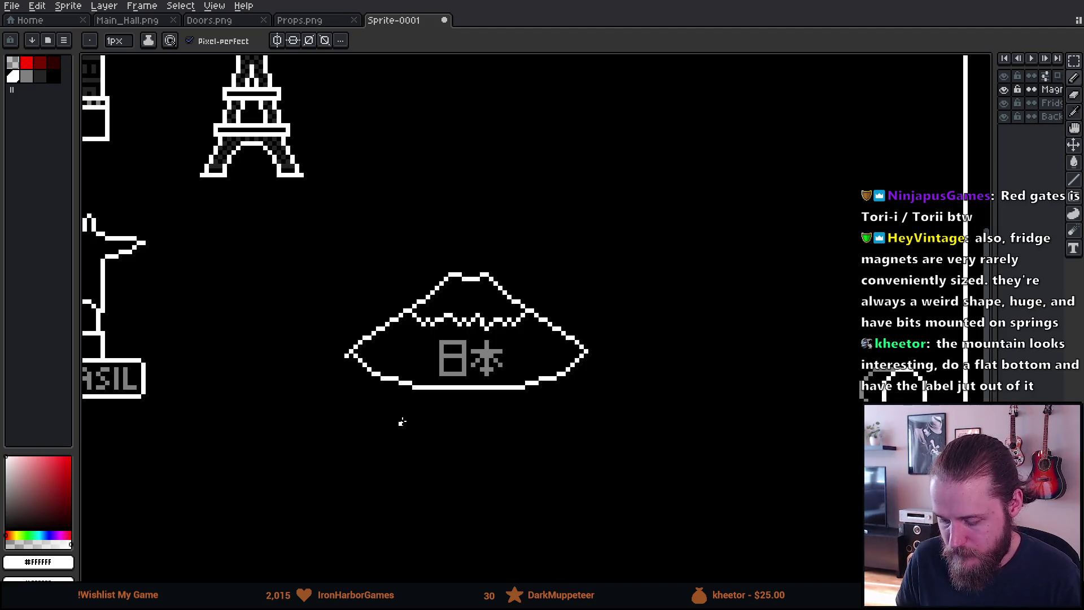
Select the grey 日本 label and move it out of the mountain shape.
scroll(404, 420, "up", 2)
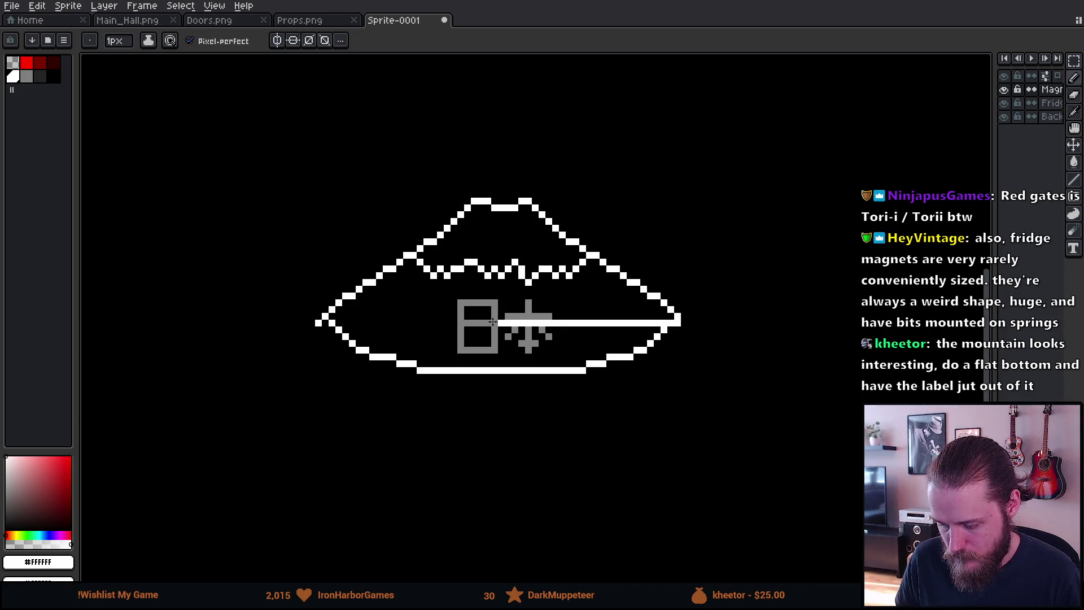
key("m")
mouse_move(447, 296)
left_mouse_down()
mouse_move(592, 352)
mouse_move(588, 361)
left_mouse_up()
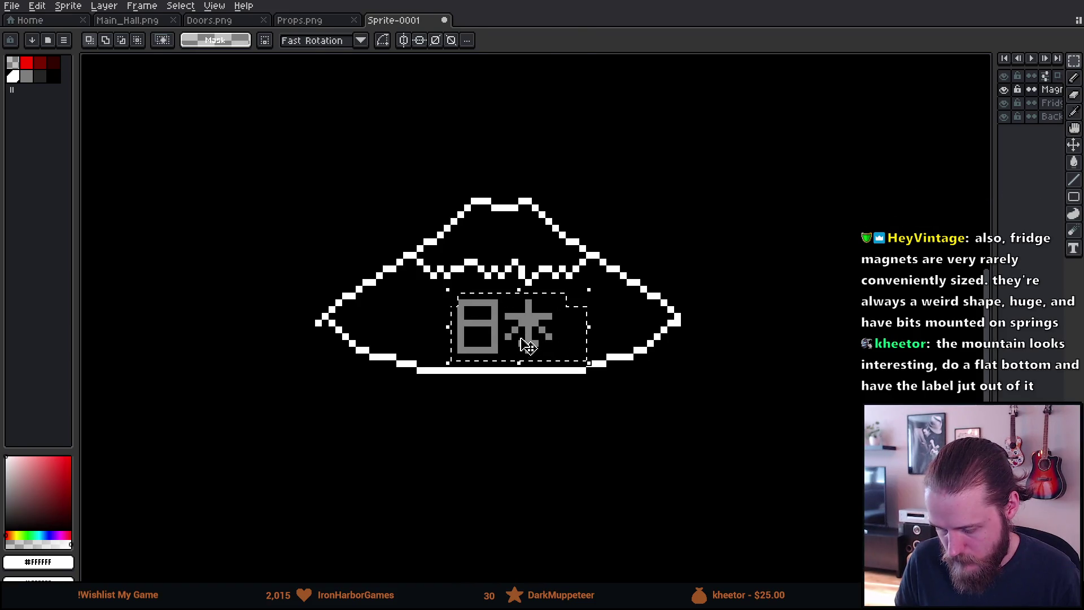
left_click_drag(527, 344, 858, 428)
key("ctrl+d")
Pencil a horizontal line across the mountain and erase the bottom arc below it.
key("b")
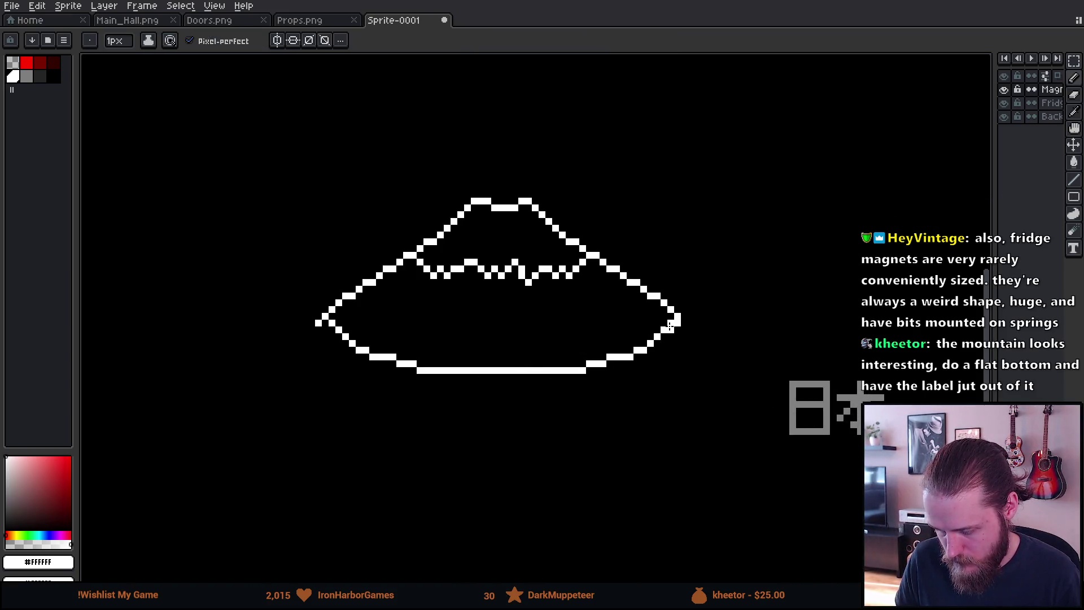
left_click(343, 323, "shift")
left_click_drag(343, 323, 325, 324)
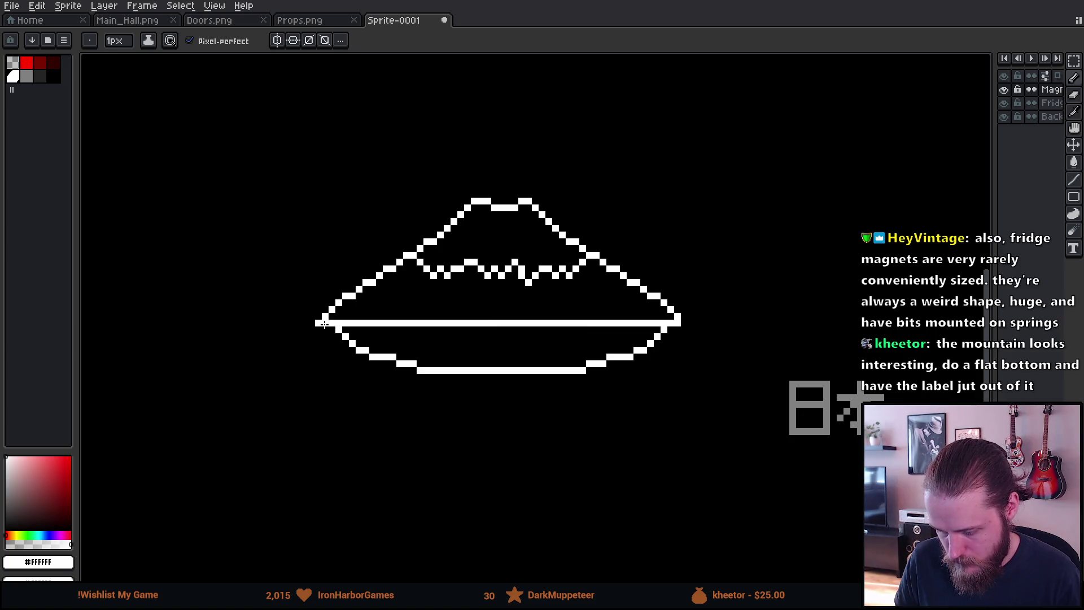
key("e")
left_click_drag(331, 367, 327, 350)
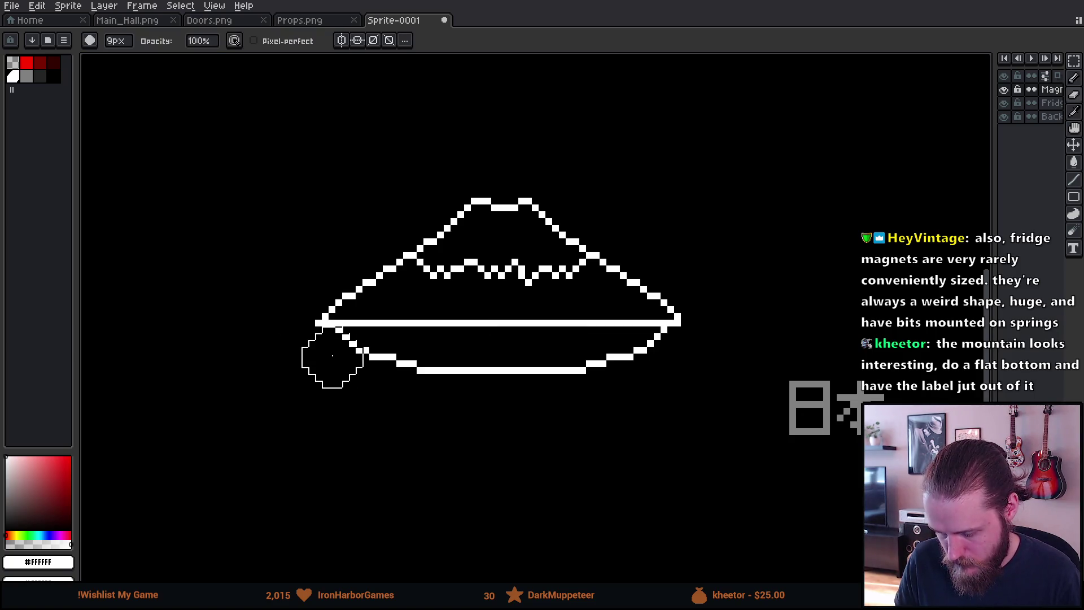
left_click_drag(617, 365, 664, 358)
left_click(658, 358, "shift")
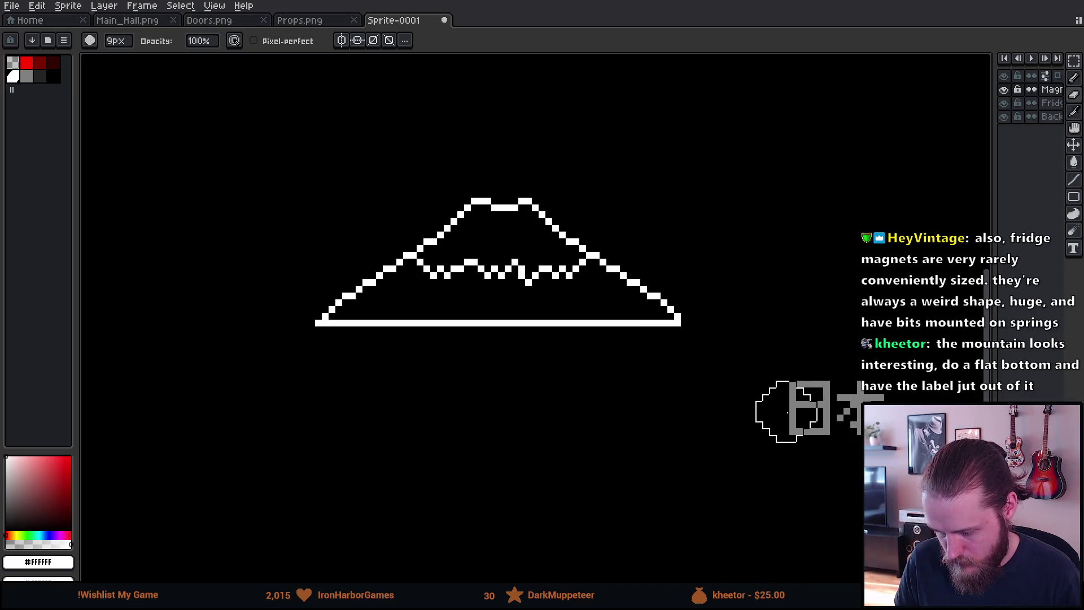
Move the 日本 label back under the mountain and clear a gap in the base line.
key("m")
mouse_move(755, 365)
left_mouse_down()
mouse_move(920, 522)
mouse_move(584, 494)
mouse_move(537, 477)
left_mouse_up()
key("Return")
mouse_move(406, 309)
left_mouse_down()
mouse_move(450, 344)
mouse_move(591, 359)
left_mouse_up()
scroll(604, 410, "up", 1)
left_click_drag(355, 327, 600, 491)
key("ctrl+z")
mouse_move(533, 448)
left_mouse_down()
mouse_move(554, 348)
mouse_move(554, 364)
left_mouse_up()
left_click(654, 303)
Try a vertical line from the peak down to the label, then undo it.
key("b")
left_click(463, 143)
left_click(464, 276, "shift")
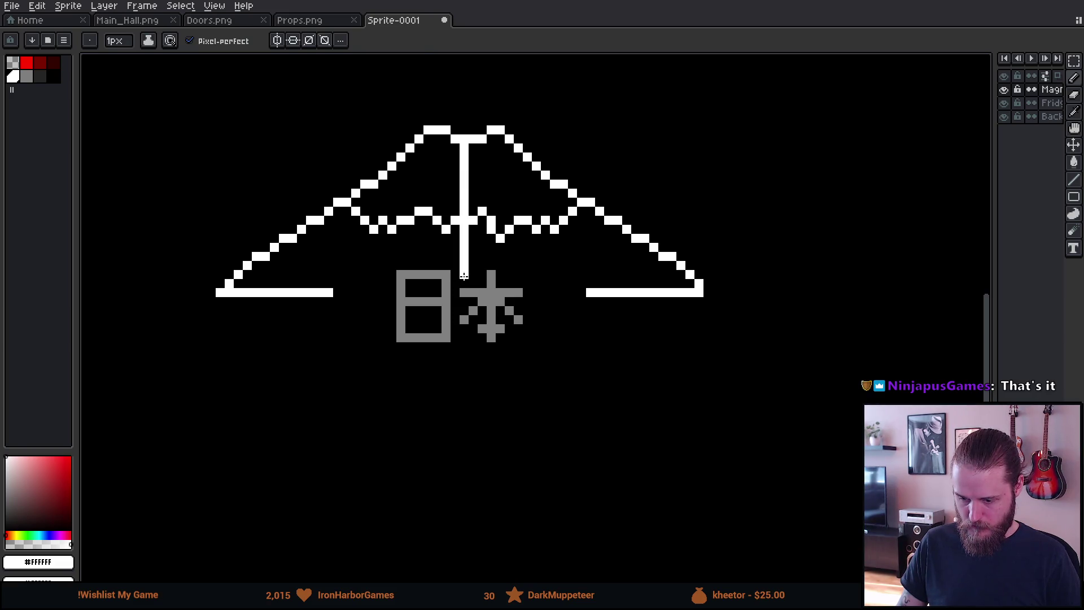
key("ctrl+z")
Sample white and pencil the left base line and bottom edge of the label box.
key("m")
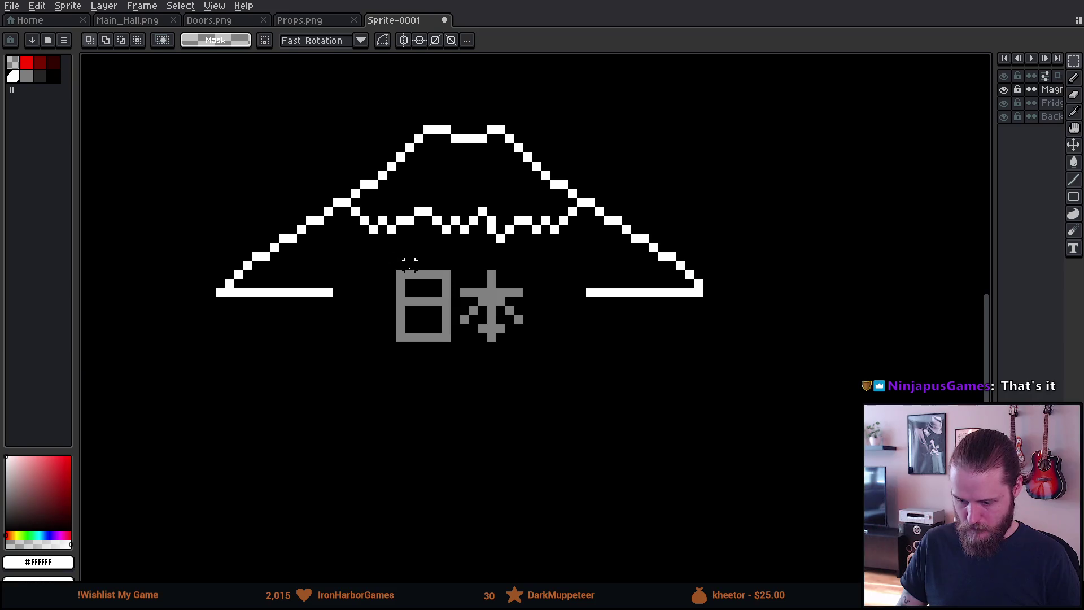
scroll(428, 282, "up", 1)
scroll(427, 284, "up", 1)
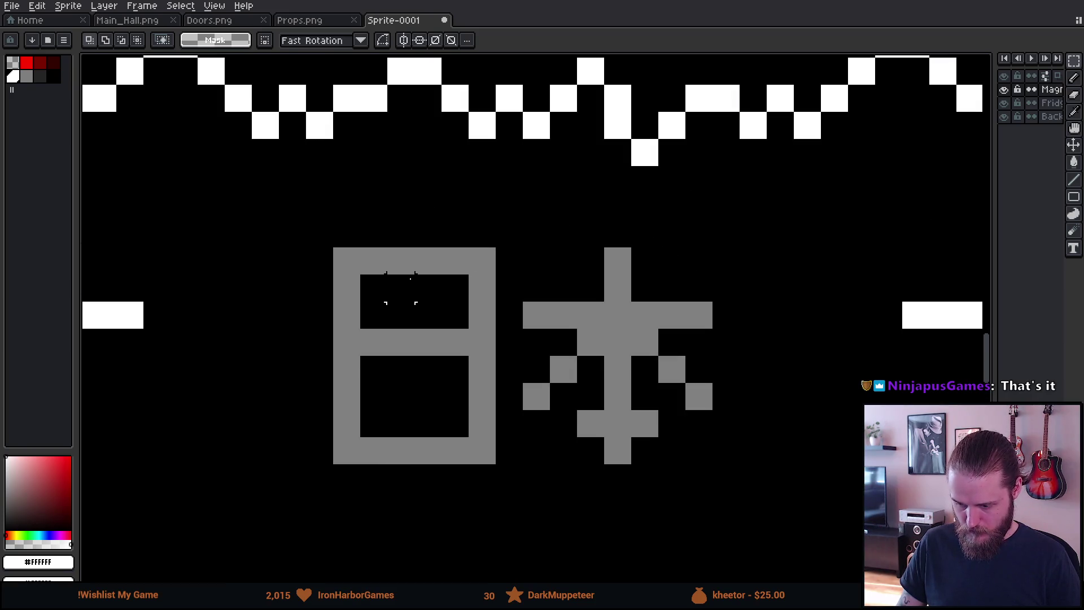
scroll(400, 288, "down", 2)
scroll(417, 427, "down", 7)
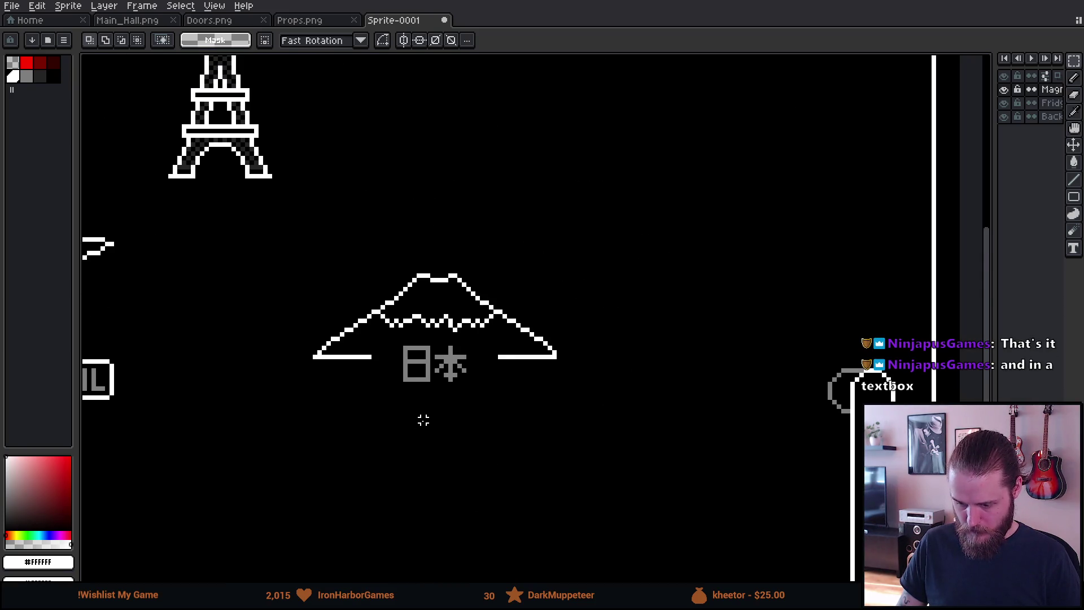
scroll(428, 411, "up", 7)
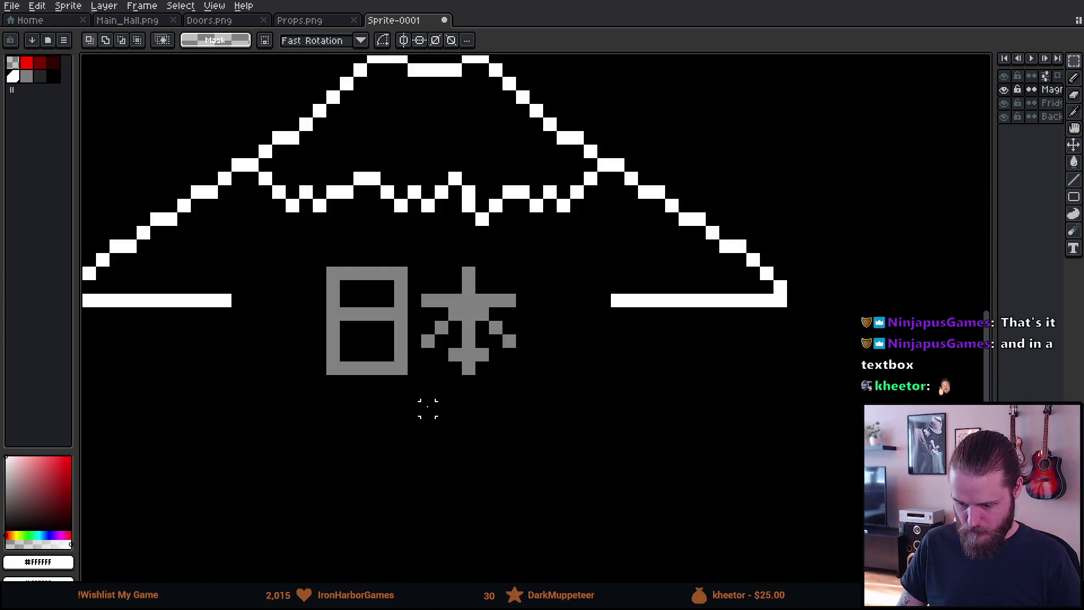
key("i")
key("b")
mouse_move(230, 298)
left_mouse_down()
mouse_move(299, 299)
mouse_move(295, 273)
mouse_move(311, 246)
mouse_move(542, 246)
mouse_move(549, 374)
left_mouse_up()
mouse_move(414, 395)
left_mouse_down()
mouse_move(537, 395)
mouse_move(300, 395)
mouse_move(292, 308)
left_mouse_up()
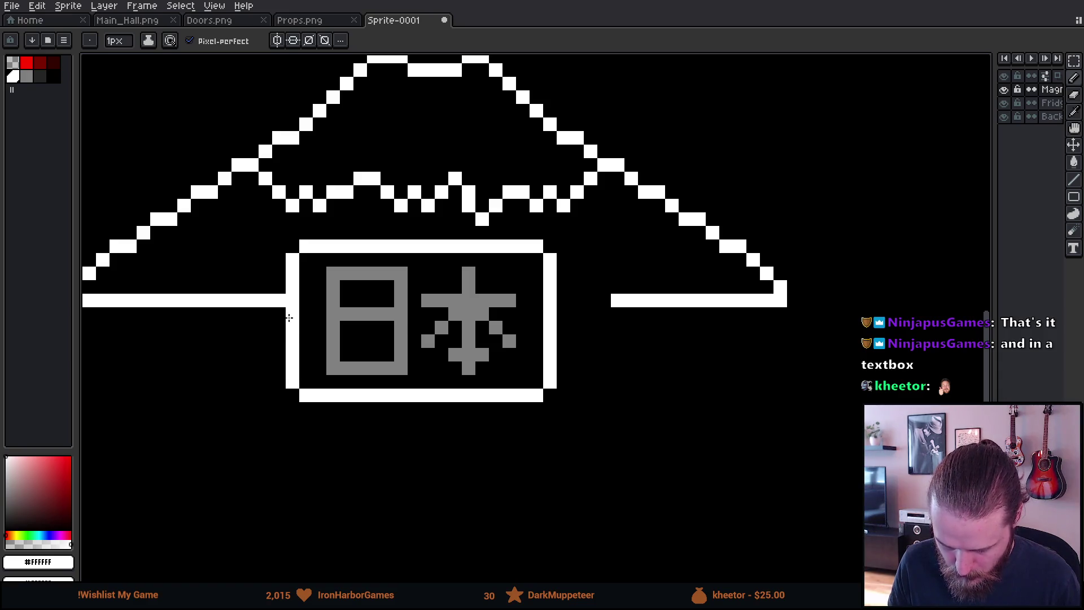
Close the box's left side, then erase the old snow line with a smaller eraser.
left_click_drag(556, 300, 638, 300)
scroll(525, 436, "down", 3)
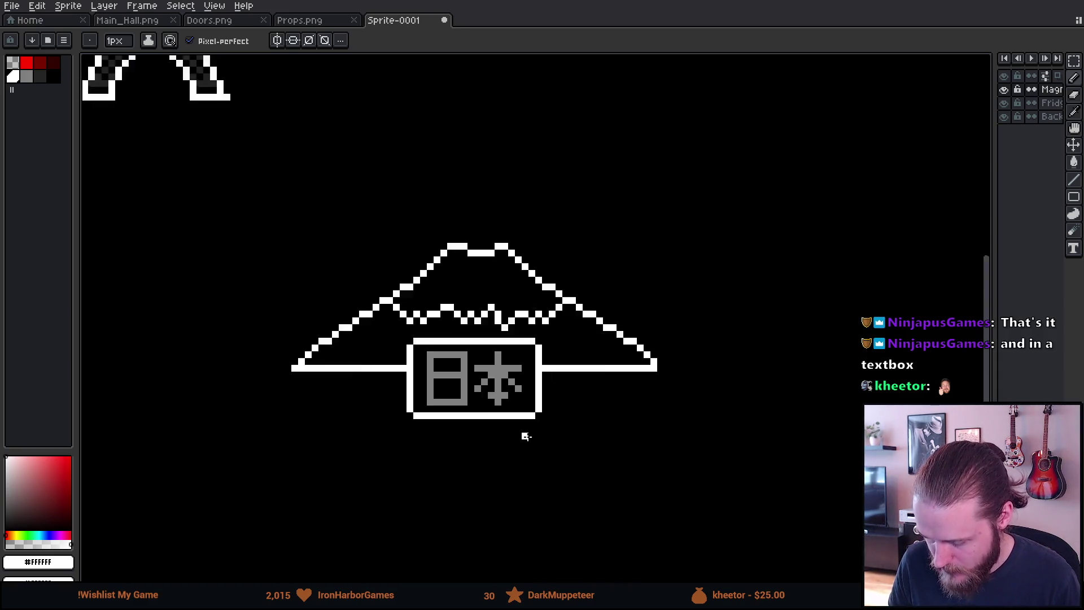
scroll(537, 463, "up", 1)
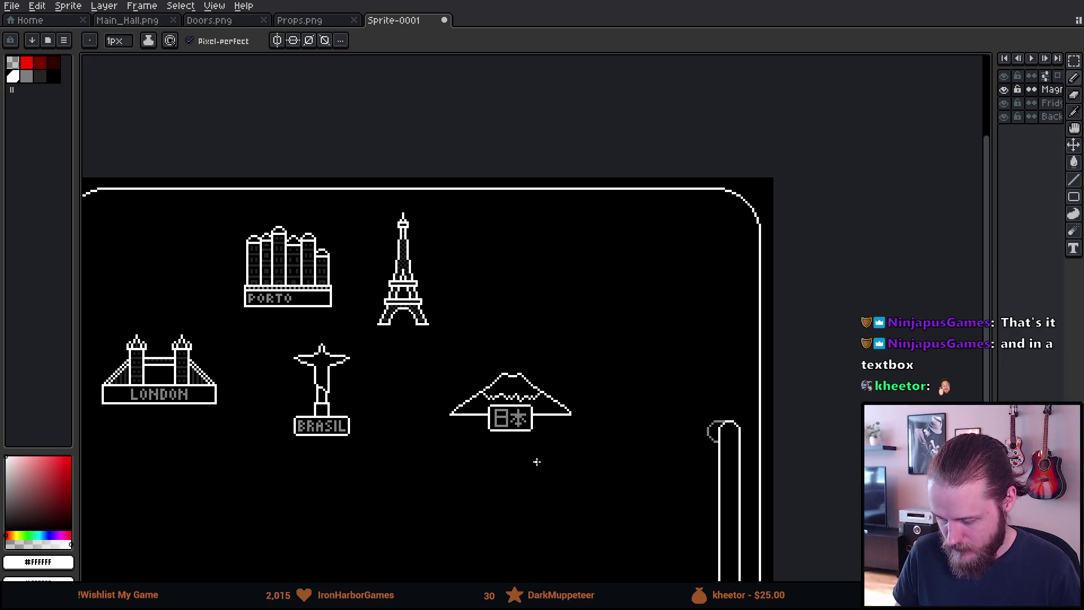
scroll(519, 439, "up", 3)
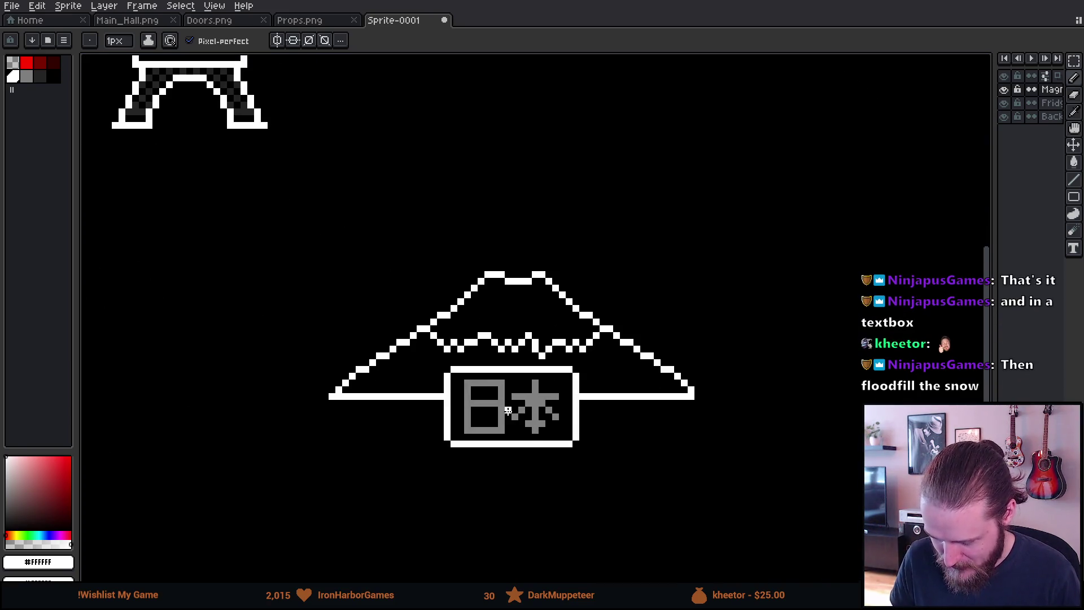
scroll(427, 417, "down", 1)
scroll(482, 339, "up", 1)
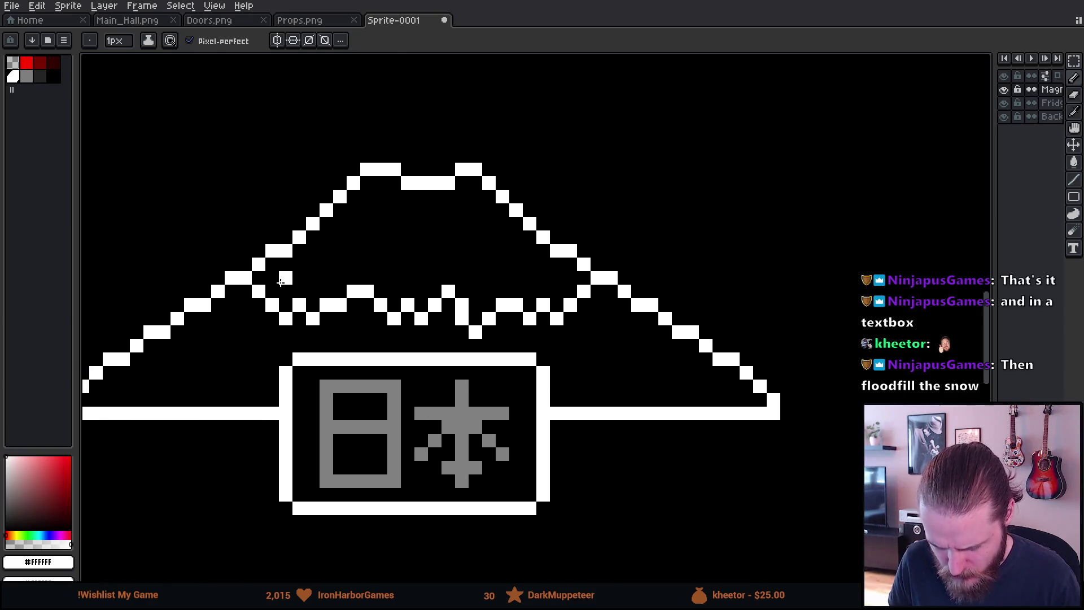
key("e")
key("minus")
key("minus")
key("minus")
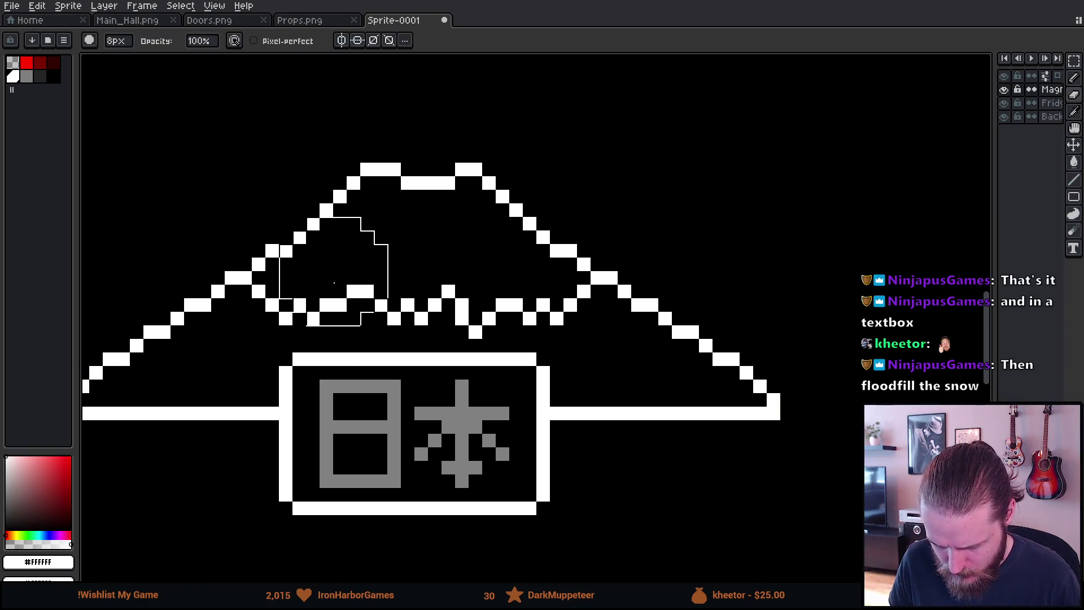
mouse_move(260, 299)
left_mouse_down()
mouse_move(482, 295)
mouse_move(547, 312)
left_mouse_up()
Raise the boxed 日本 signboard so it straddles the base line.
key("m")
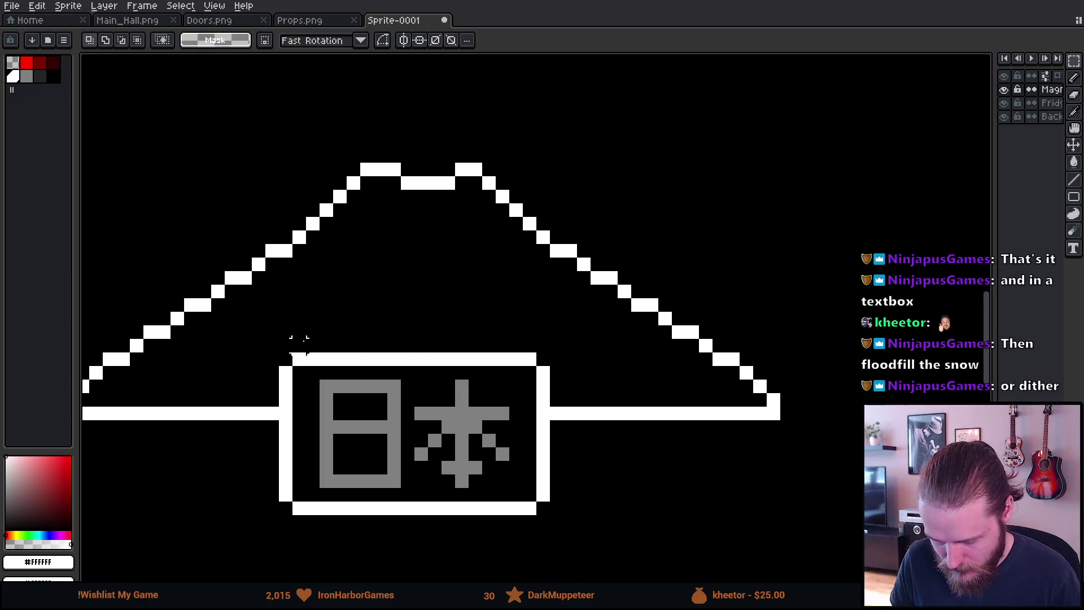
left_click_drag(281, 344, 543, 535)
left_click_drag(503, 494, 507, 464)
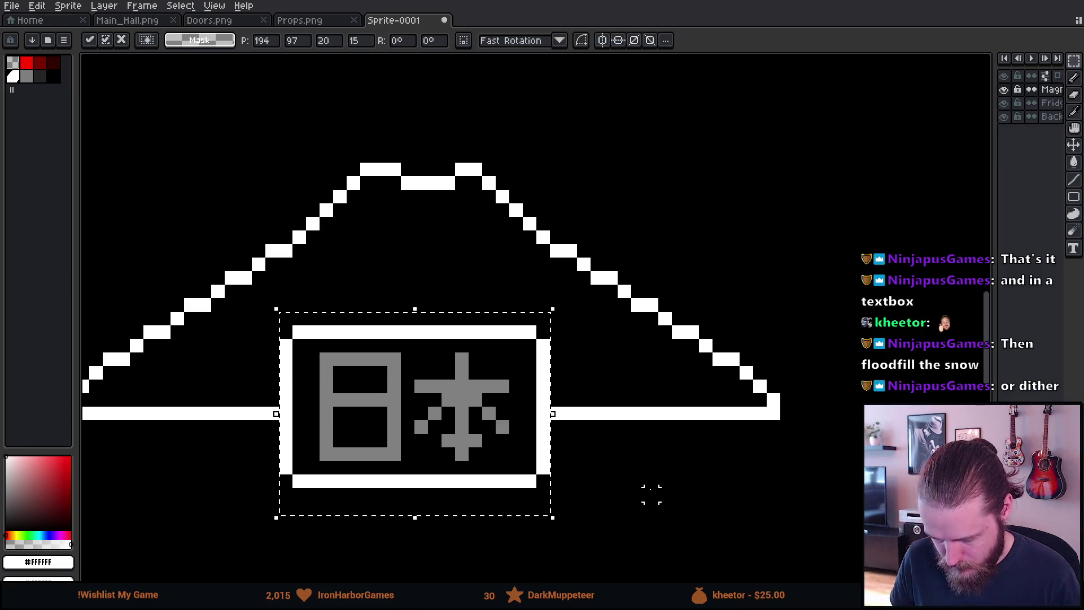
key("Return")
scroll(651, 493, "down", 4)
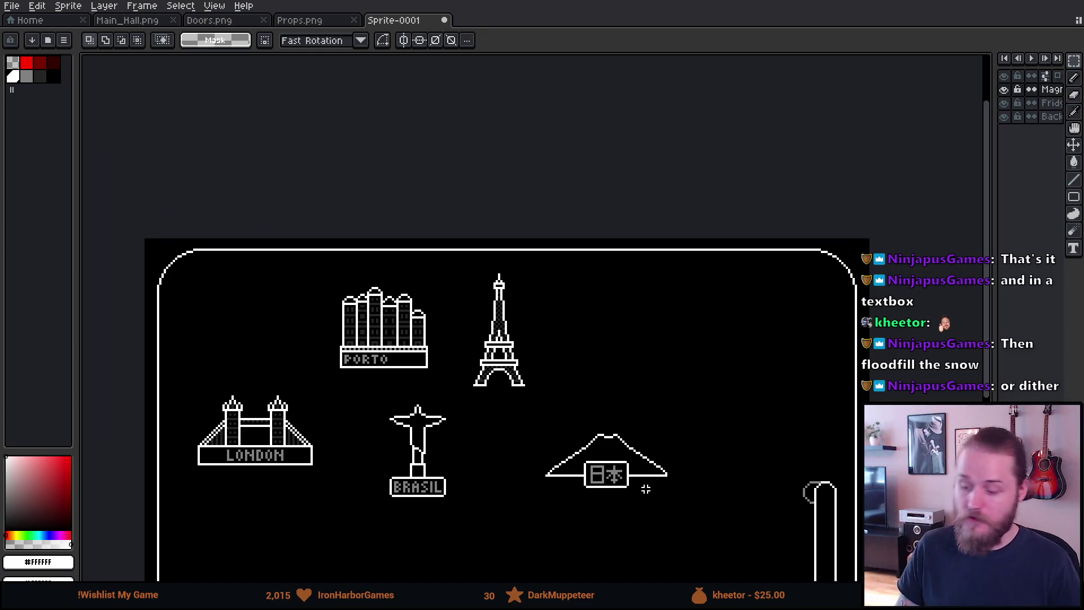
scroll(626, 475, "up", 6)
key("b")
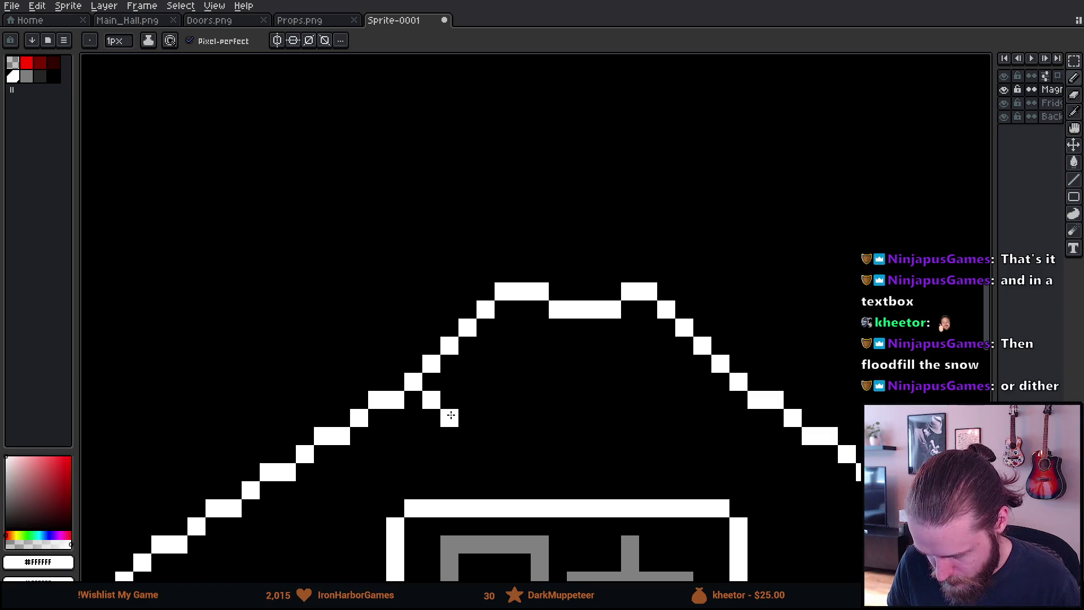
Undo a stray pixel and pencil the new stepped snow line below the peak.
key("ctrl+z")
mouse_move(419, 416)
left_mouse_down()
mouse_move(464, 435)
mouse_move(503, 401)
mouse_move(539, 436)
mouse_move(576, 399)
mouse_move(594, 400)
mouse_move(607, 426)
mouse_move(666, 453)
mouse_move(704, 417)
mouse_move(730, 415)
left_mouse_up()
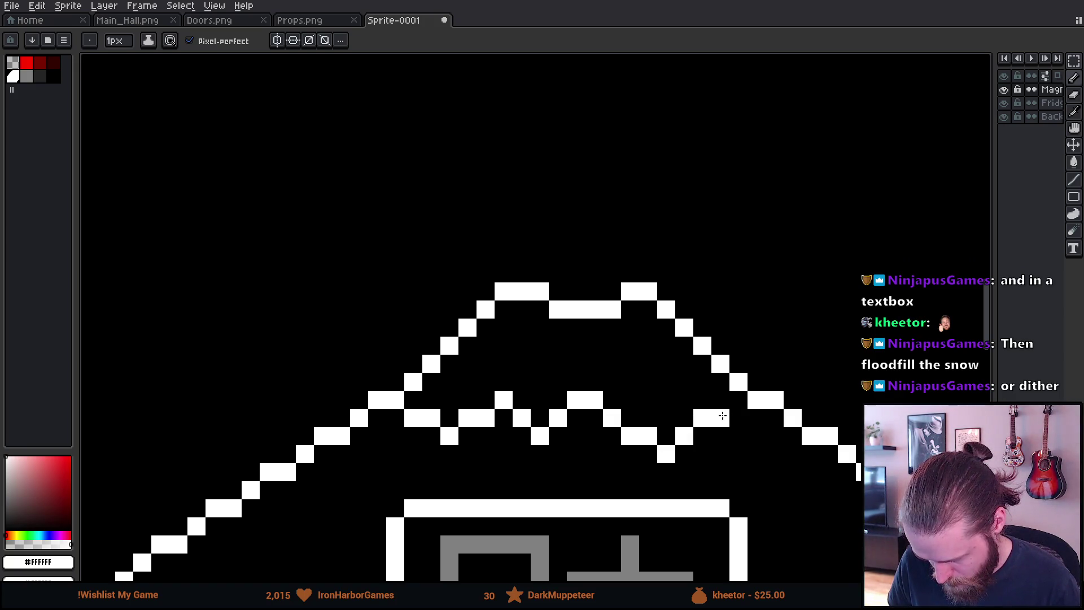
scroll(729, 415, "down", 4)
scroll(729, 449, "down", 1)
scroll(732, 457, "up", 7)
left_click_drag(285, 296, 400, 432)
left_click(348, 316)
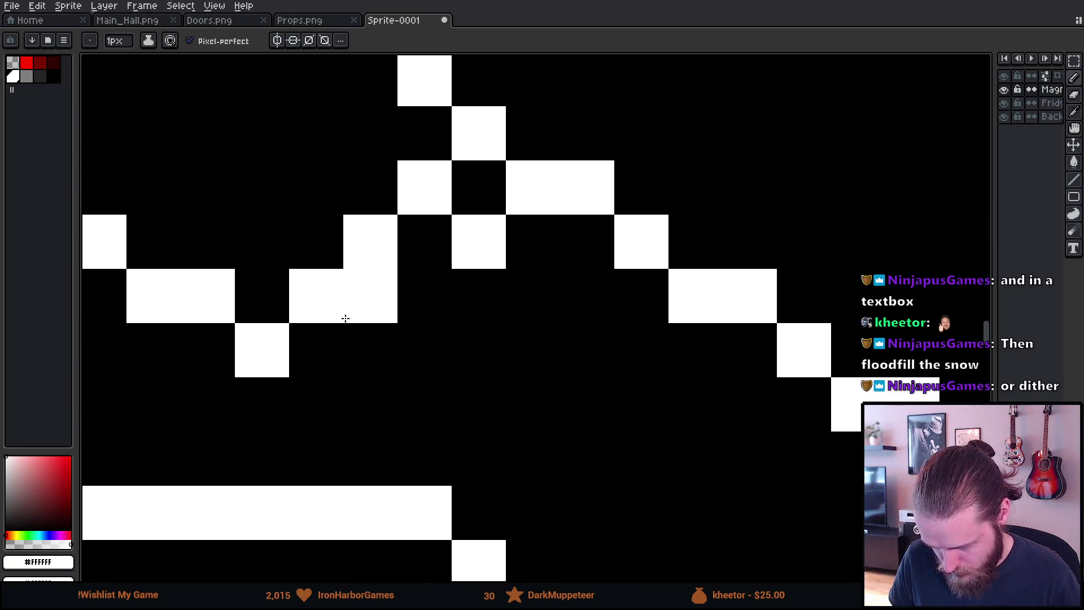
left_click(402, 249)
Touch up the snow line with the eraser, ending at a single-pixel brush.
key("e")
key("plus")
key("plus")
key("plus")
key("minus")
key("minus")
key("minus")
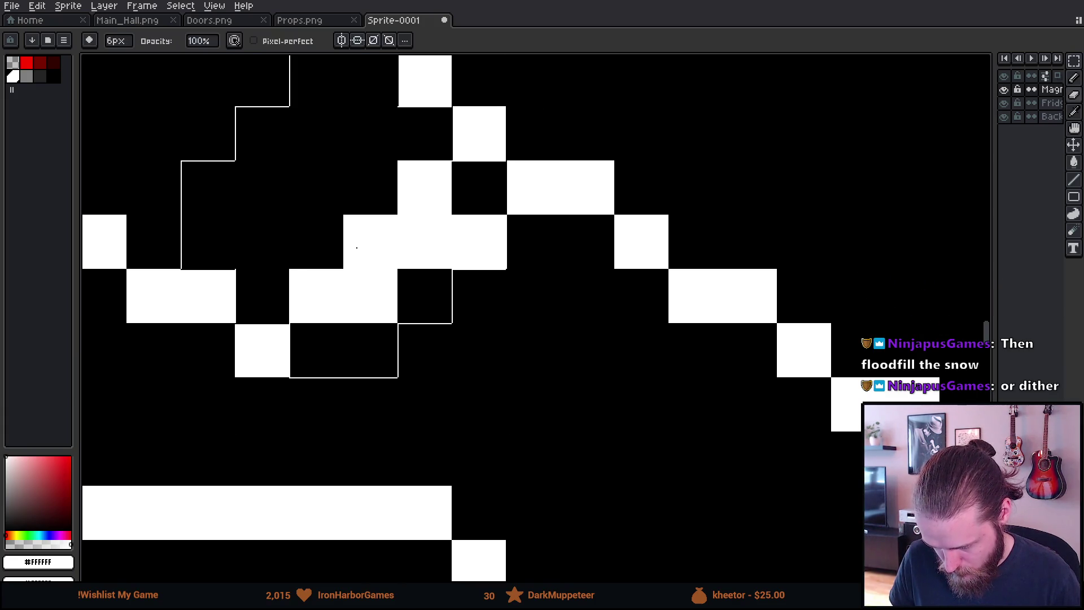
key("plus")
key("plus")
key("plus")
key("minus")
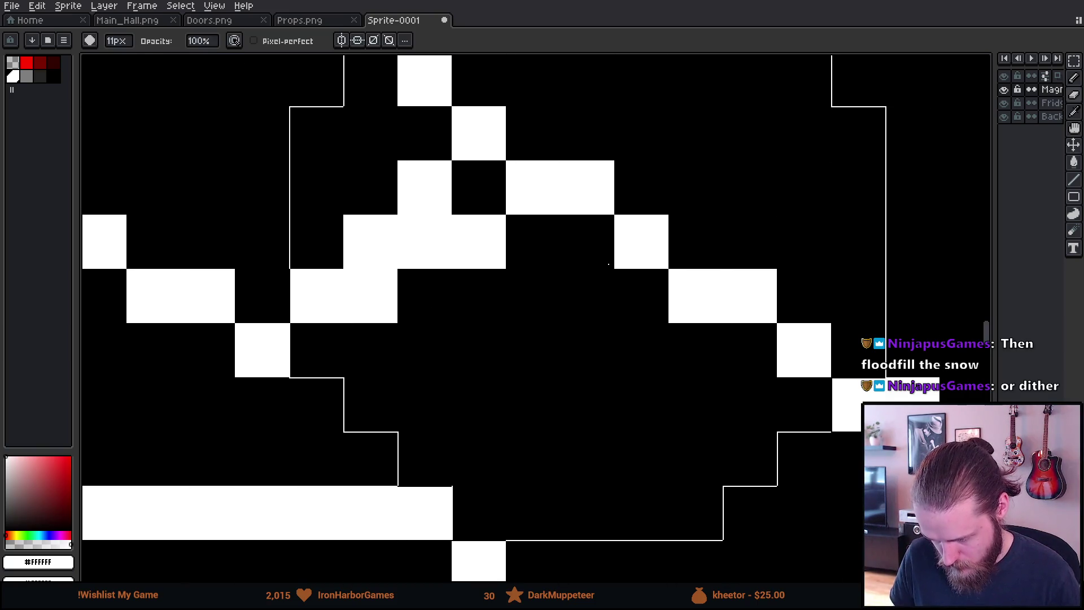
scroll(324, 212, "down", 5)
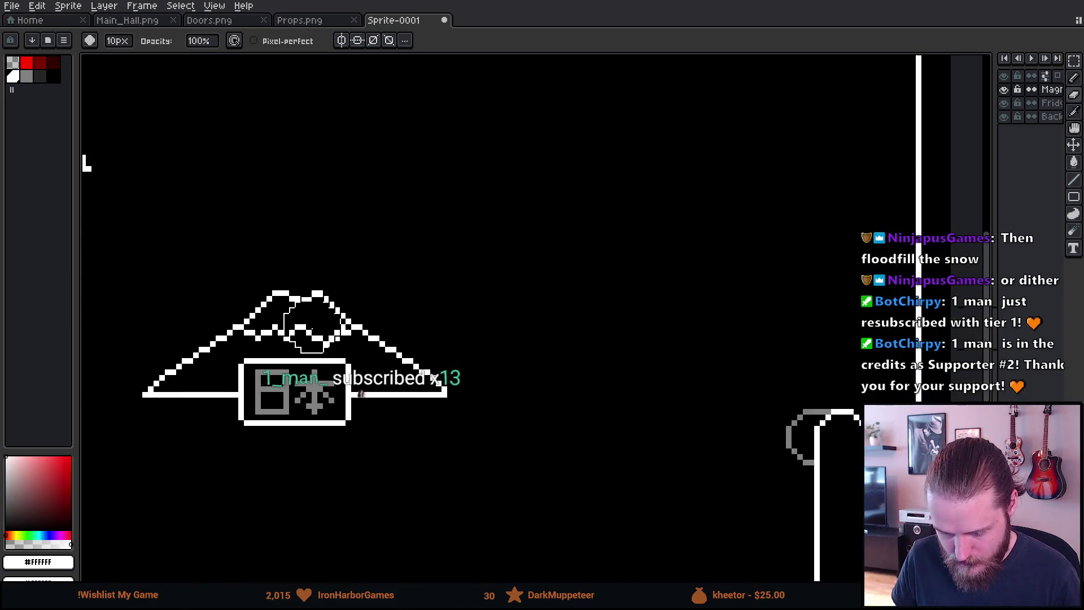
scroll(512, 301, "up", 2)
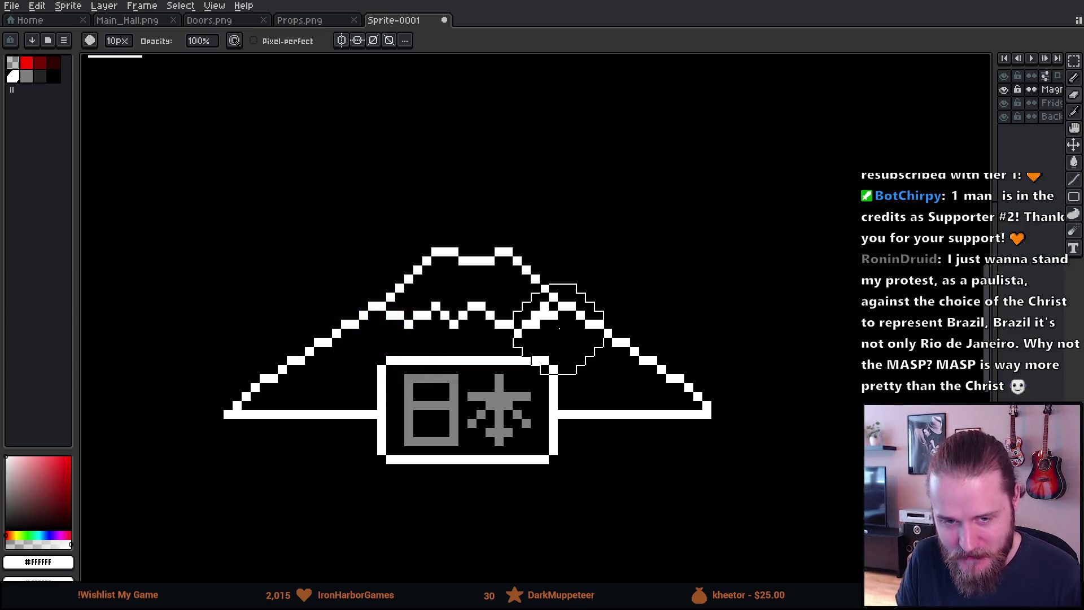
key("minus")
key("minus")
key("minus")
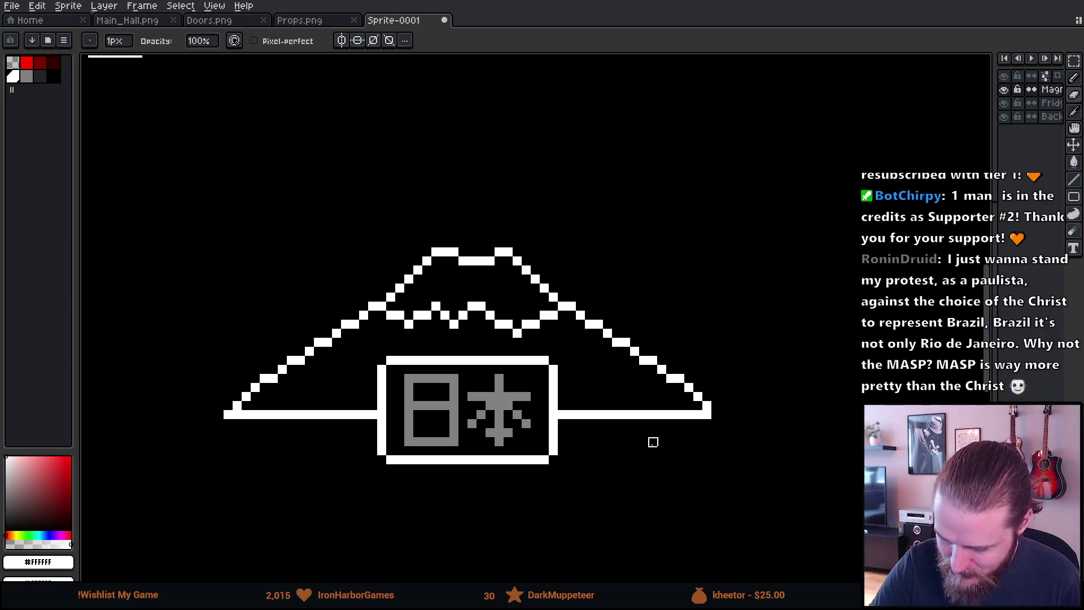
scroll(662, 406, "down", 6)
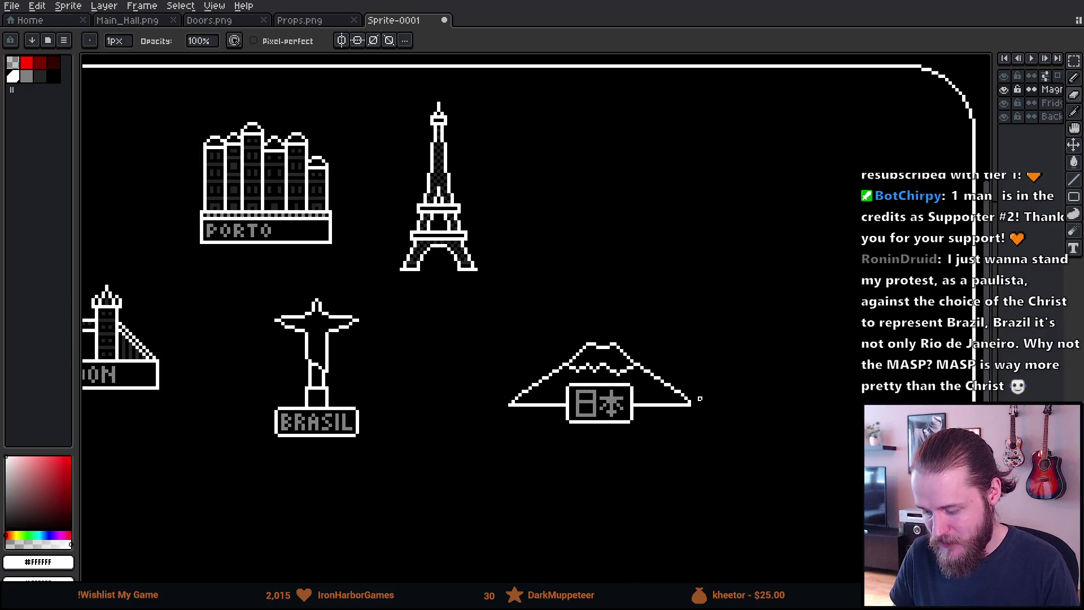
Zoom in close on the Mount Fuji peak and pick the grey shading colour.
scroll(665, 411, "up", 1)
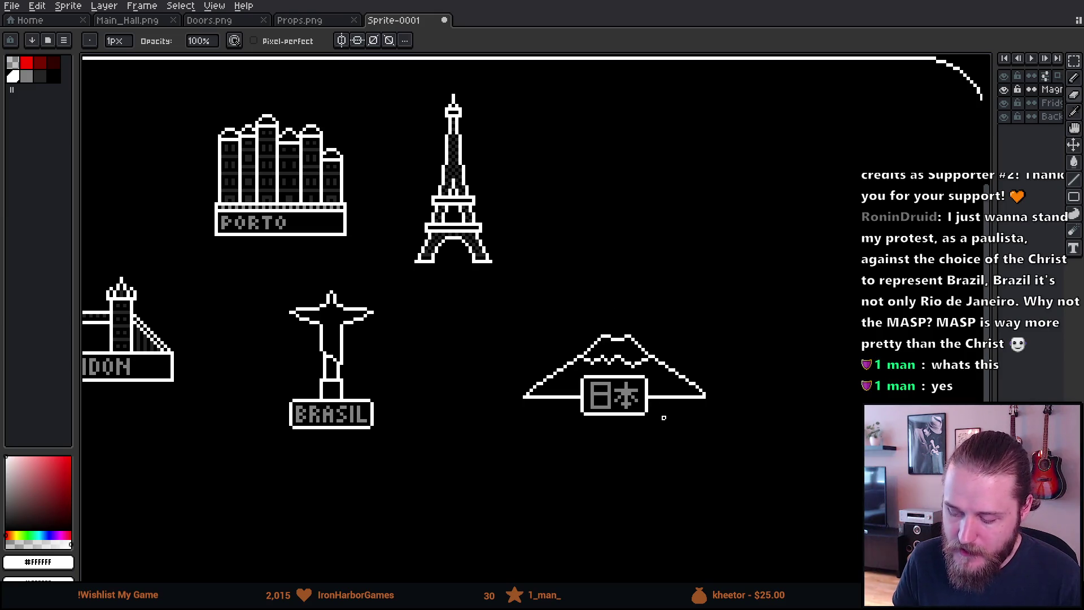
scroll(640, 350, "up", 2)
scroll(638, 351, "up", 2)
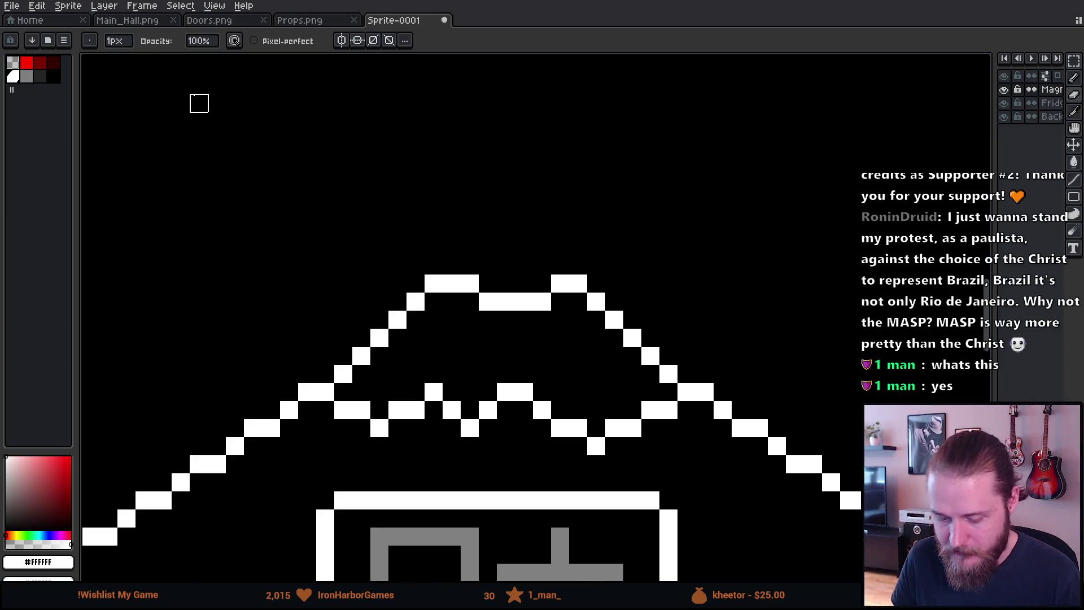
left_click(28, 78)
Dot grey pencil pixels along the snowcap's top edge and down Mount Fuji's right slope.
key("b")
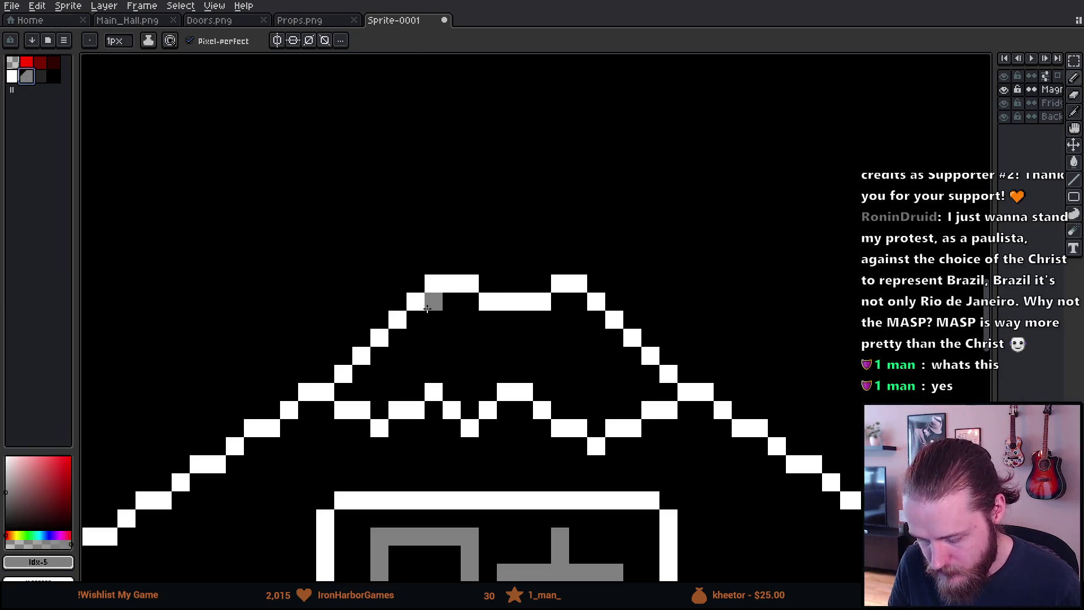
left_click(448, 306)
left_click(433, 320)
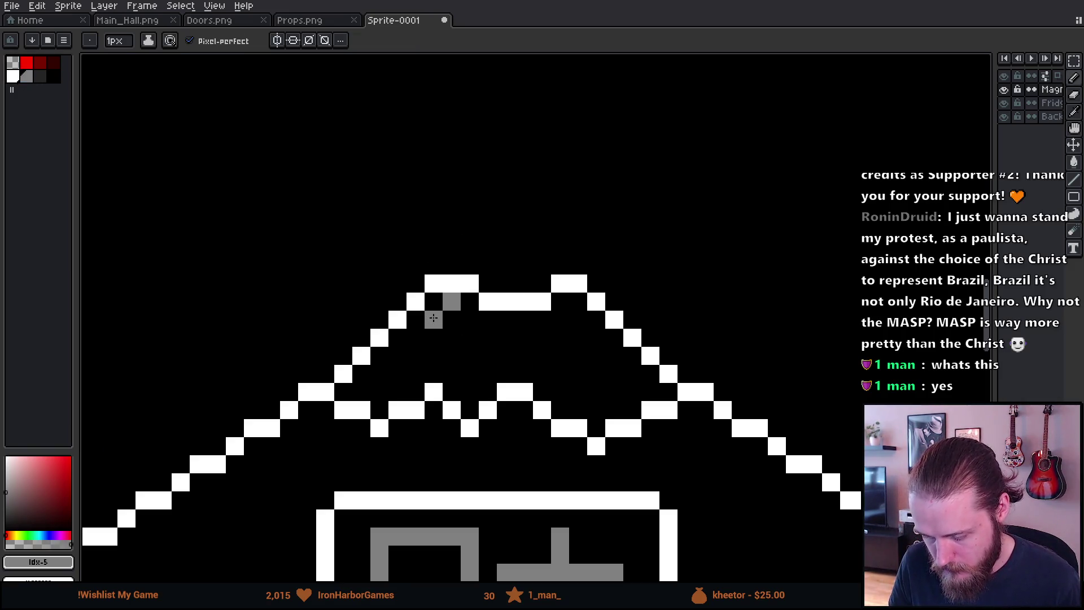
left_click(469, 319)
left_click(541, 320)
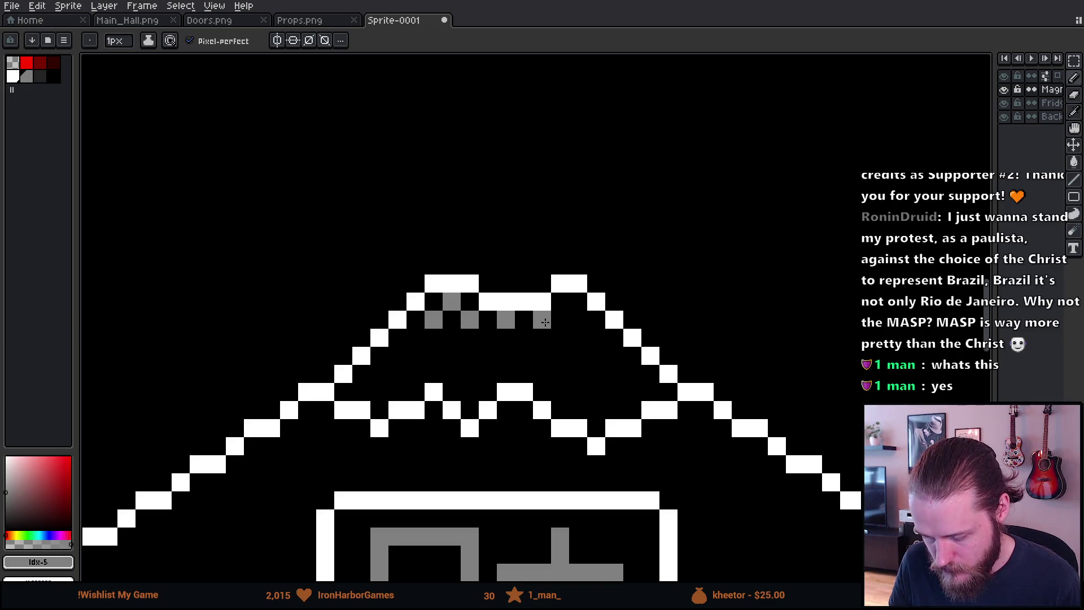
left_click(578, 319)
left_click(560, 300)
left_click(595, 337)
left_click(614, 355)
left_click(631, 373)
left_click(649, 389)
left_click(614, 391)
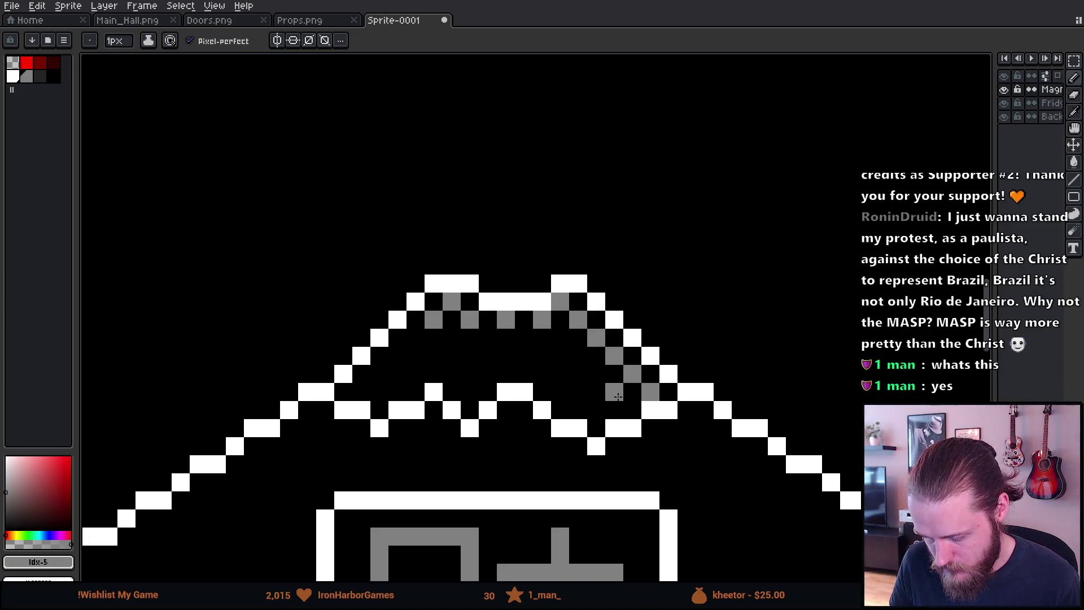
left_click(632, 409)
left_click(593, 408)
left_click(417, 337)
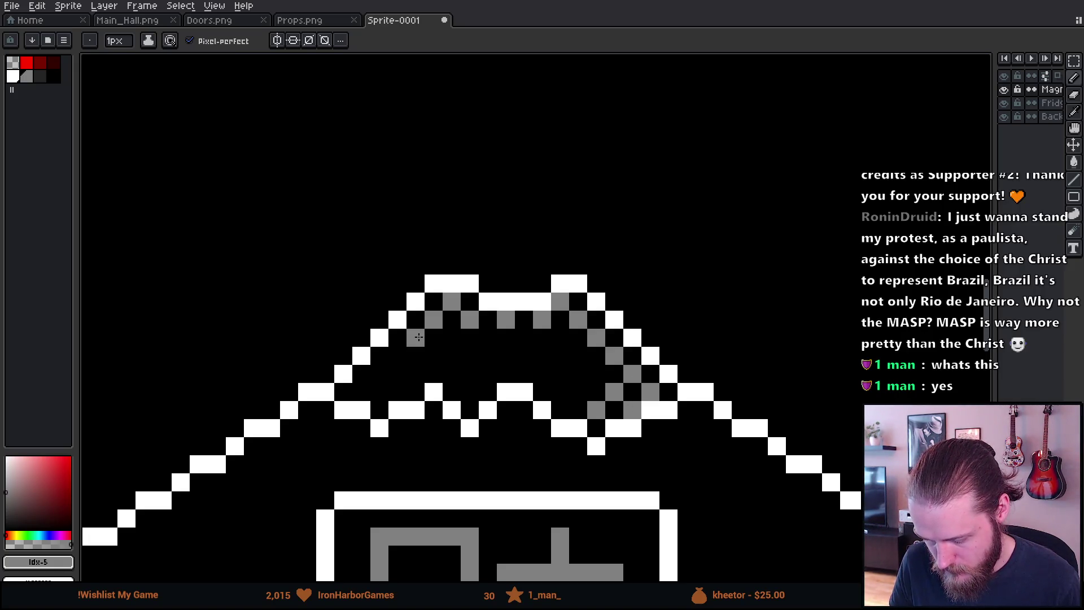
Dot grey checker shading down the left slope, clearing one misplaced pixel.
left_click(398, 355)
left_click(380, 373)
left_click(361, 391)
left_click(397, 391)
left_click(416, 373)
left_click(416, 355)
right_click(416, 355)
left_click(452, 338)
left_click(433, 355)
Fill grey checker pixels across the peak's middle, including a diagonal run.
key("v")
key("b")
left_click(470, 355)
left_click(487, 338)
left_click(452, 373)
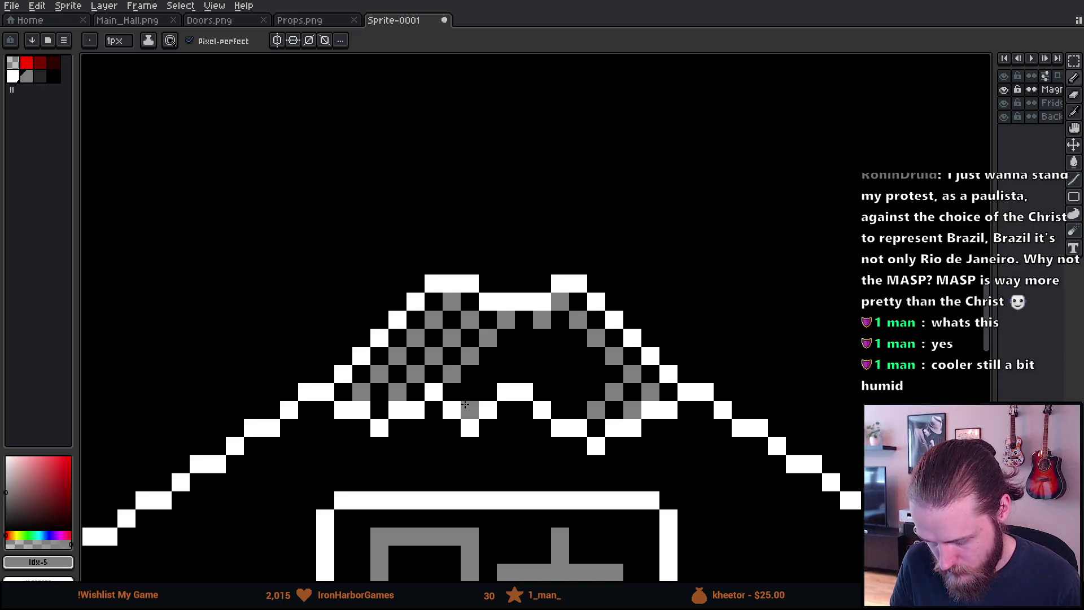
left_click_drag(469, 394, 523, 345)
left_click(524, 373)
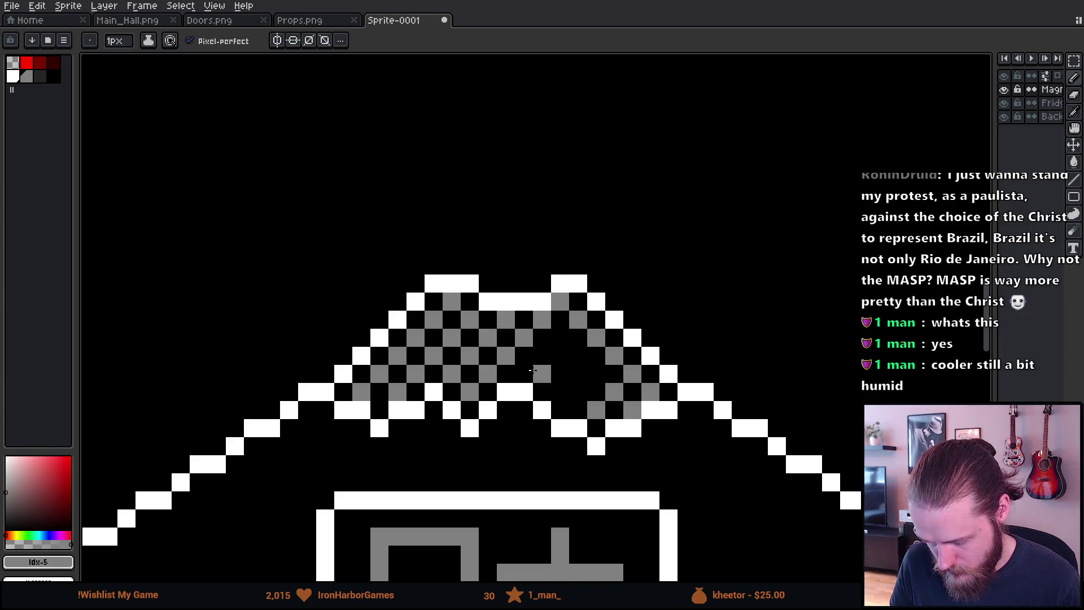
left_click(542, 355)
left_click(560, 338)
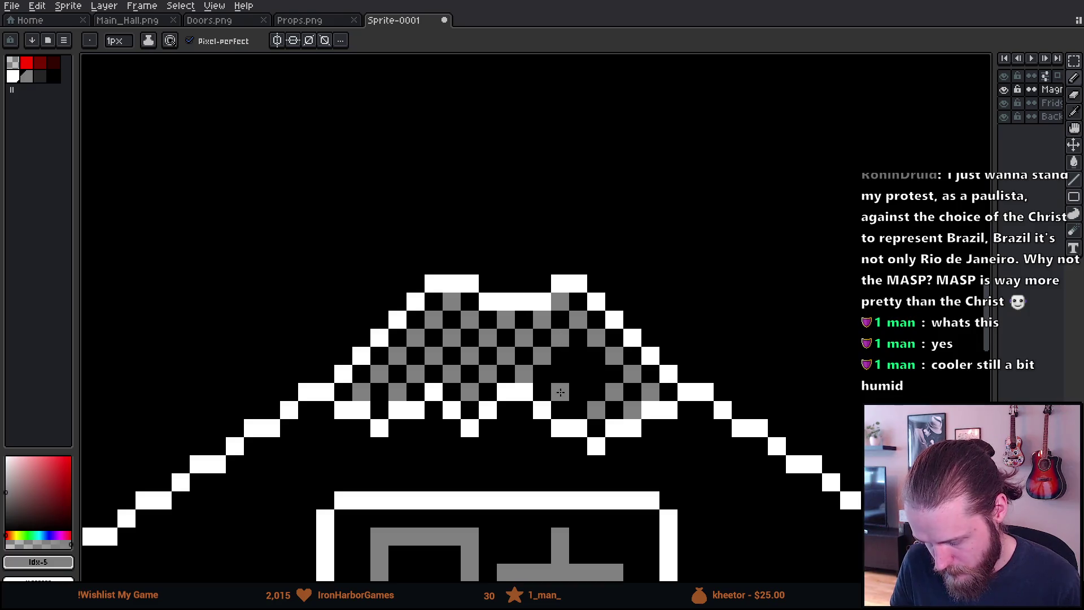
Complete the grey checker shading on the right side of the snowcap.
left_click(542, 392)
left_click(560, 373)
left_click(578, 356)
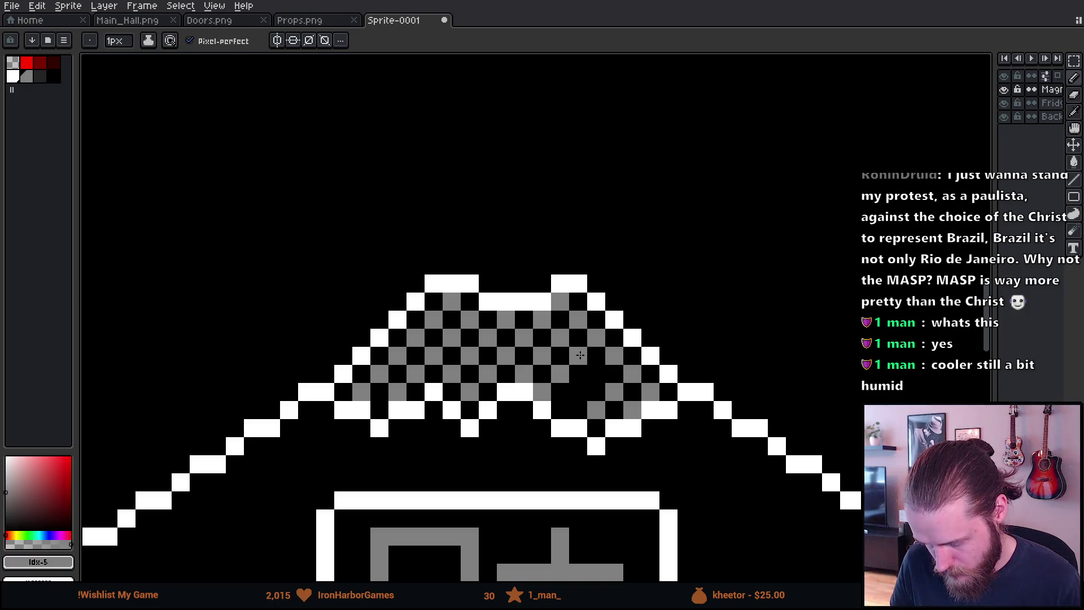
left_click(561, 410)
left_click(578, 392)
left_click(596, 374)
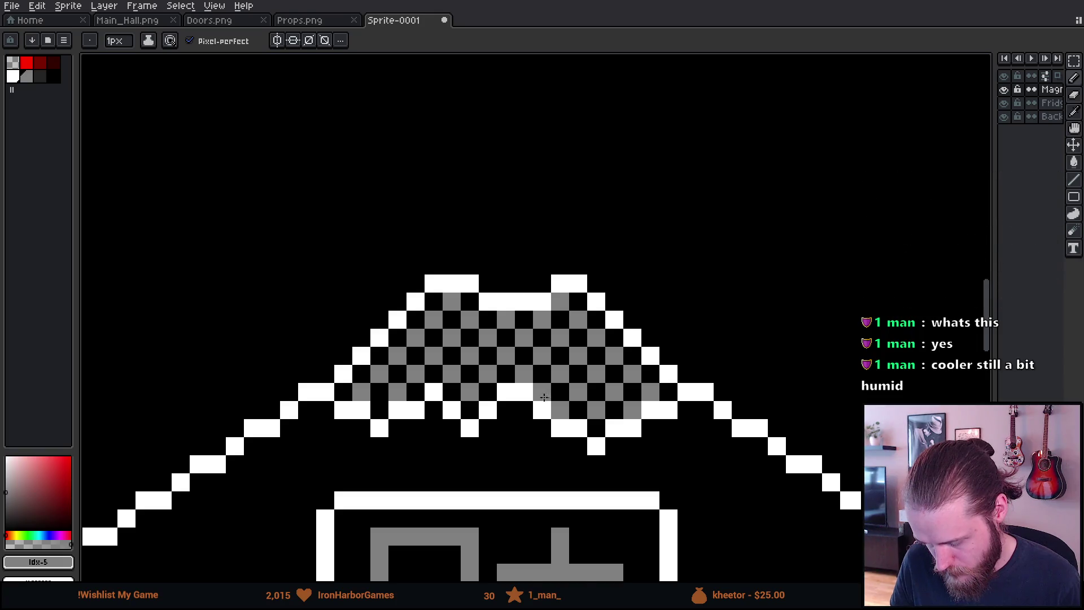
scroll(595, 375, "down", 3)
scroll(563, 466, "down", 2)
scroll(564, 466, "up", 2)
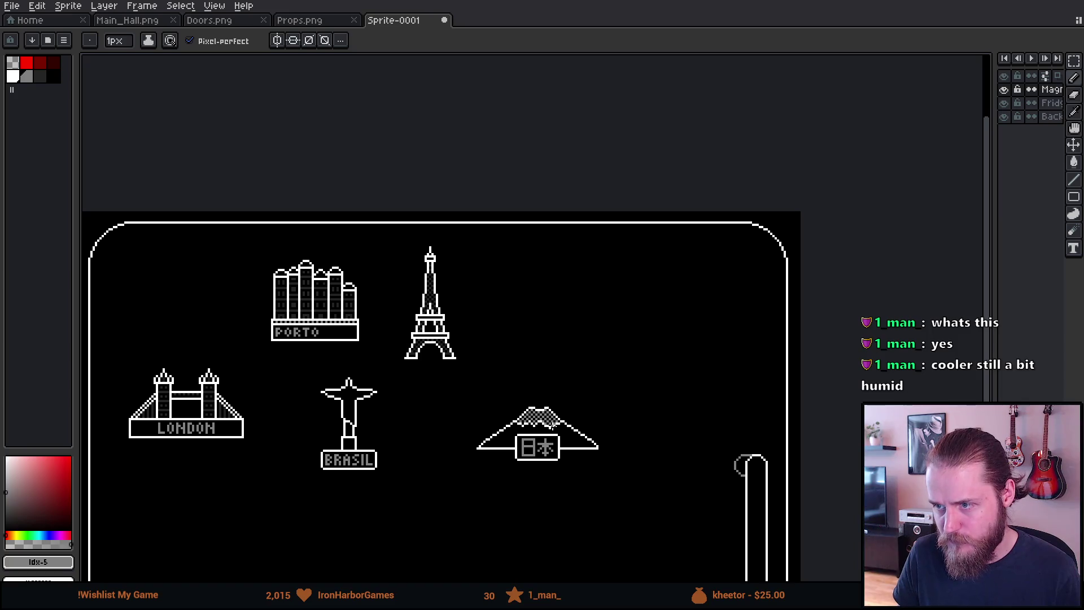
scroll(551, 425, "up", 4)
Erase alternate grey dots along the lower rows and diagonals to thin the shading.
key("e")
left_click_drag(392, 397, 363, 398)
left_click(403, 386)
left_click(431, 386)
left_click(458, 386)
left_click(483, 387)
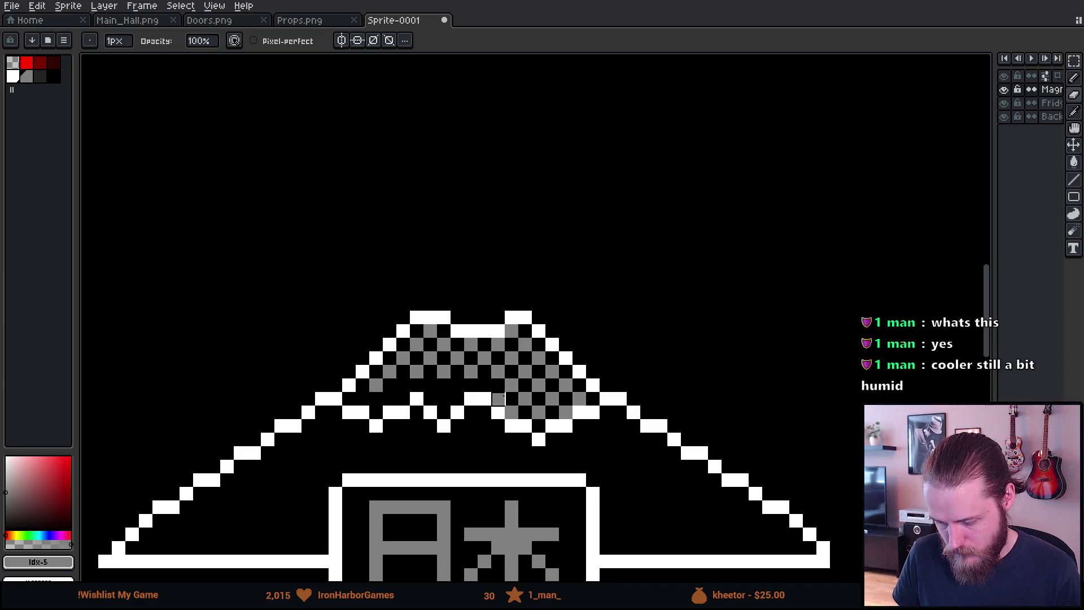
left_click(498, 399)
left_click(511, 412)
left_click(539, 414)
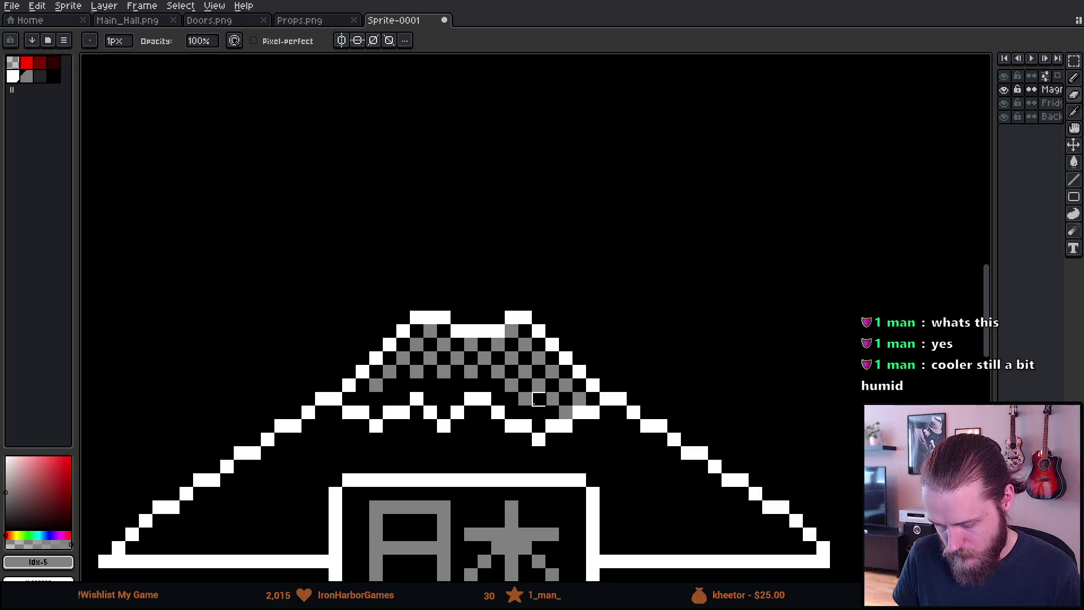
left_click(539, 386)
left_click(553, 398)
left_click(566, 413)
left_click(579, 400)
Erase three more grey dots on the right to lighten the shading.
scroll(478, 452, "down", 4)
scroll(466, 467, "down", 2)
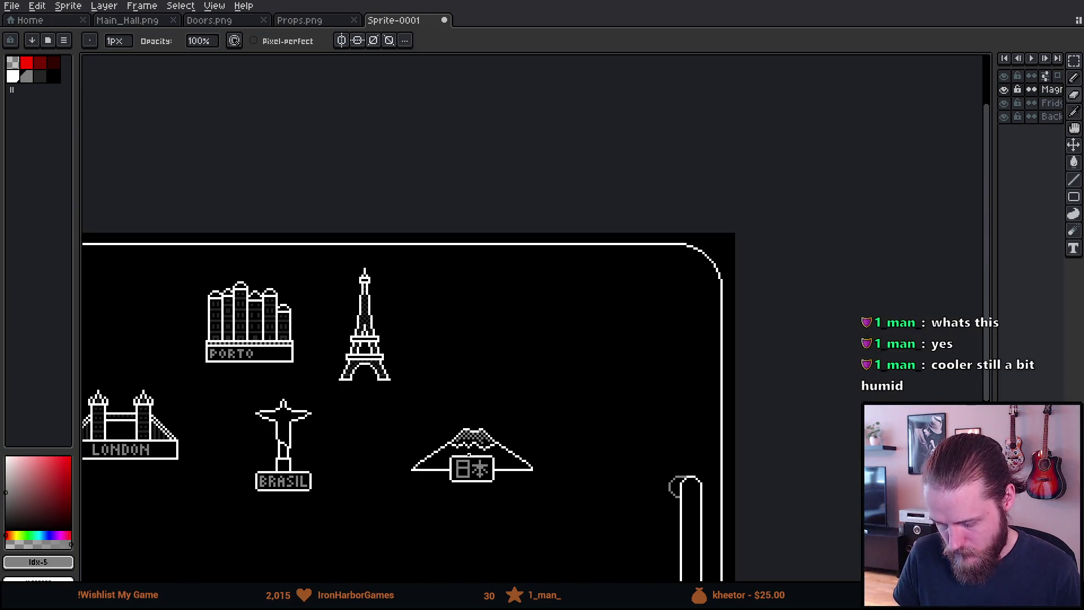
scroll(385, 470, "up", 5)
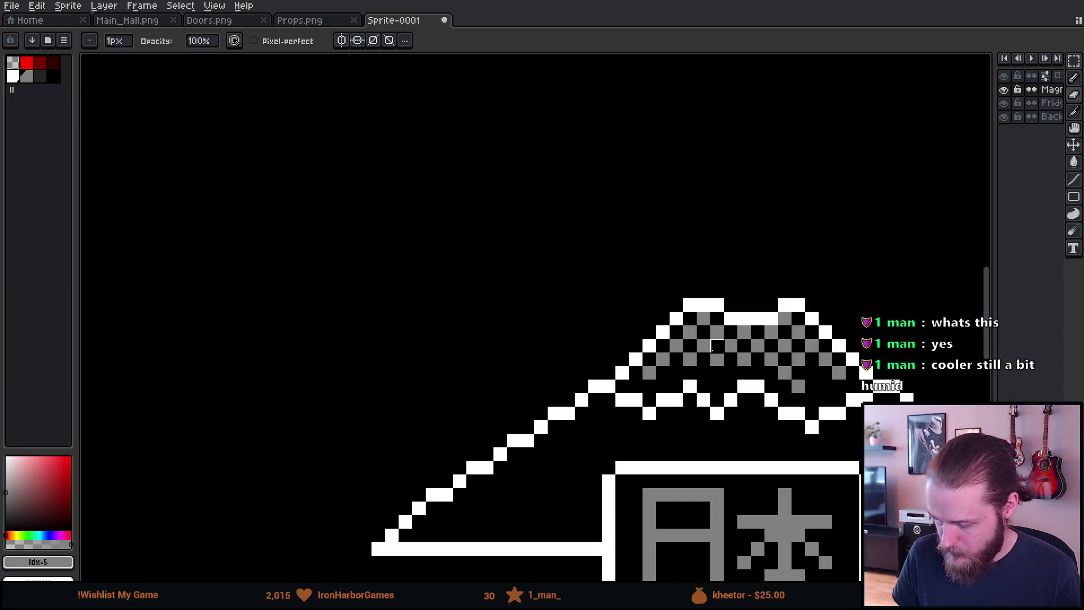
left_click(690, 360)
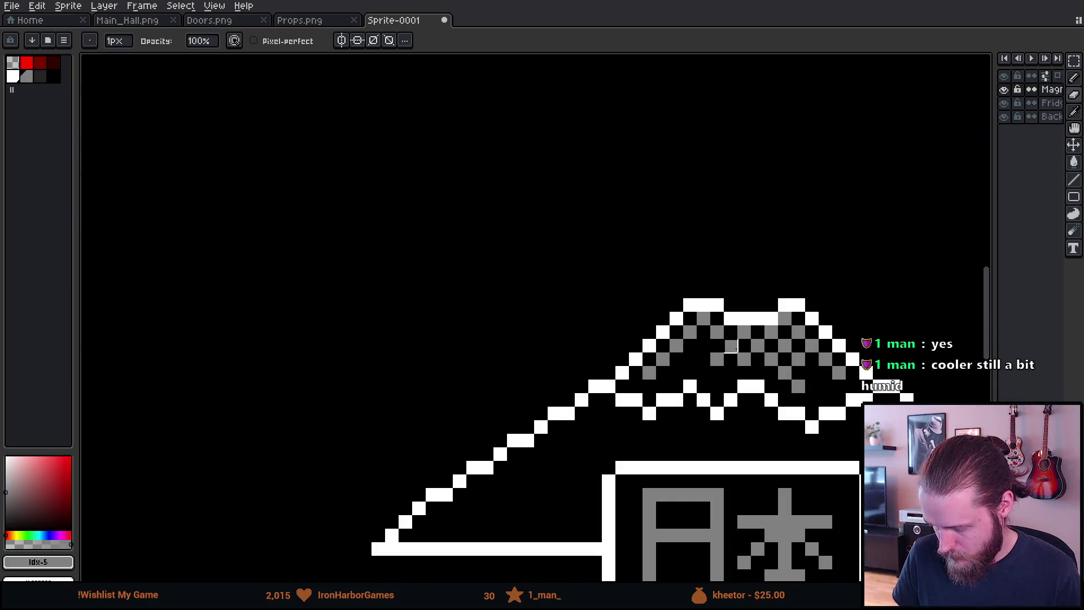
left_click(798, 360)
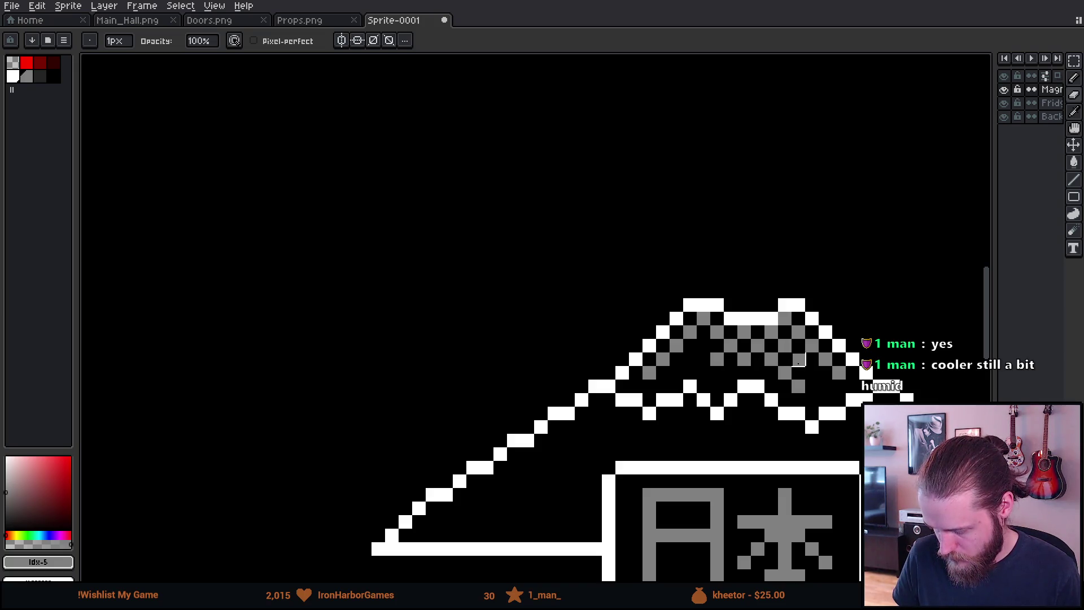
left_click(757, 346)
Add three grey dots at the centre of the peak's shading.
scroll(744, 360, "down", 4)
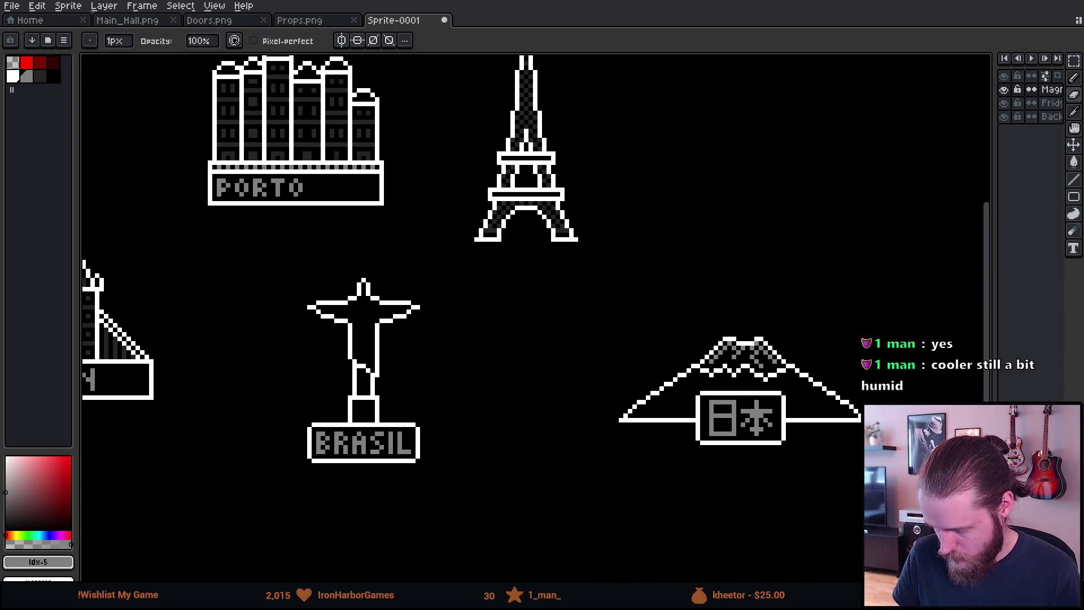
scroll(722, 466, "down", 4)
scroll(725, 463, "up", 1)
left_click_drag(724, 463, 628, 405)
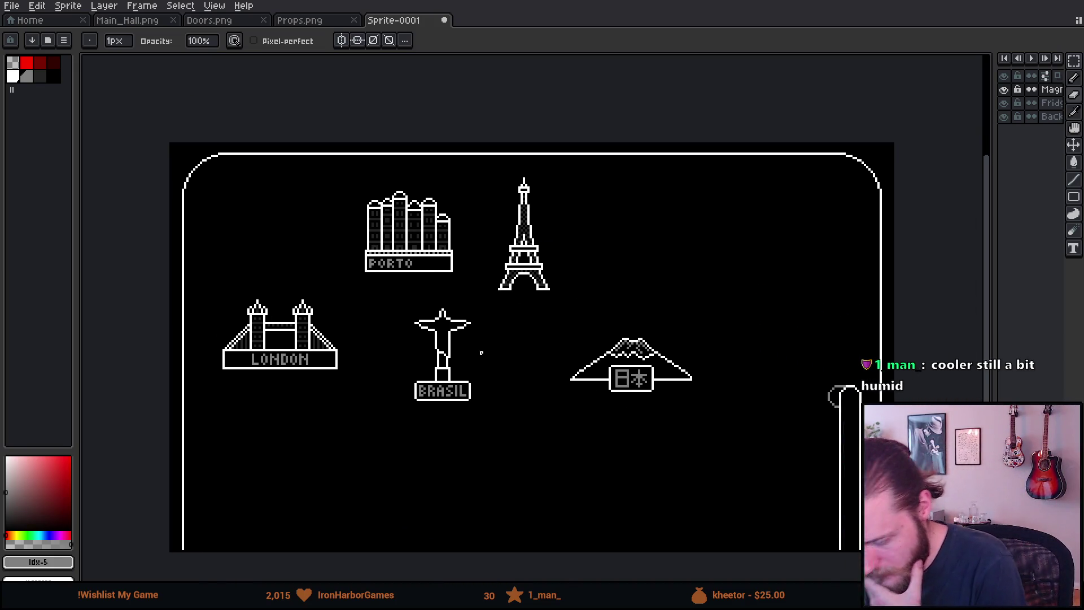
scroll(627, 344, "up", 6)
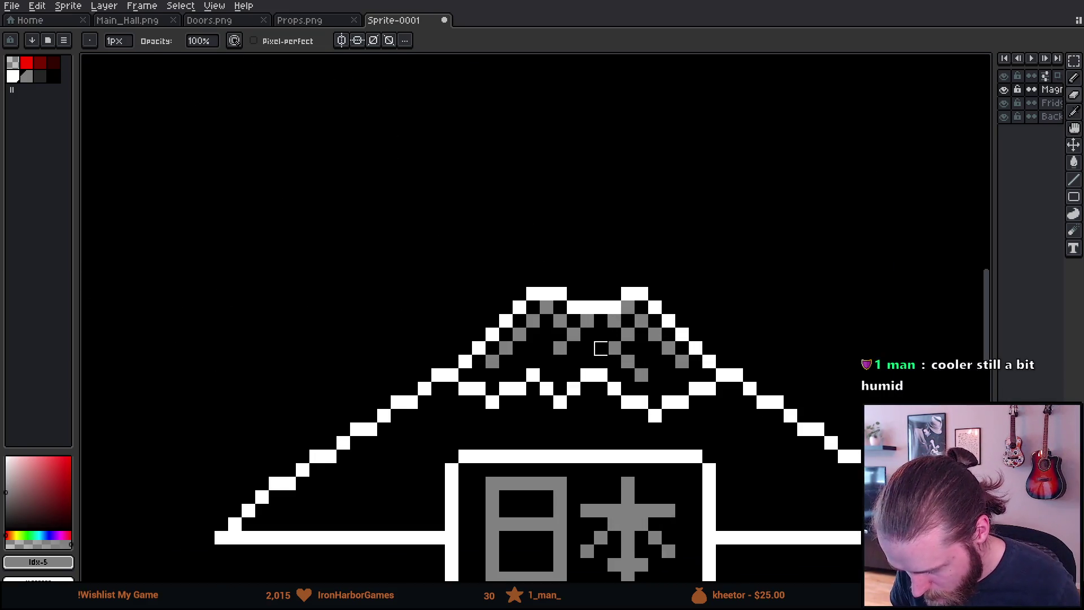
key("b")
left_click(587, 320)
left_click(601, 333)
left_click(614, 320)
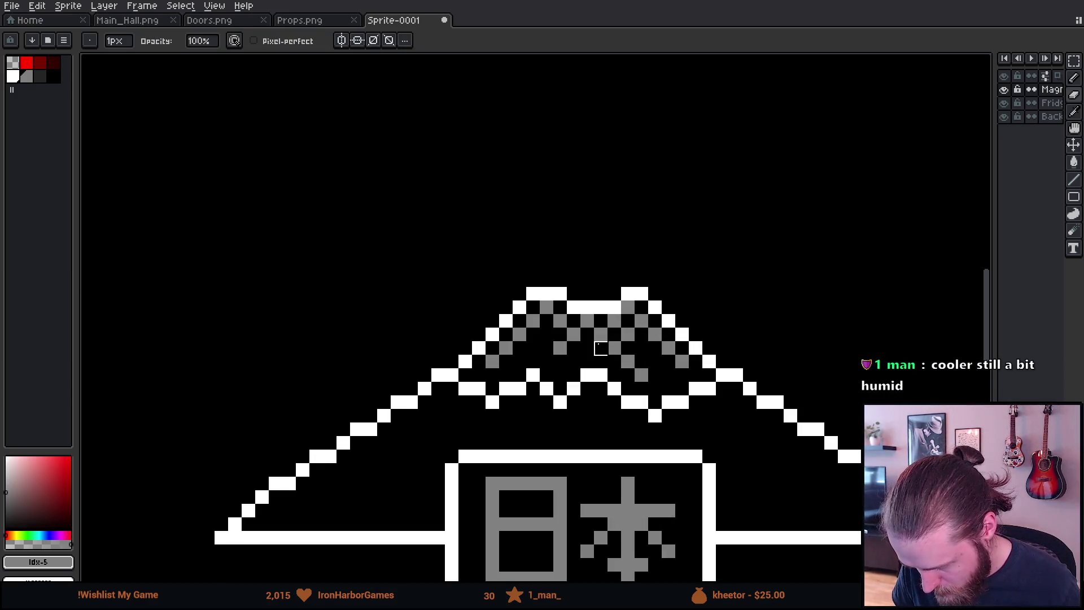
scroll(546, 429, "down", 8)
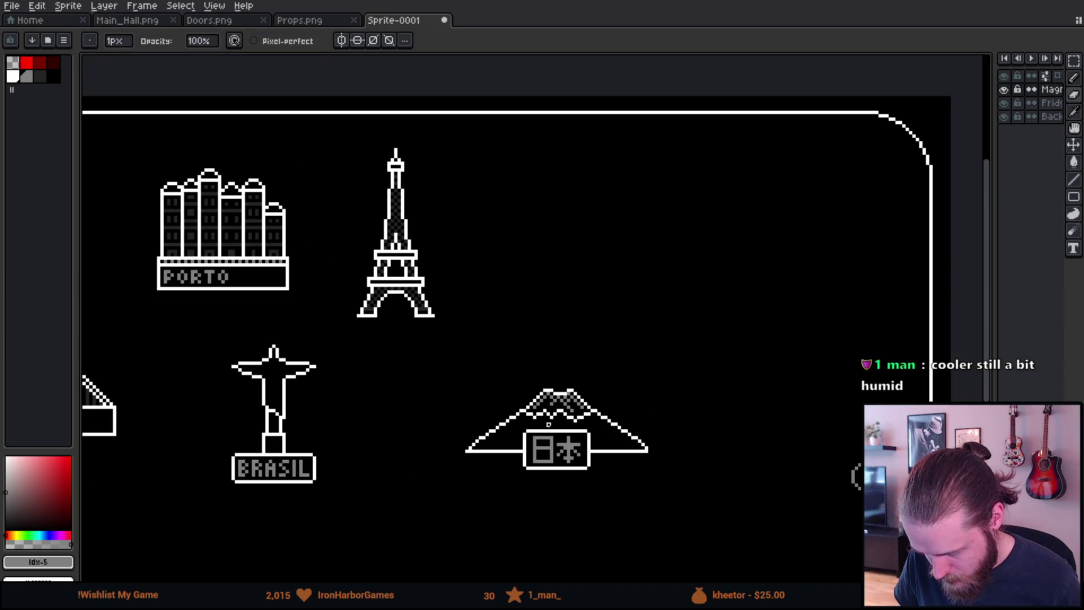
mouse_move(498, 426)
left_mouse_down()
mouse_move(602, 401)
mouse_move(603, 375)
left_mouse_up()
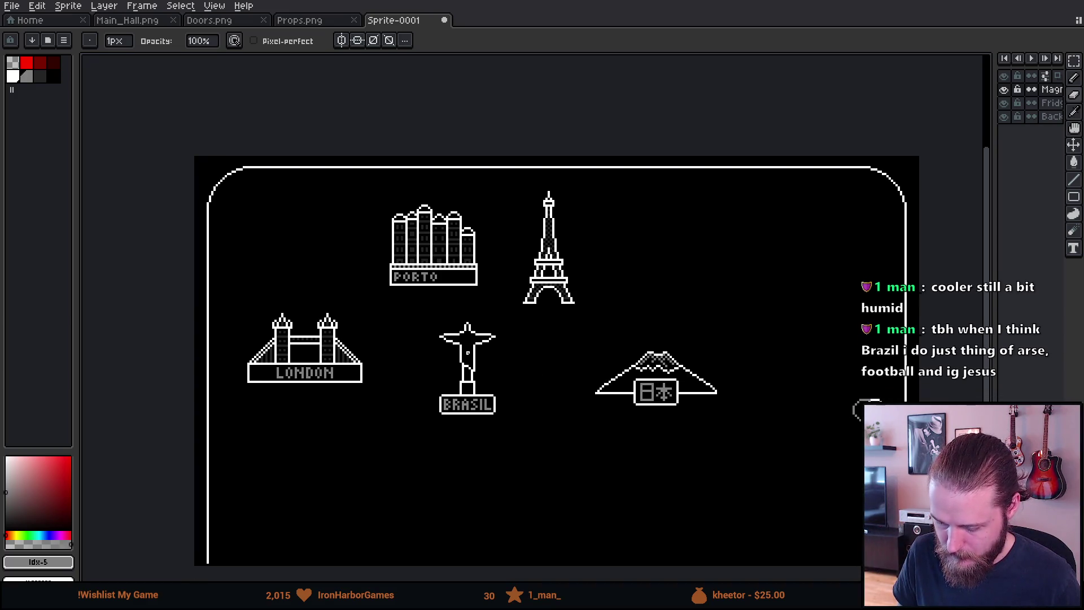
scroll(477, 396, "up", 4)
Pick a darker grey and draw shadow lines on the pedestal, base and torso.
left_click(40, 76)
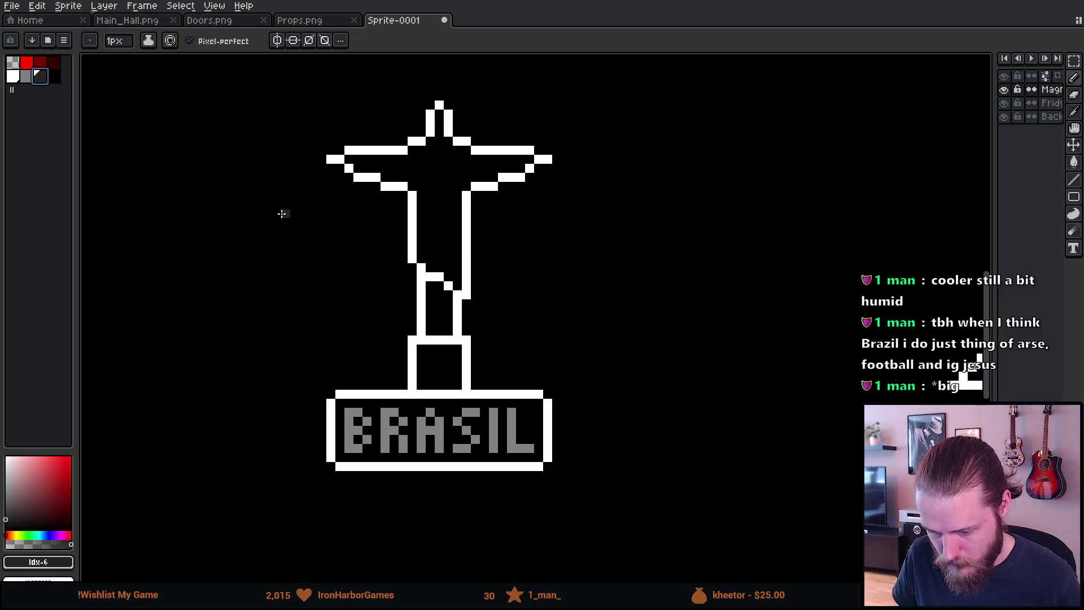
mouse_move(430, 356)
left_mouse_down()
mouse_move(429, 389)
mouse_move(446, 388)
left_mouse_up()
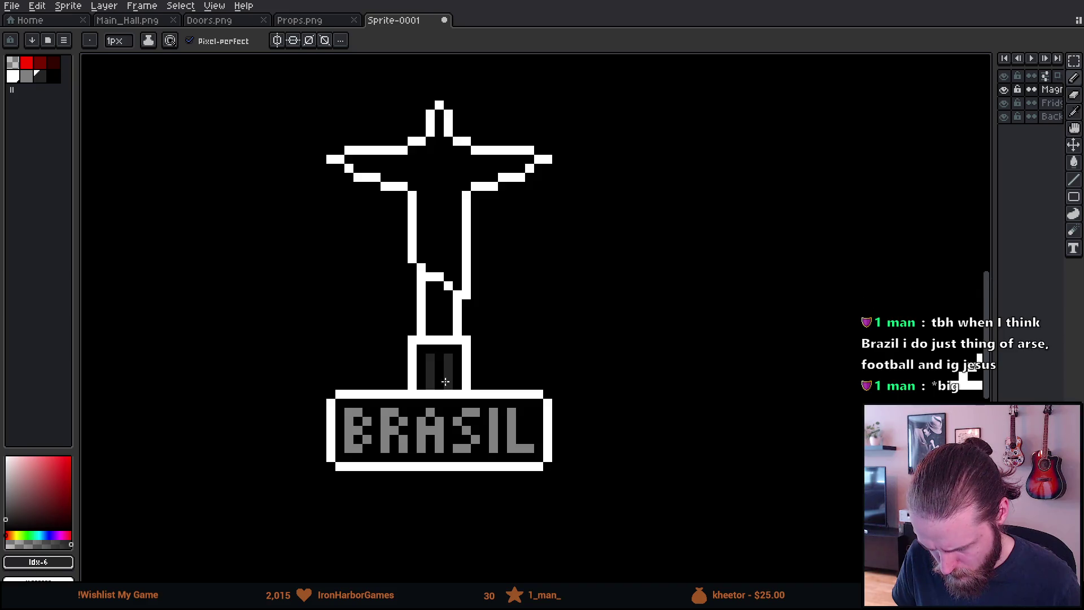
scroll(455, 282, "up", 3)
scroll(453, 334, "up", 3)
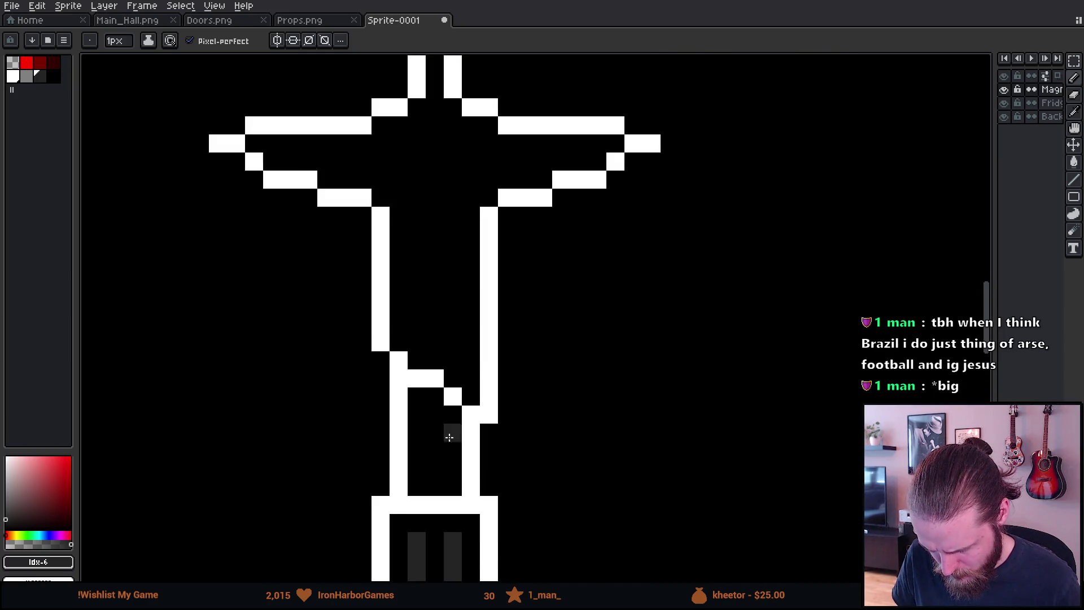
left_click_drag(435, 391, 434, 493)
scroll(456, 270, "up", 2)
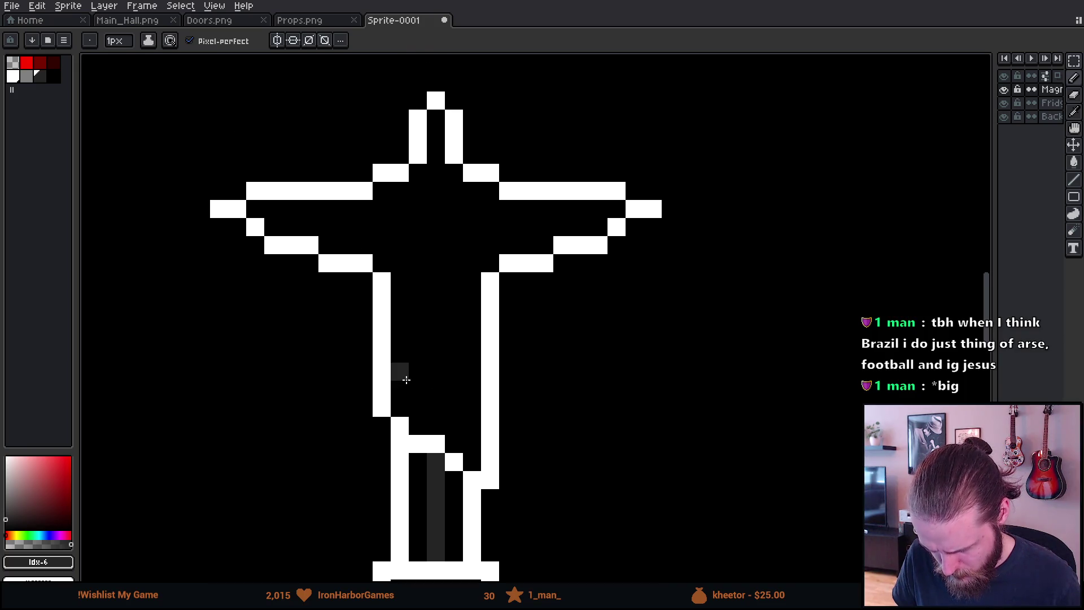
left_click_drag(406, 380, 468, 423)
Dot dark-grey shading pixels across the statue's chest, forming a small diamond.
left_click_drag(469, 308, 467, 329)
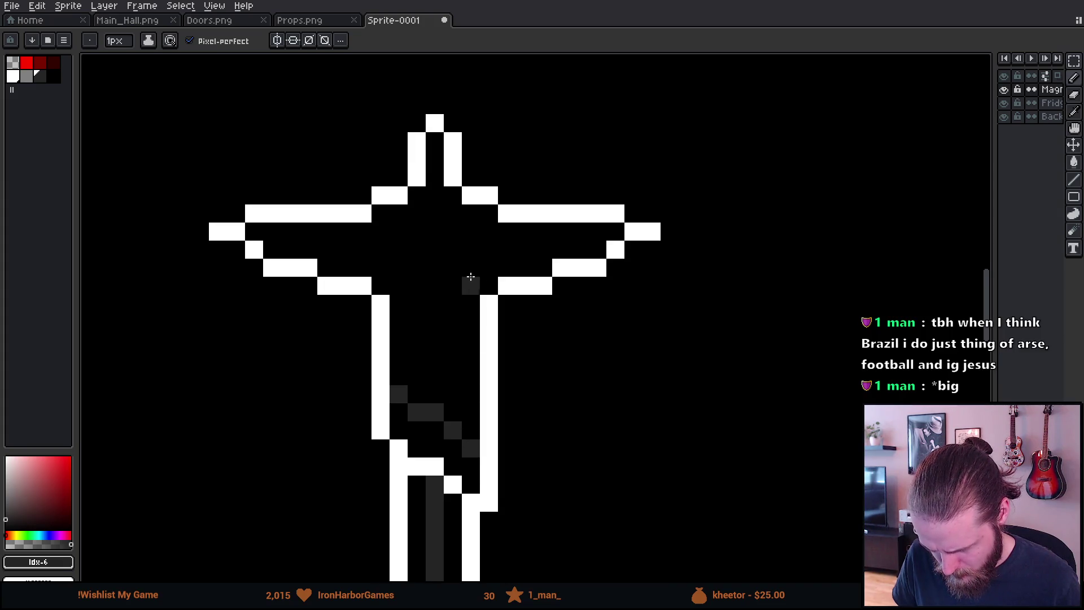
left_click(488, 232)
left_click(381, 231)
left_click(399, 249)
left_click(483, 250)
left_click(473, 250)
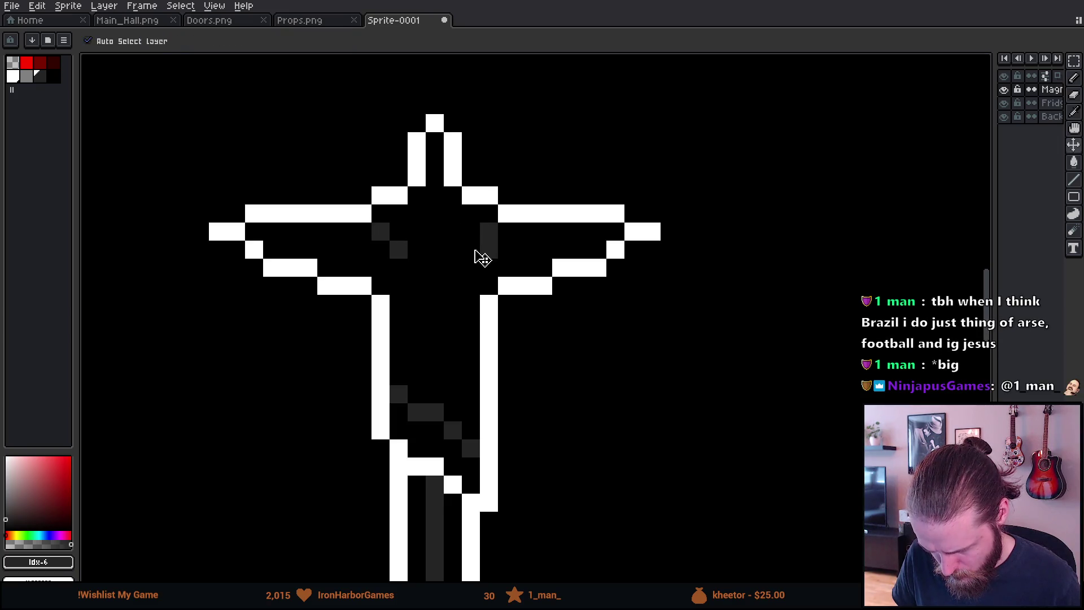
left_click(435, 195)
left_click(417, 213)
left_click(434, 231)
left_click(453, 213)
Marquee-select the shaded diamond on the chest.
key("m")
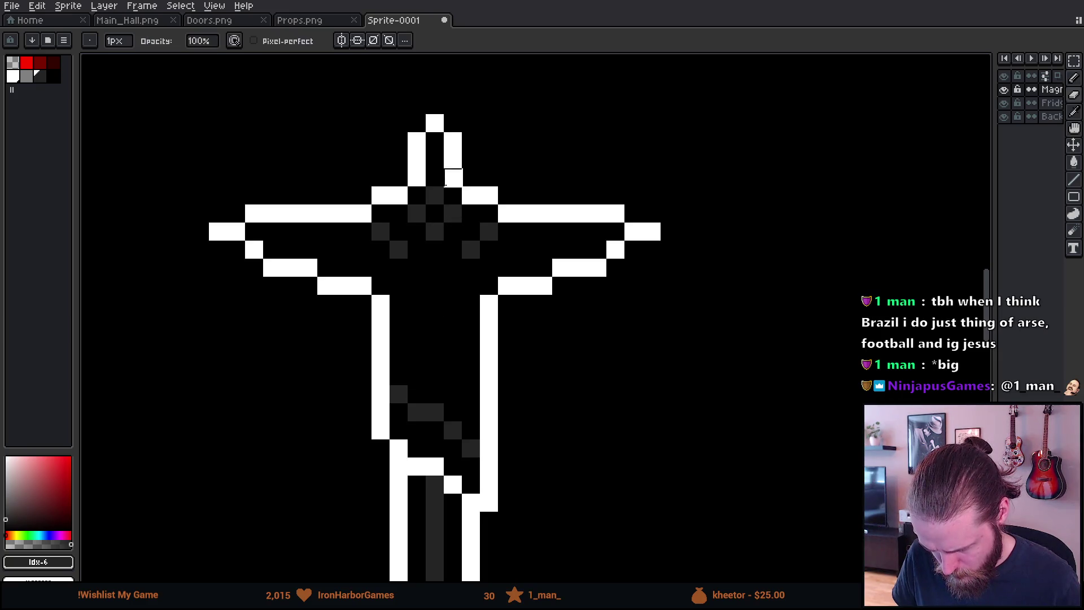
left_click_drag(426, 205, 443, 223)
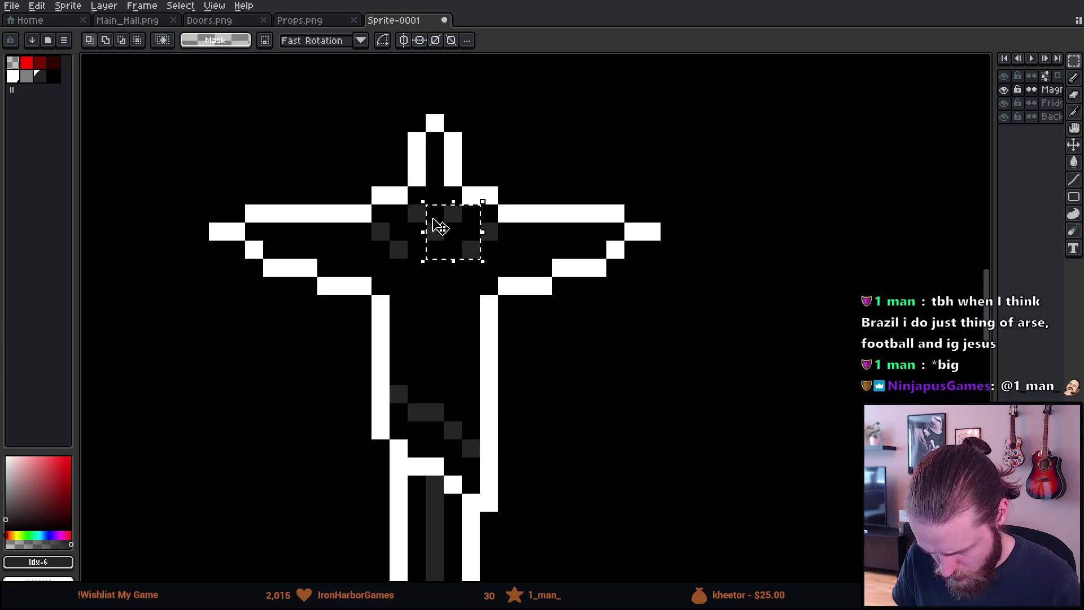
mouse_move(405, 184)
left_mouse_down()
mouse_move(455, 239)
mouse_move(450, 222)
left_mouse_up()
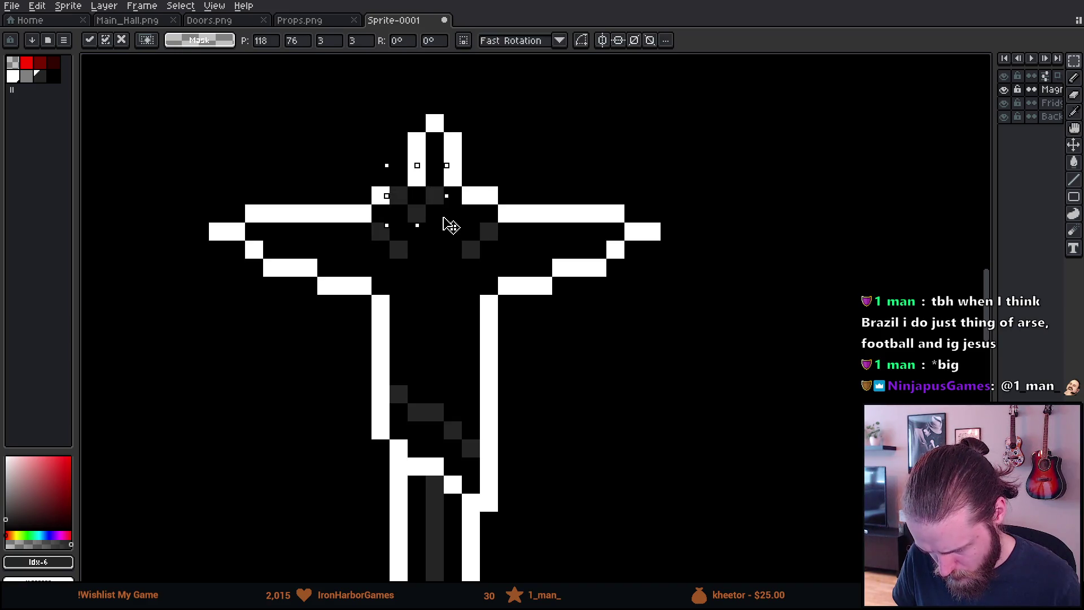
scroll(543, 196, "down", 3)
scroll(543, 196, "down", 1)
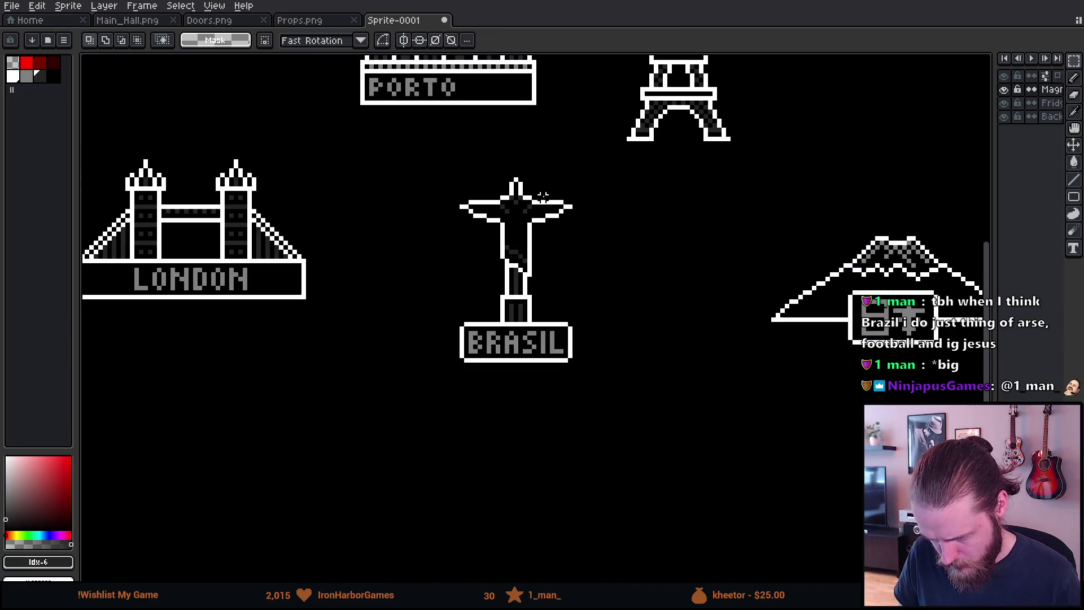
scroll(579, 188, "down", 2)
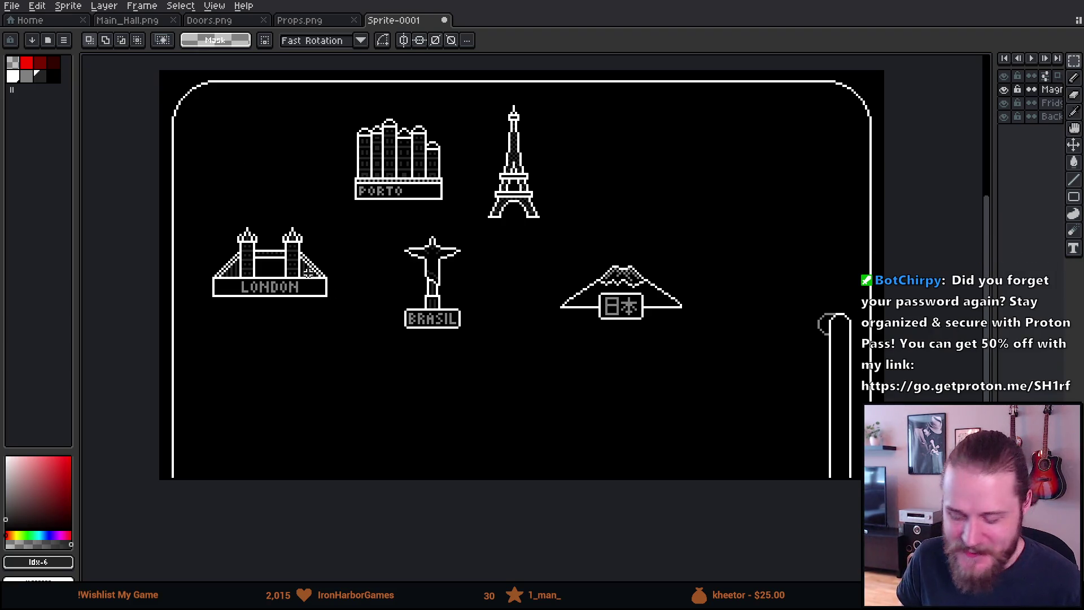
scroll(365, 326, "up", 1)
scroll(368, 324, "down", 1)
scroll(429, 254, "up", 1)
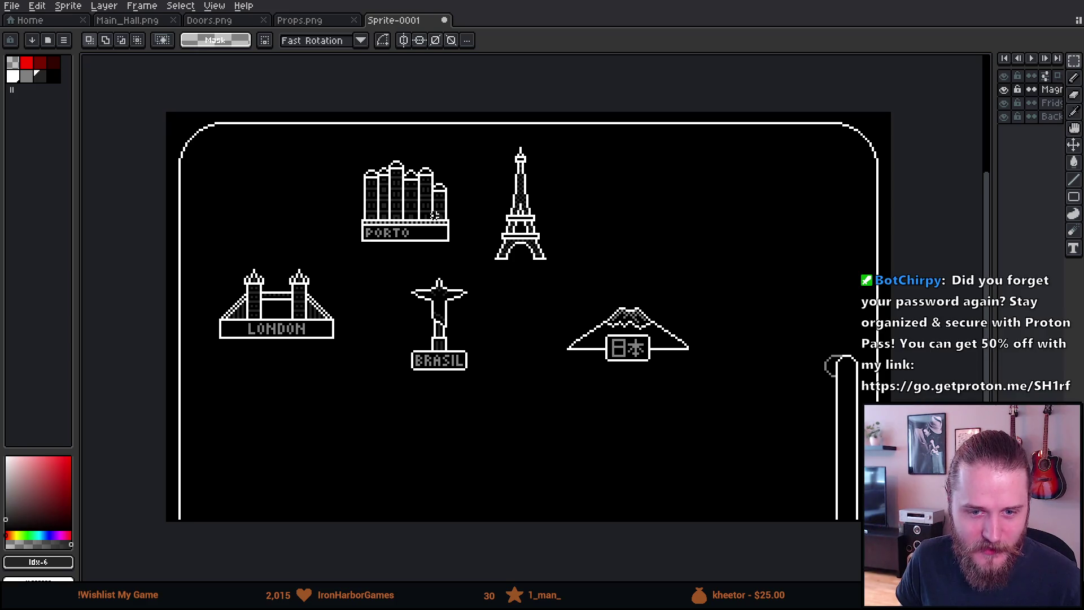
scroll(430, 222, "up", 1)
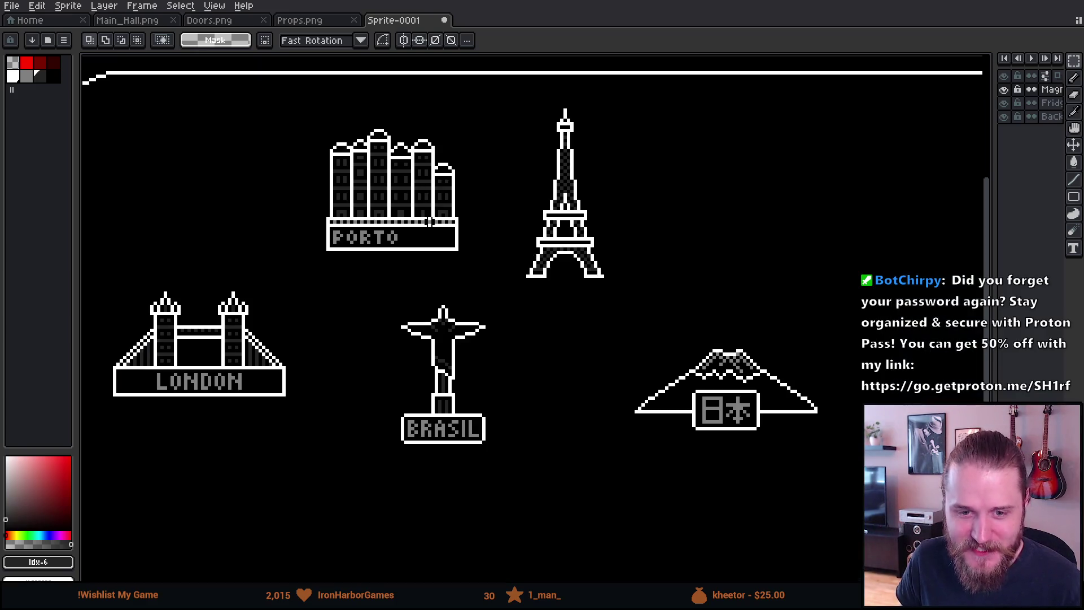
scroll(430, 222, "down", 3)
scroll(429, 221, "up", 2)
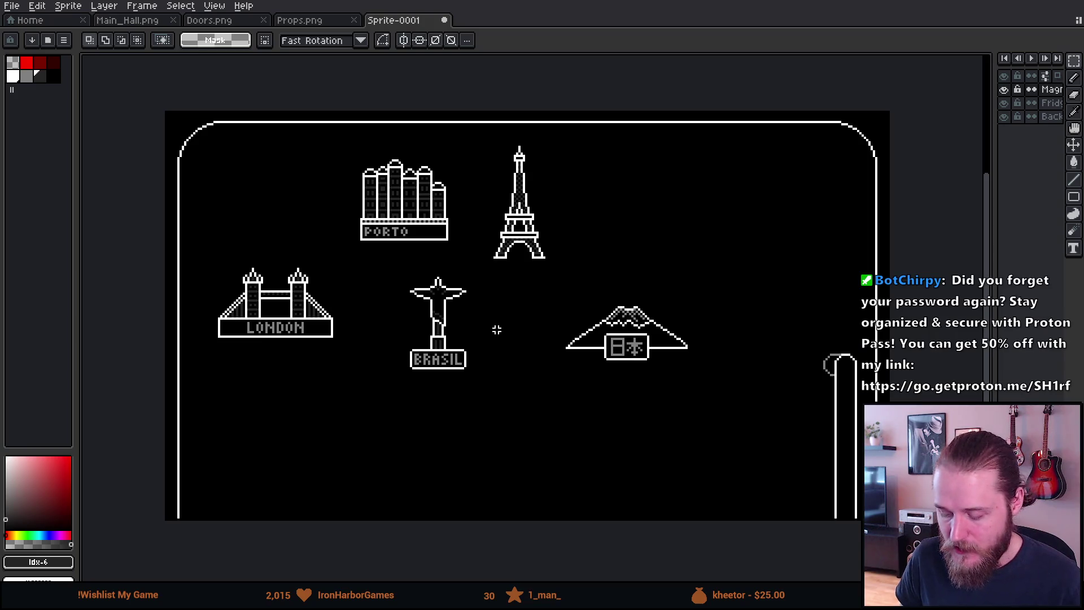
scroll(495, 337, "up", 1)
scroll(366, 367, "up", 1)
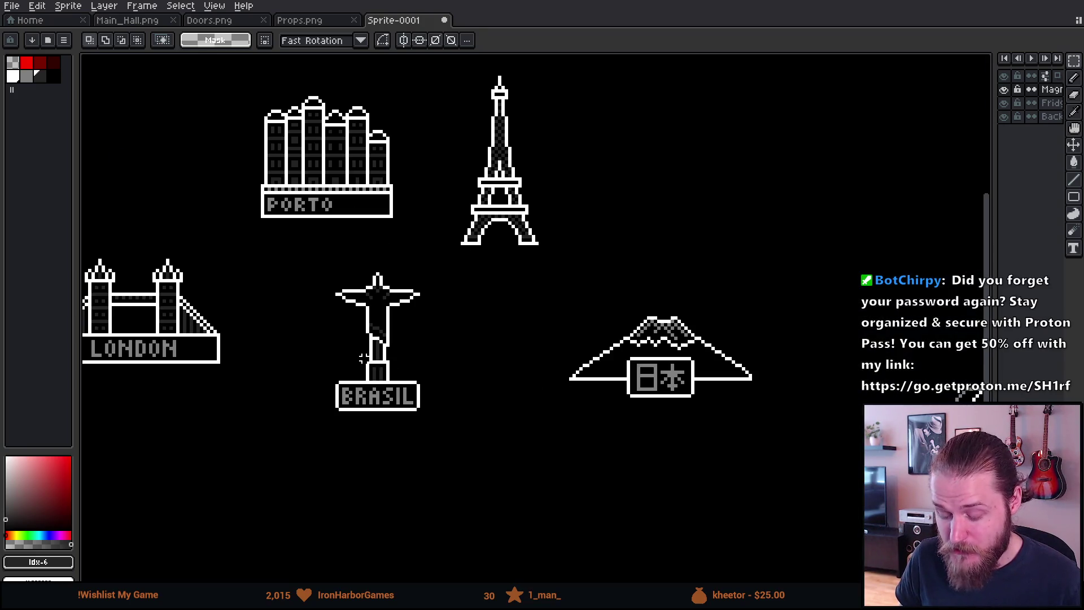
Select the Brasil statue magnet and drag it left and down.
mouse_move(310, 267)
left_mouse_down()
mouse_move(402, 409)
mouse_move(446, 452)
left_mouse_up()
mouse_move(385, 373)
left_mouse_down()
mouse_move(367, 380)
mouse_move(351, 366)
left_mouse_up()
left_click(235, 254)
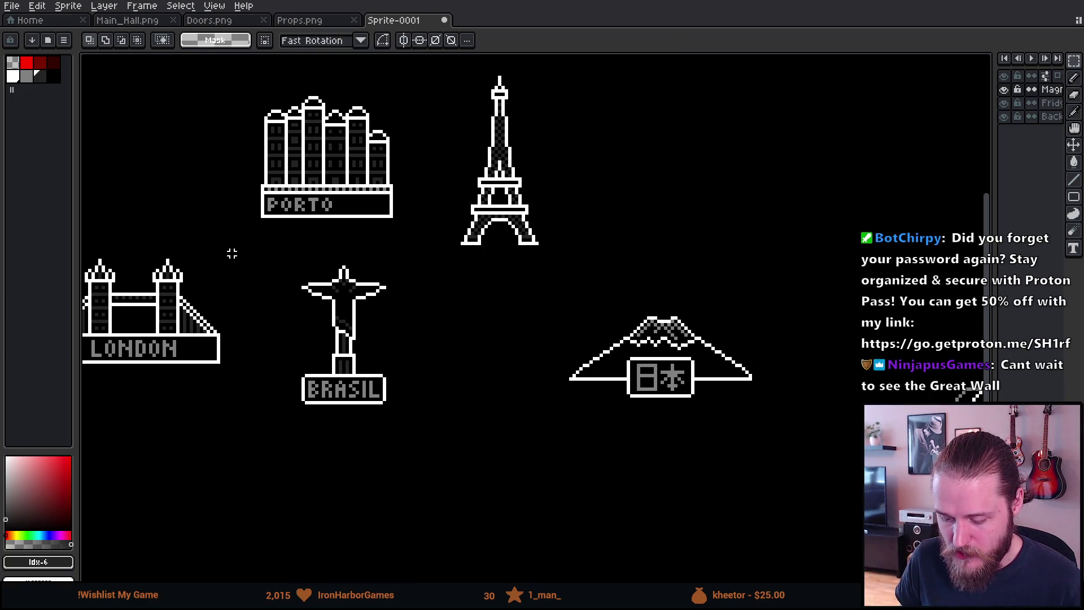
Reselect the statue, nudge it with arrow keys, lower it slightly and deselect.
mouse_move(275, 245)
left_mouse_down()
mouse_move(292, 300)
mouse_move(459, 471)
mouse_move(423, 393)
left_mouse_up()
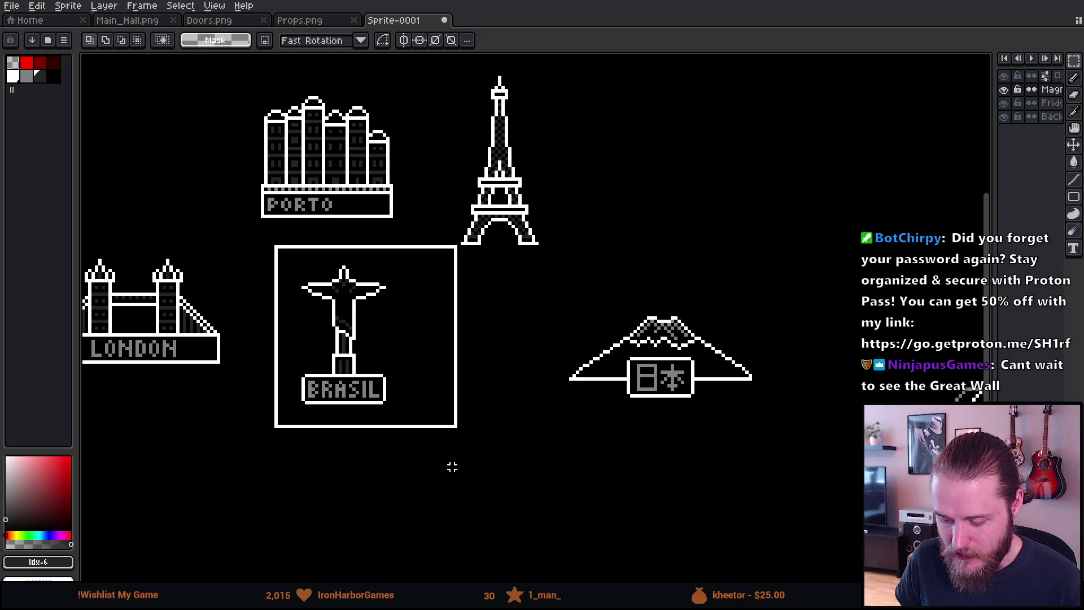
key("ctrl+d")
left_click_drag(258, 242, 441, 432)
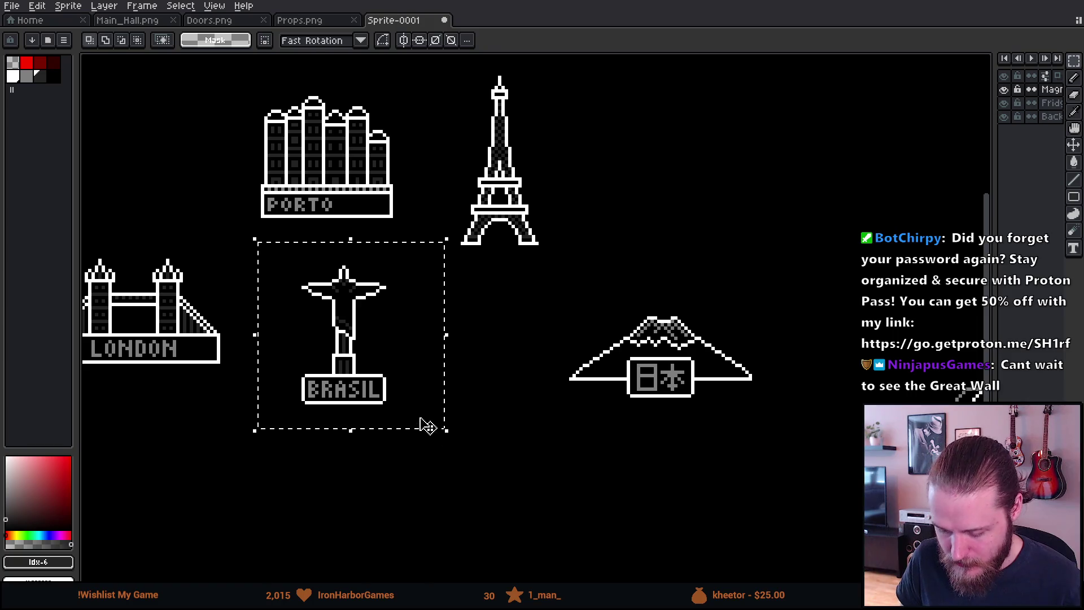
key("Up")
key("Up")
key("Right")
key("Right")
left_click_drag(402, 375, 402, 388)
key("ctrl+d")
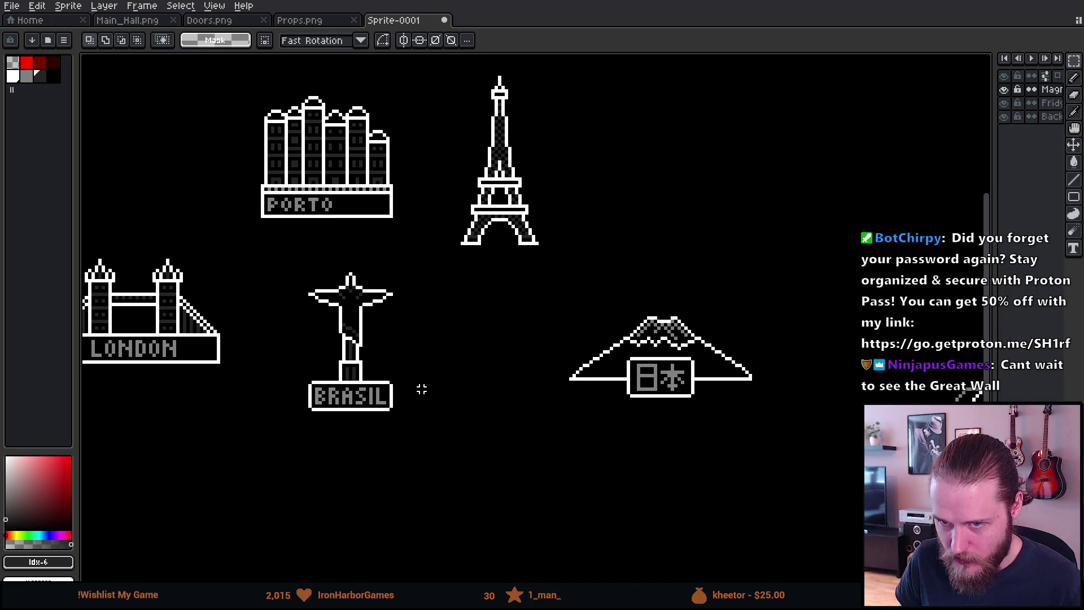
scroll(421, 389, "down", 3)
scroll(422, 389, "up", 2)
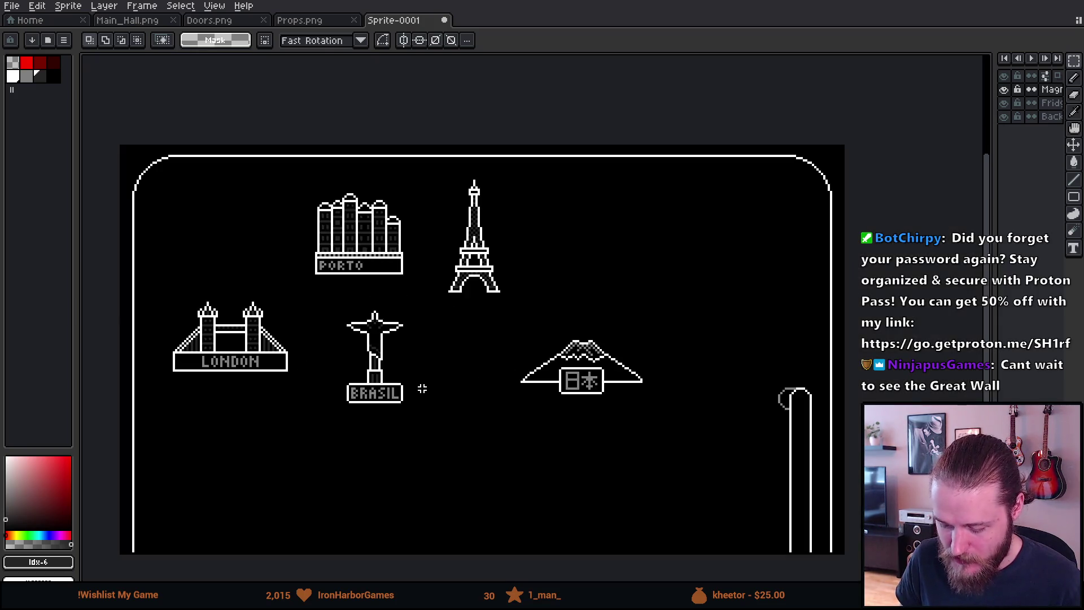
Pan the board, then switch to the 'china fridge magnet' image search in Firefox.
left_click_drag(459, 406, 464, 348)
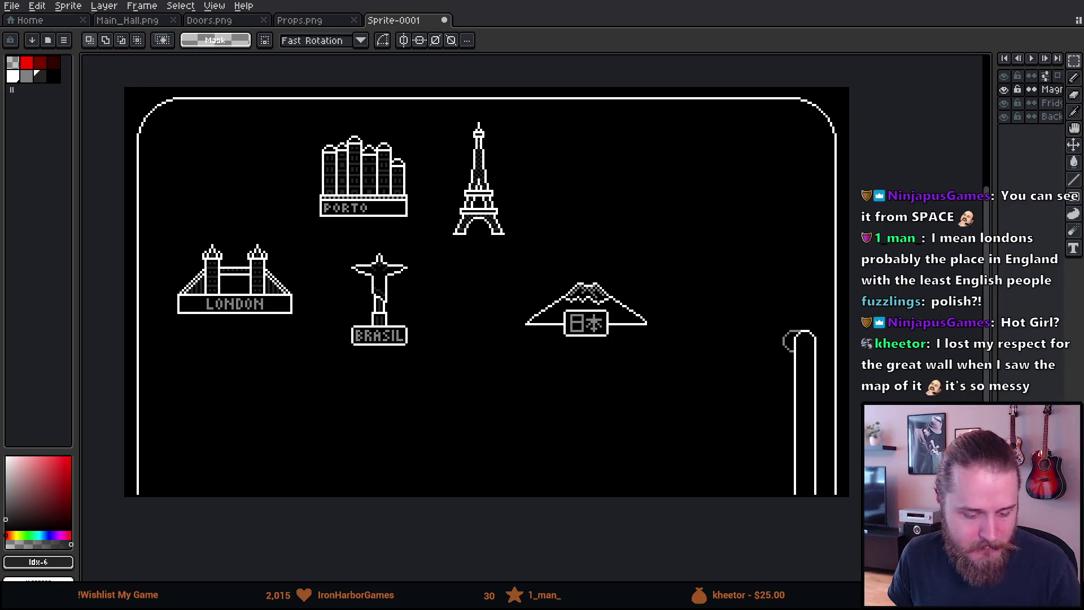
key("alt+Tab")
scroll(445, 276, "down", 3)
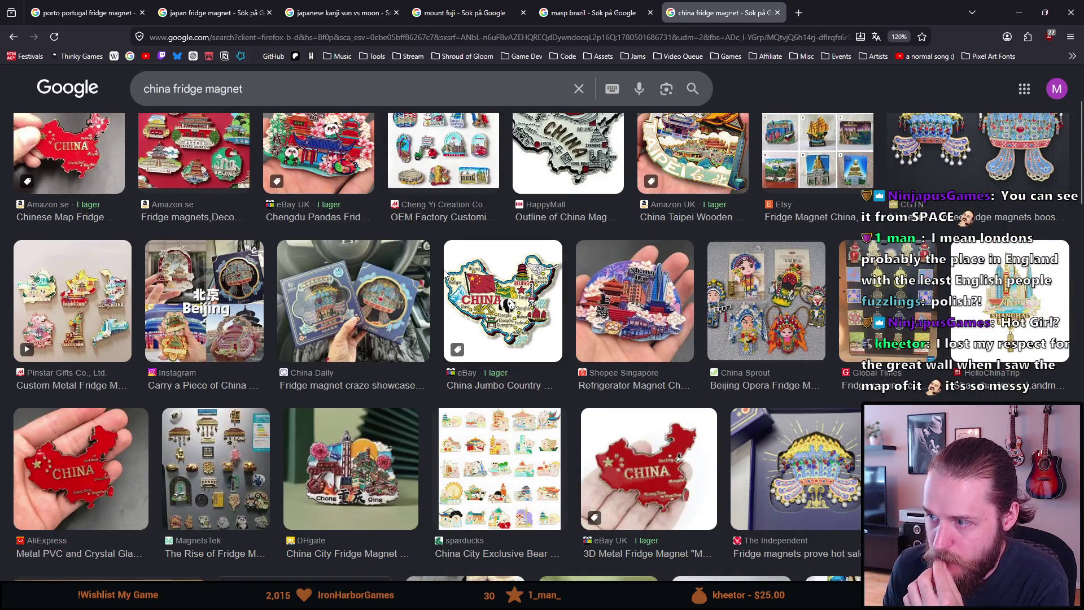
Scroll through the china fridge magnet results and preview the 3D resin Great Wall magnet.
scroll(446, 275, "down", 2)
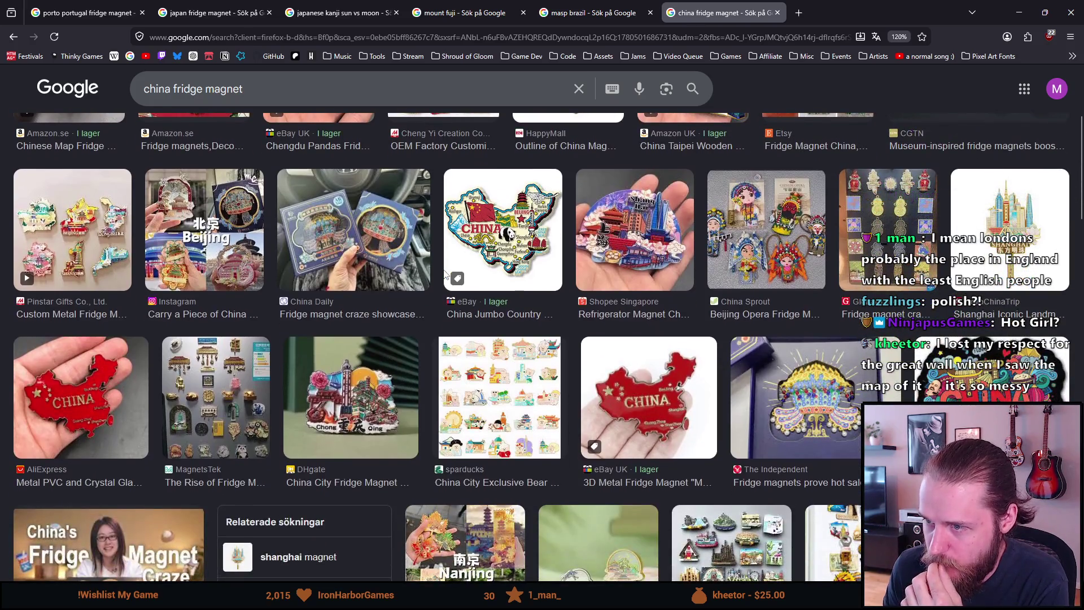
scroll(445, 275, "down", 2)
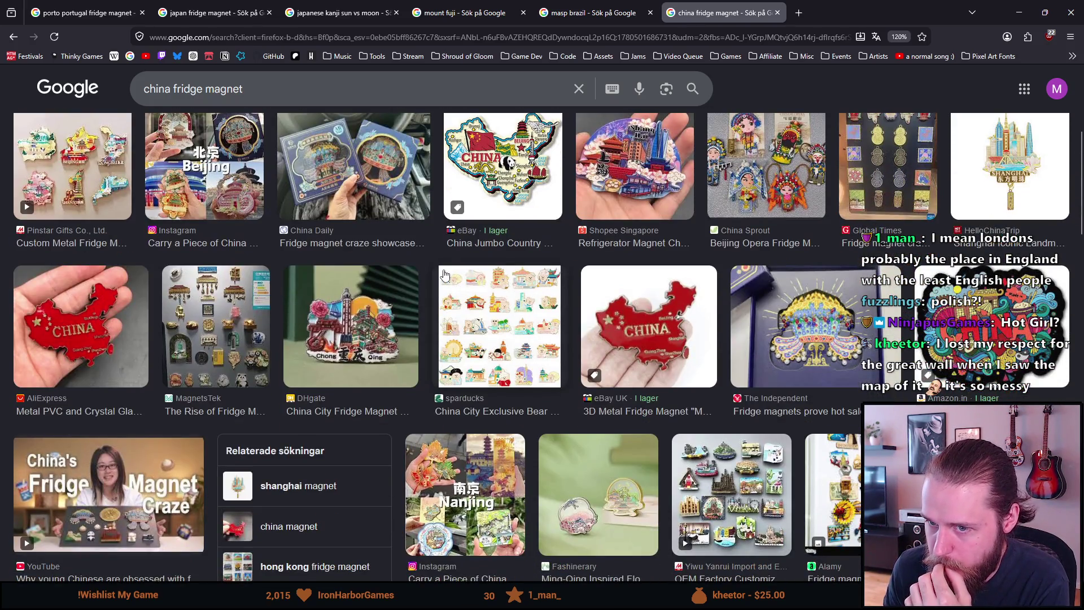
scroll(444, 275, "down", 2)
scroll(444, 275, "down", 2)
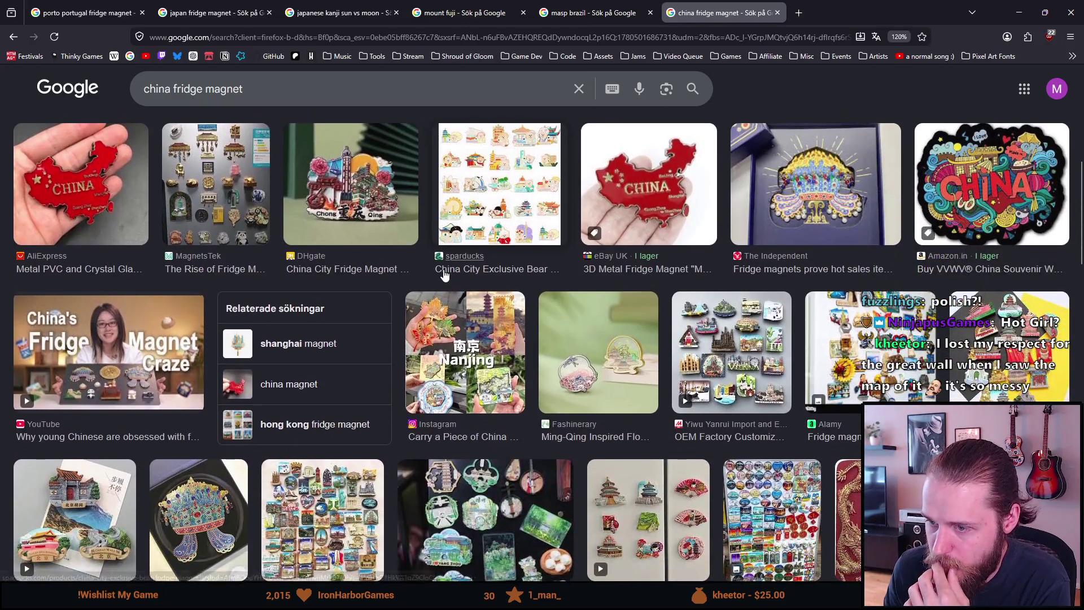
scroll(444, 275, "down", 4)
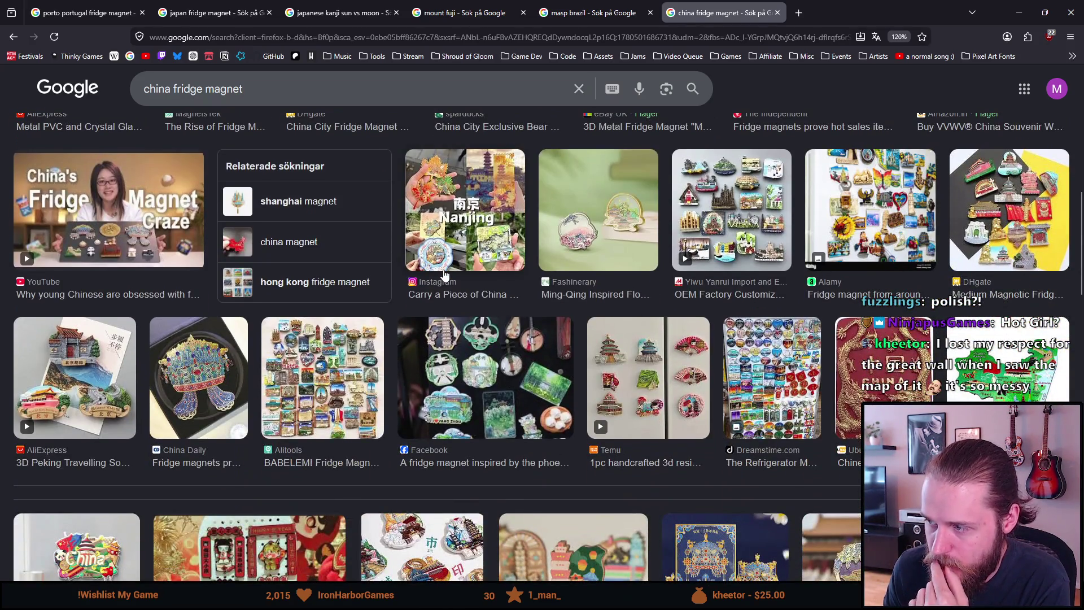
scroll(444, 275, "down", 2)
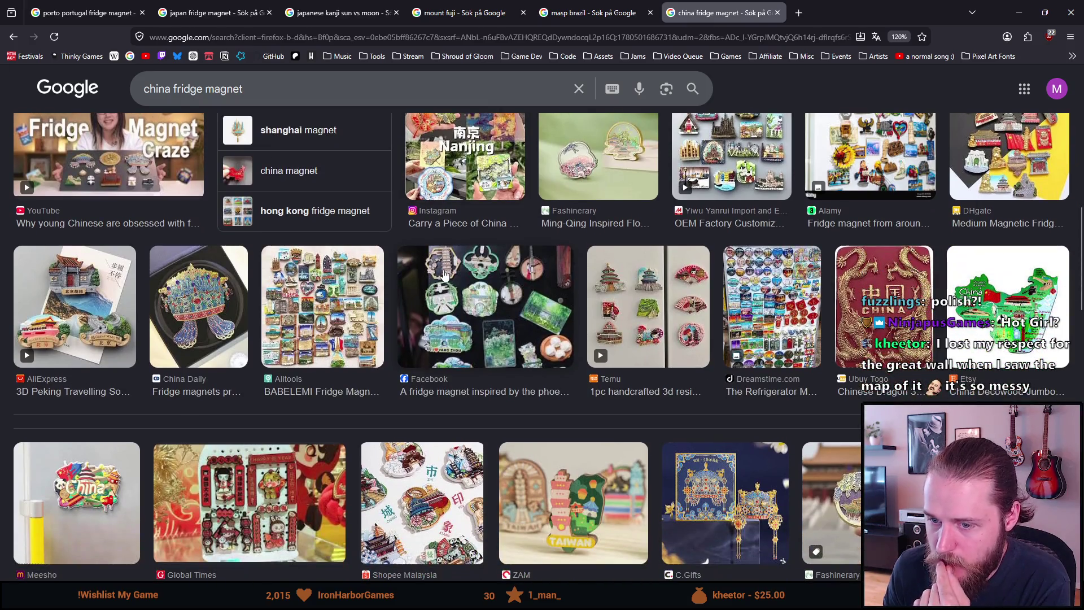
scroll(443, 275, "down", 2)
scroll(444, 275, "down", 2)
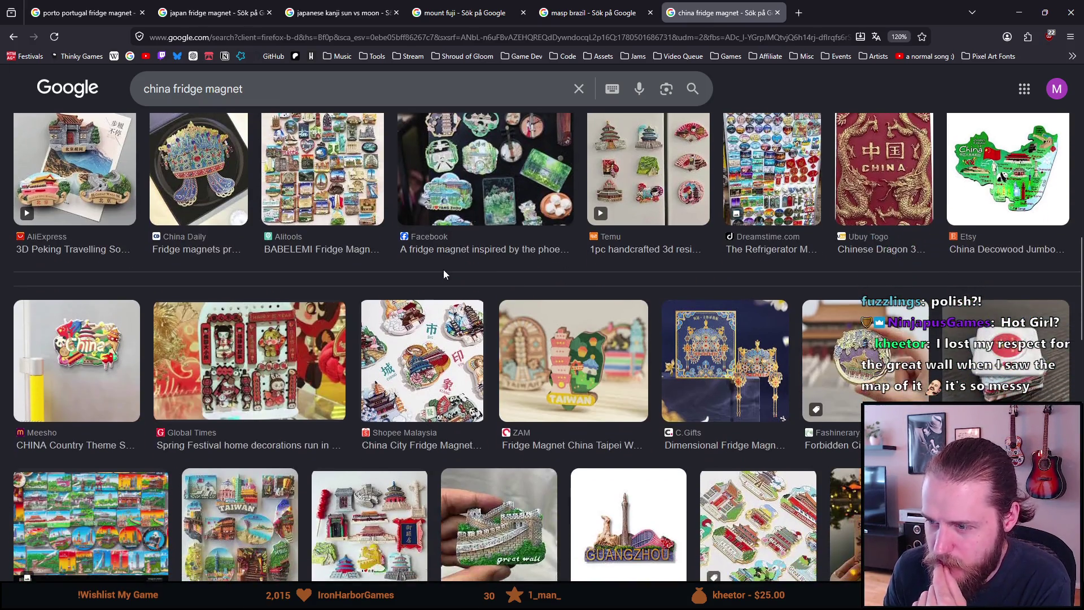
scroll(444, 275, "down", 2)
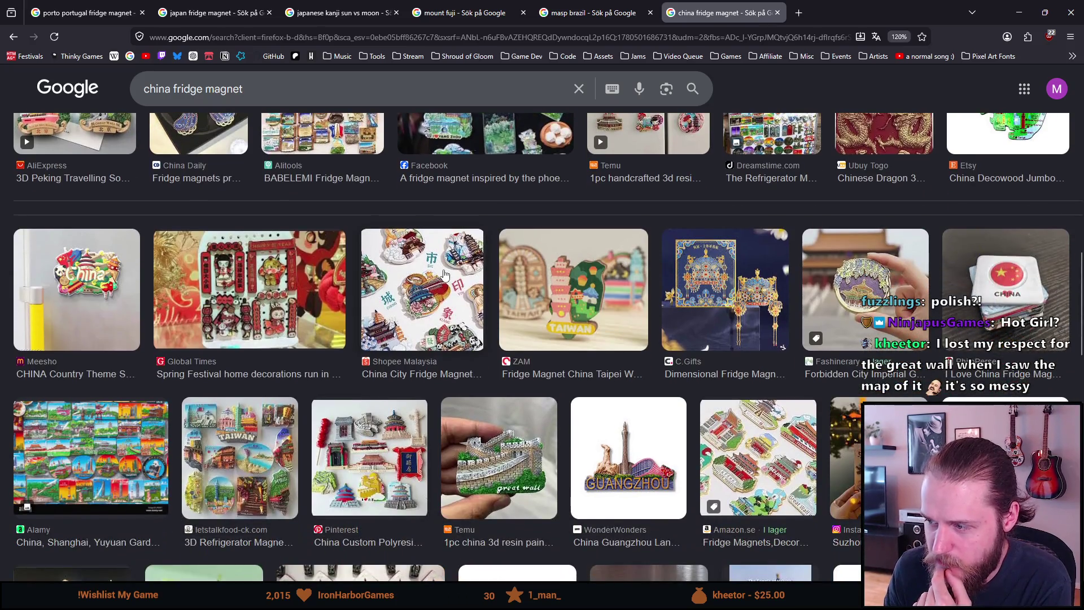
scroll(444, 275, "down", 2)
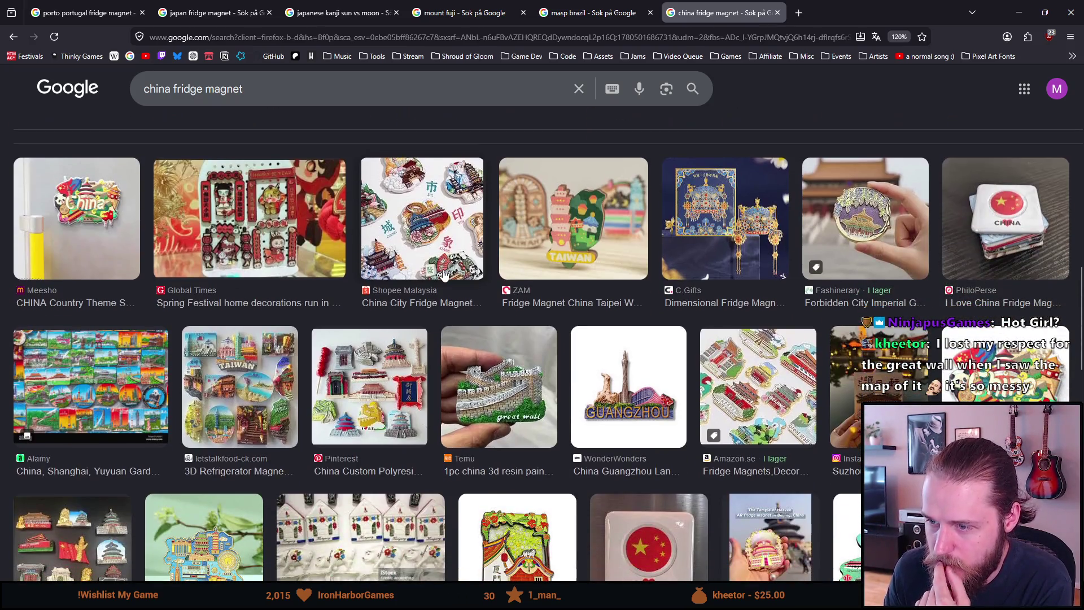
left_click(490, 356)
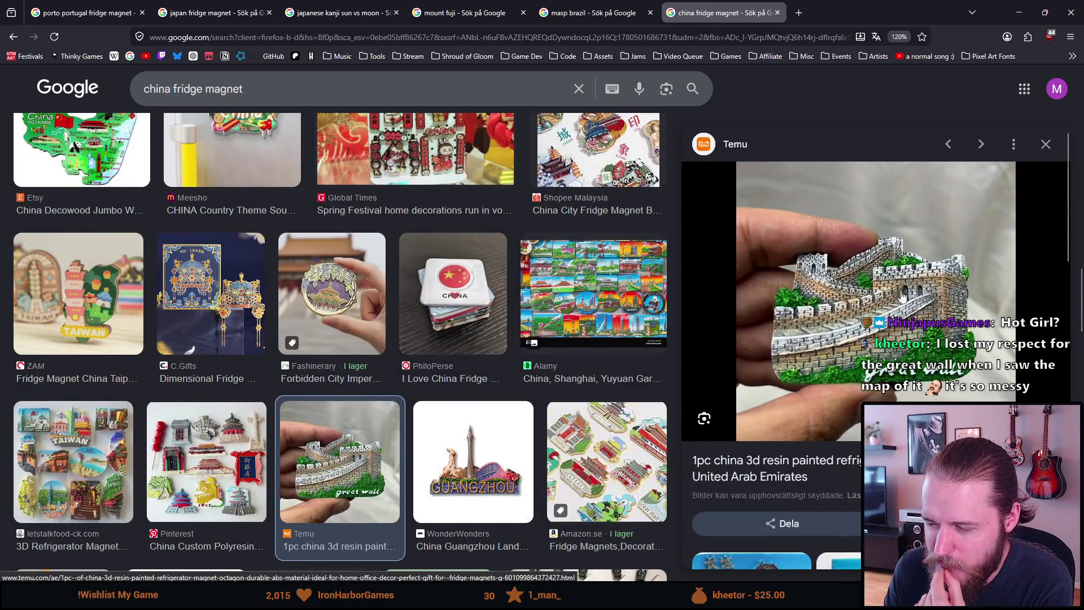
scroll(795, 365, "down", 1)
scroll(791, 360, "down", 3)
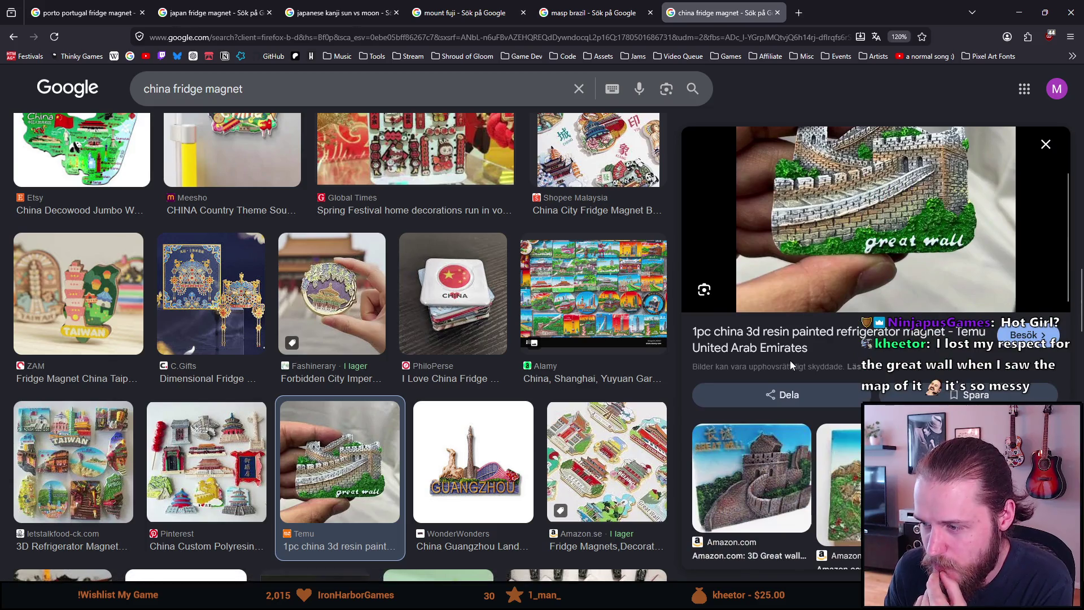
scroll(791, 360, "down", 2)
scroll(790, 364, "down", 2)
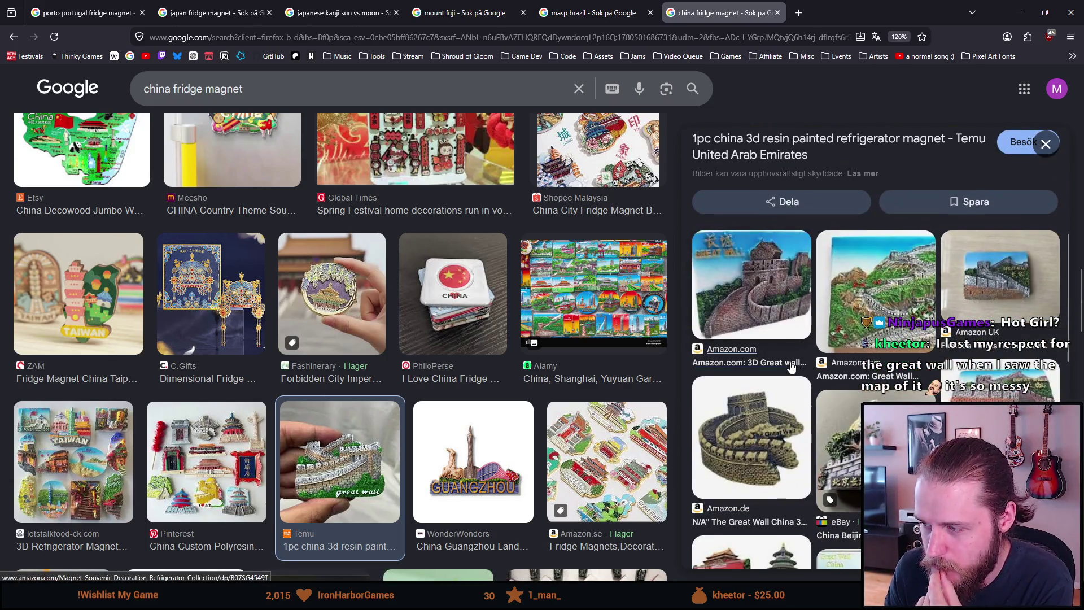
scroll(789, 368, "up", 5)
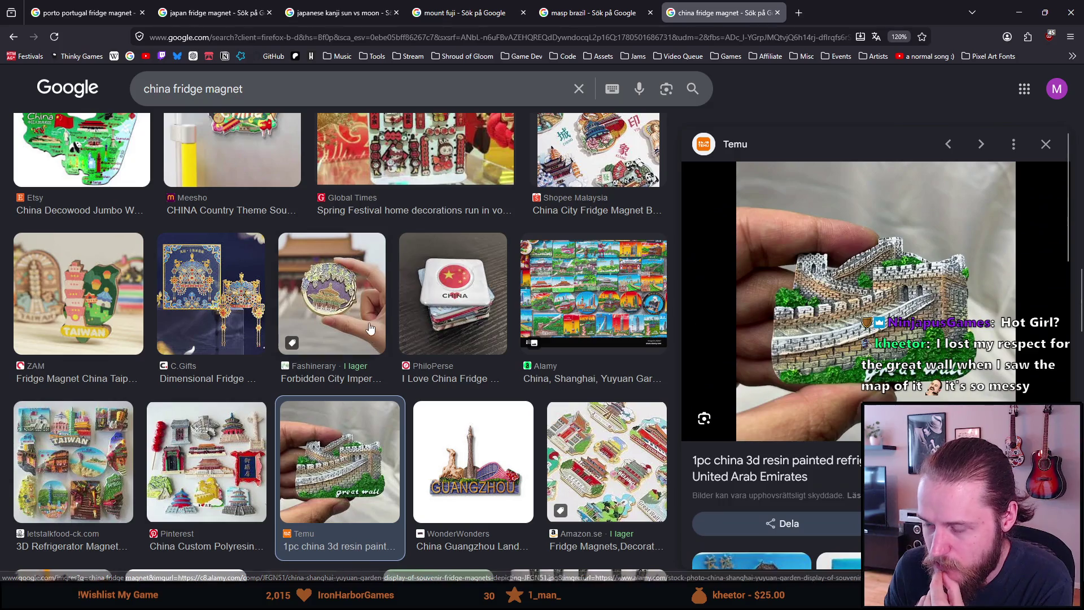
scroll(364, 327, "down", 1)
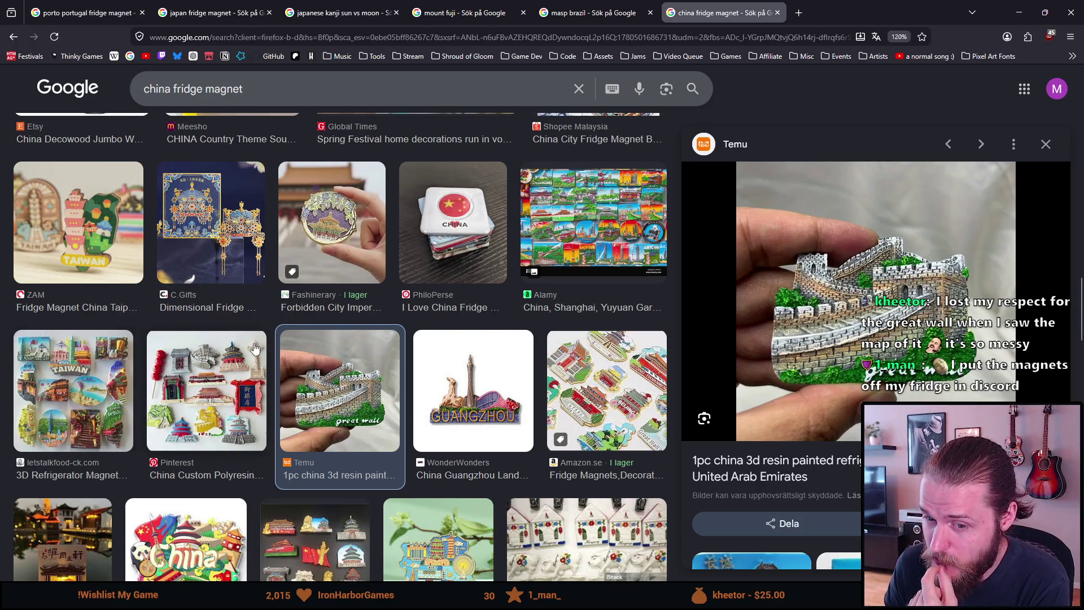
scroll(255, 347, "down", 3)
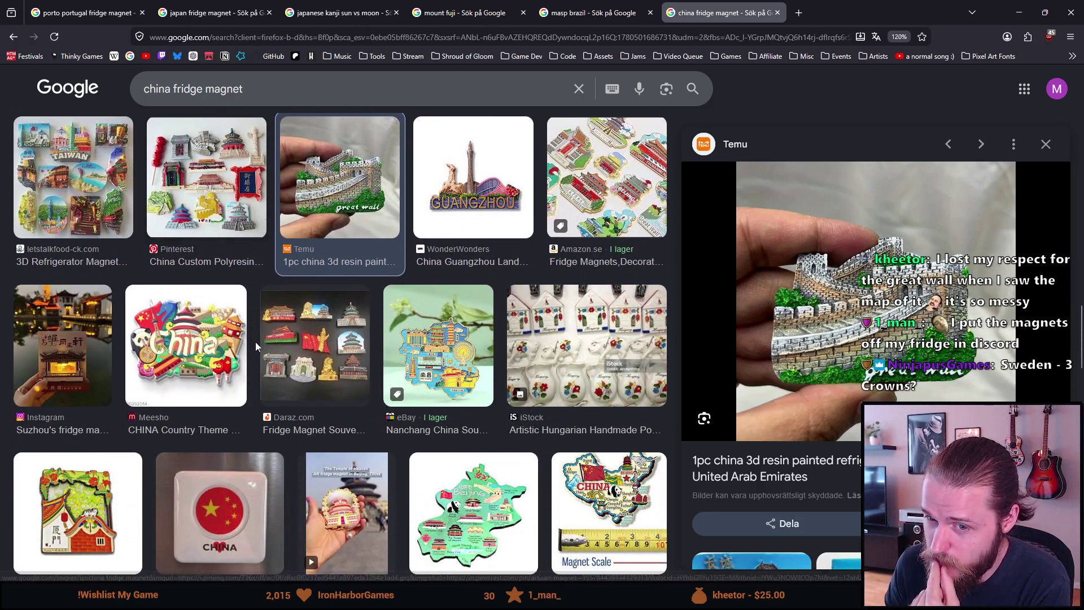
scroll(255, 345, "down", 1)
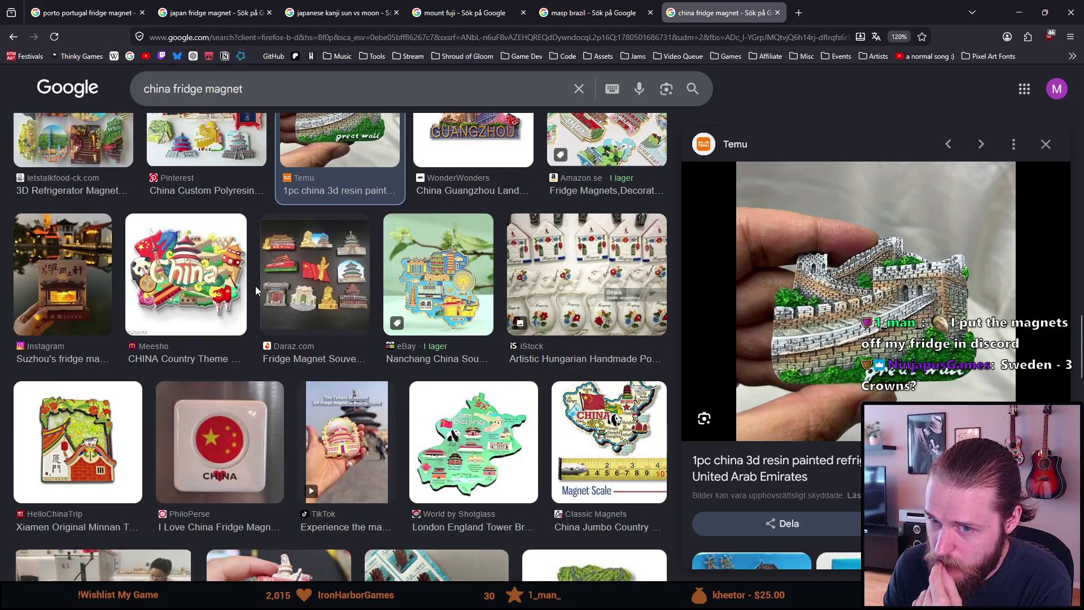
scroll(255, 290, "down", 1)
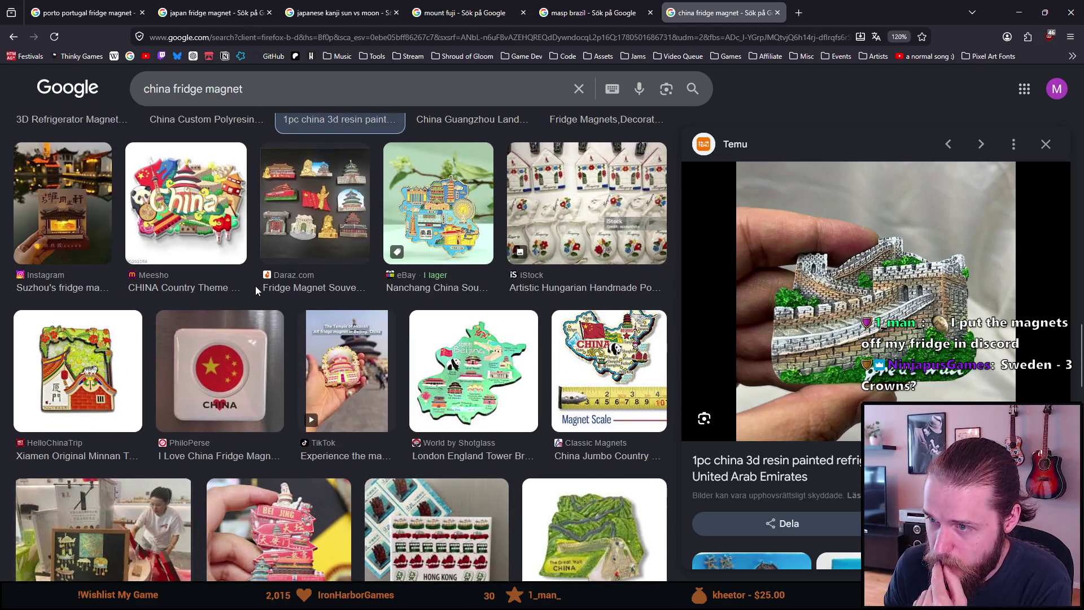
scroll(256, 286, "down", 1)
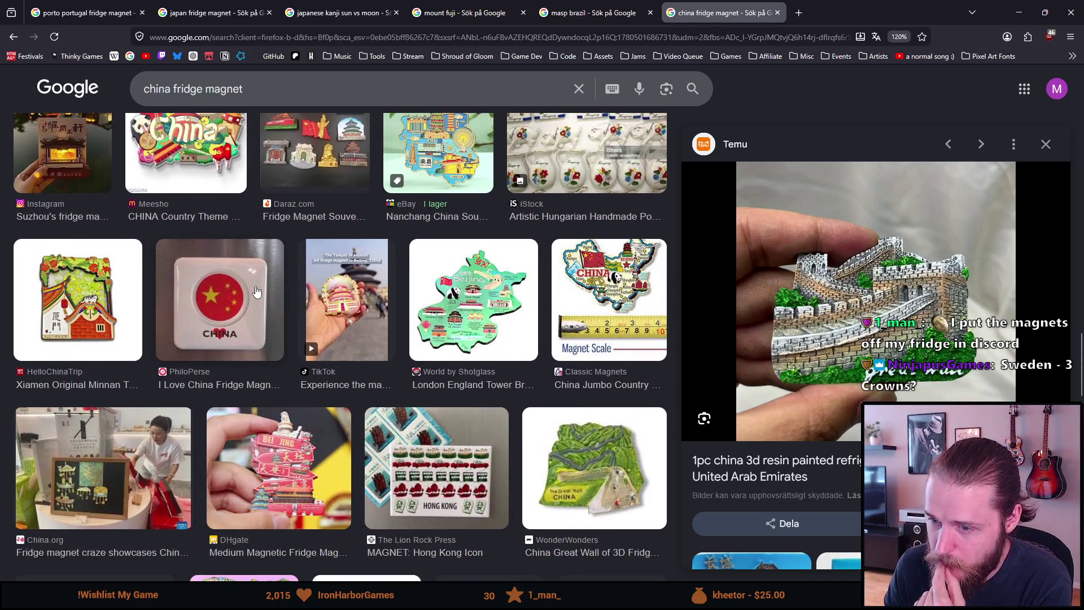
scroll(256, 290, "down", 2)
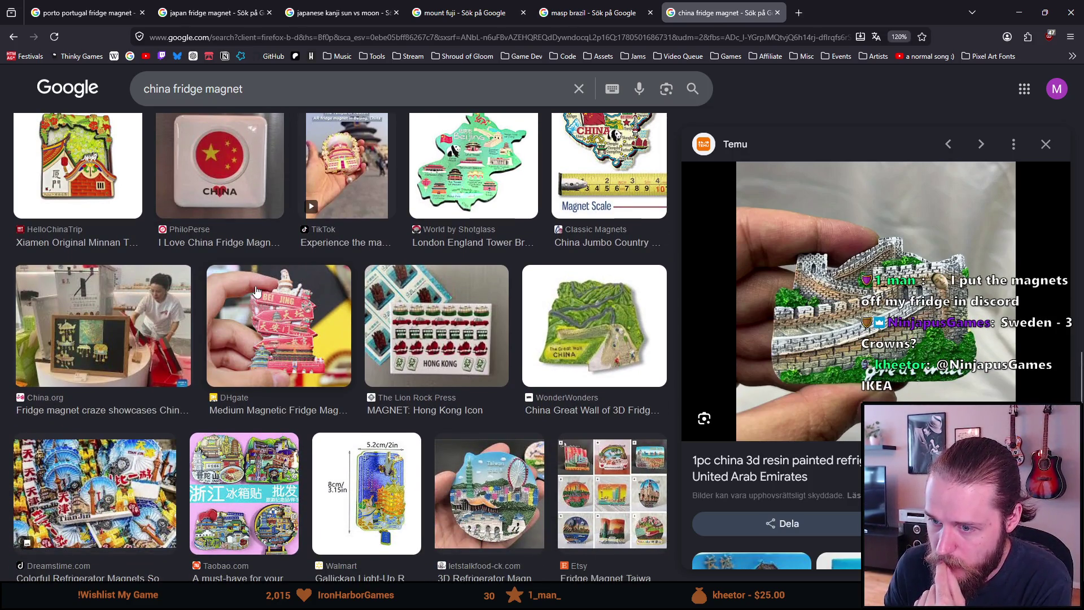
scroll(256, 290, "down", 2)
scroll(255, 292, "down", 5)
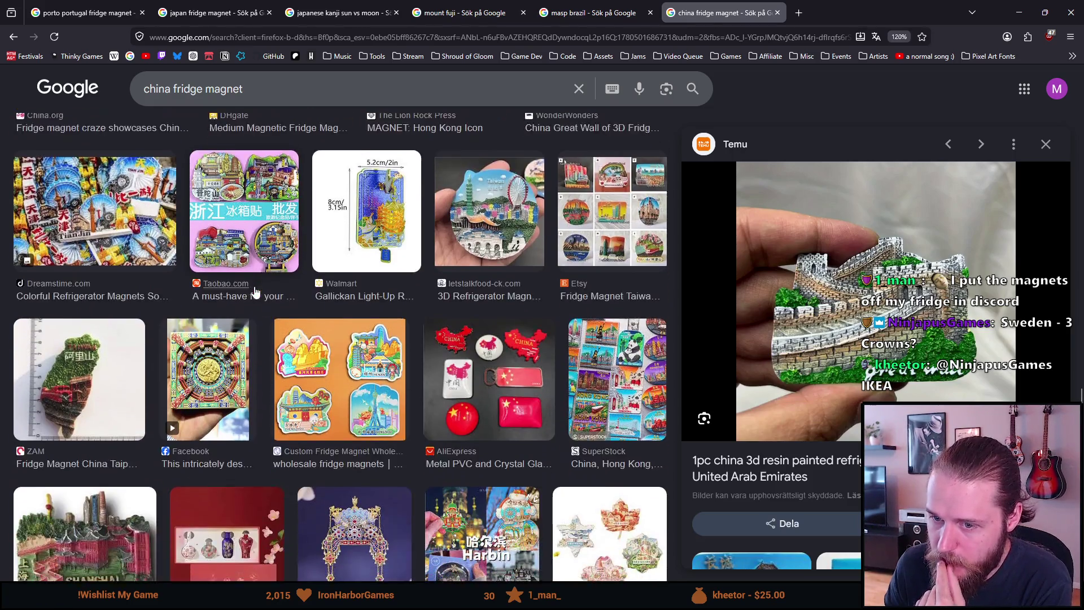
scroll(256, 292, "down", 1)
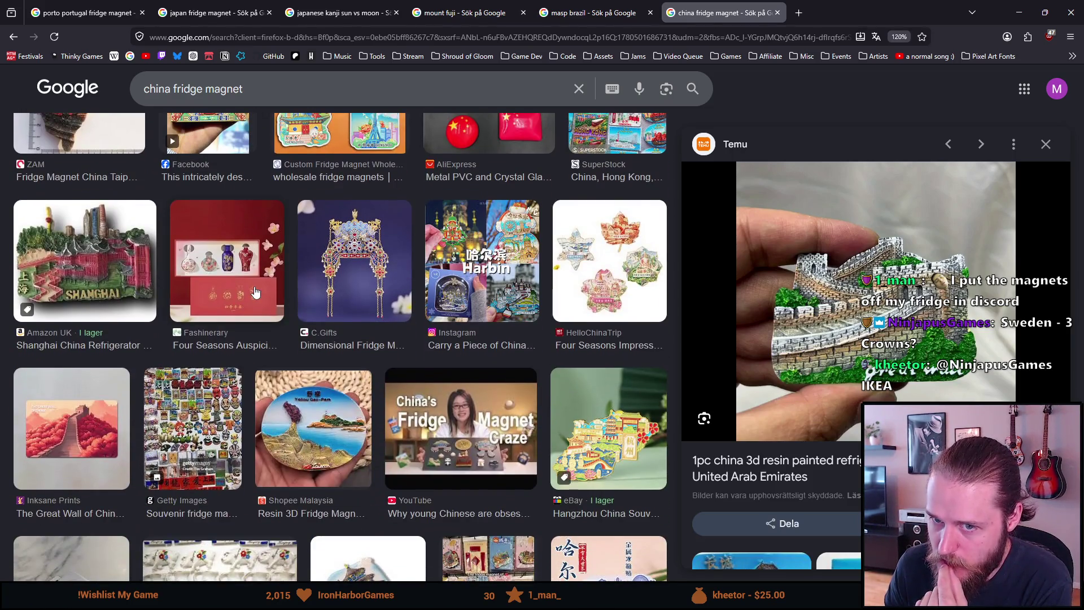
scroll(255, 291, "down", 1)
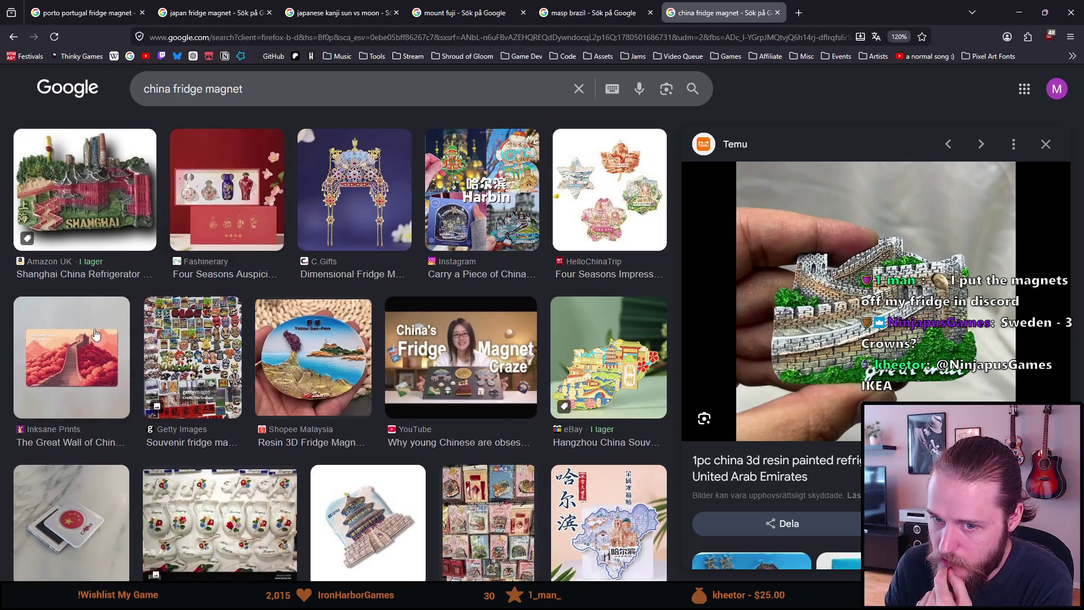
left_click(67, 354)
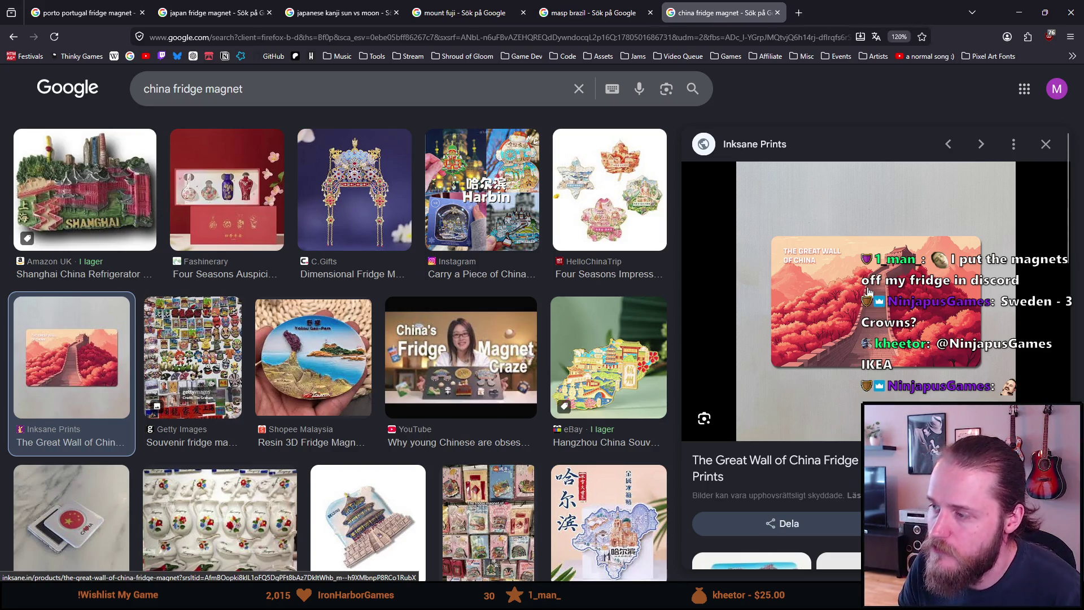
Close the Inksane Prints Great Wall preview and scroll through the full results grid.
scroll(868, 292, "down", 5)
scroll(868, 291, "up", 5)
key("Escape")
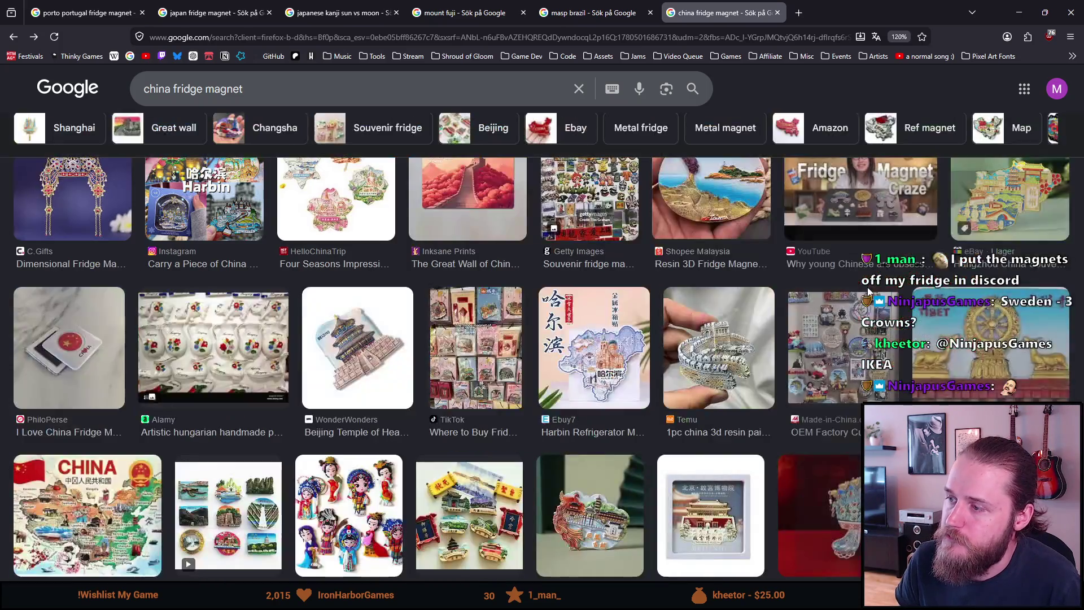
scroll(728, 297, "down", 2)
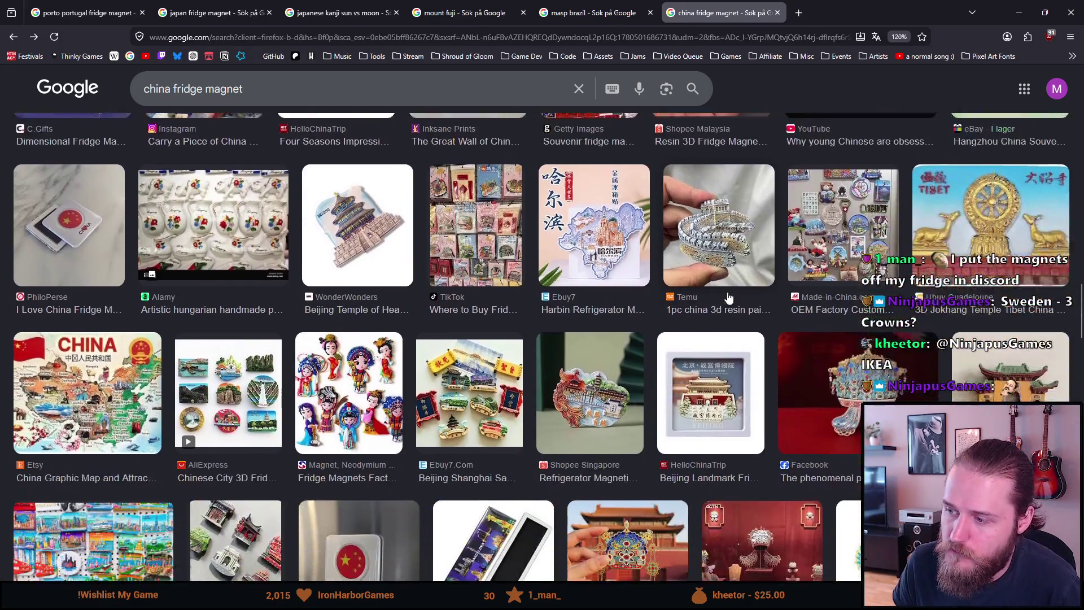
scroll(728, 298, "down", 5)
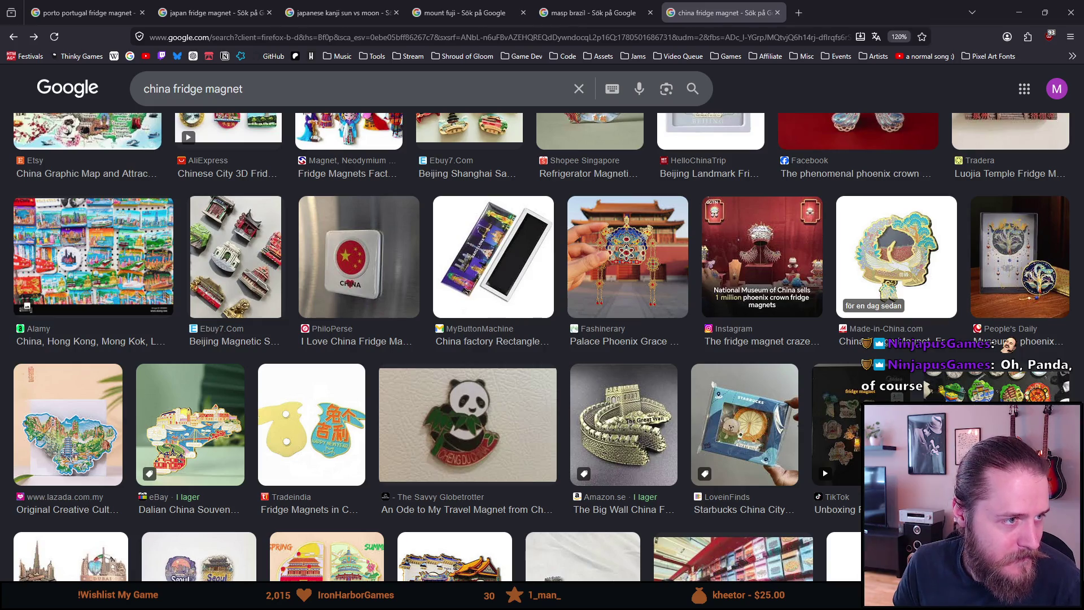
left_click_drag(0, 93, 303, 97)
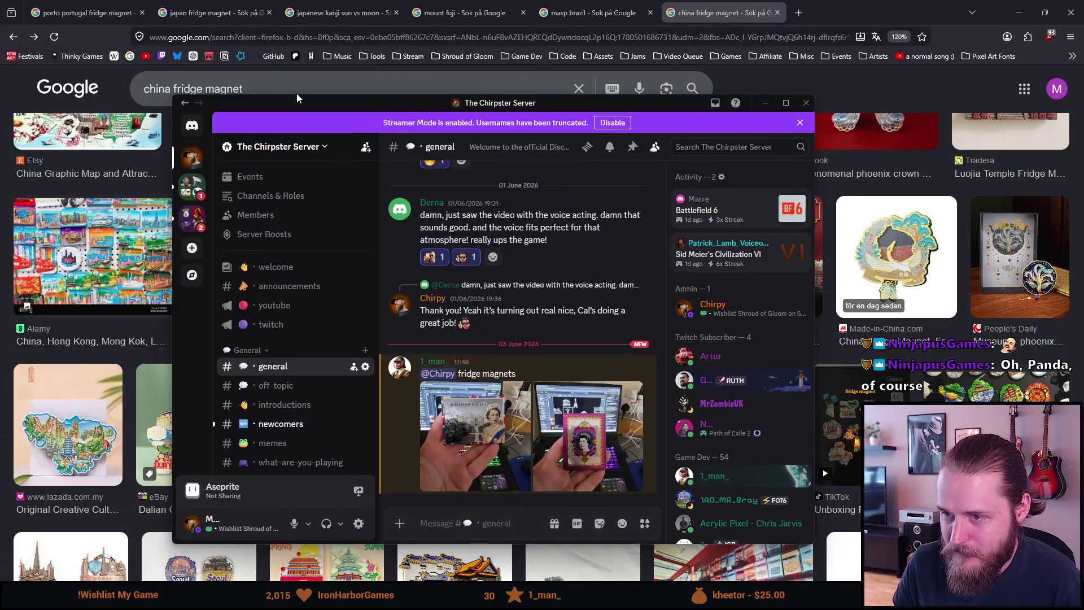
left_click(446, 421)
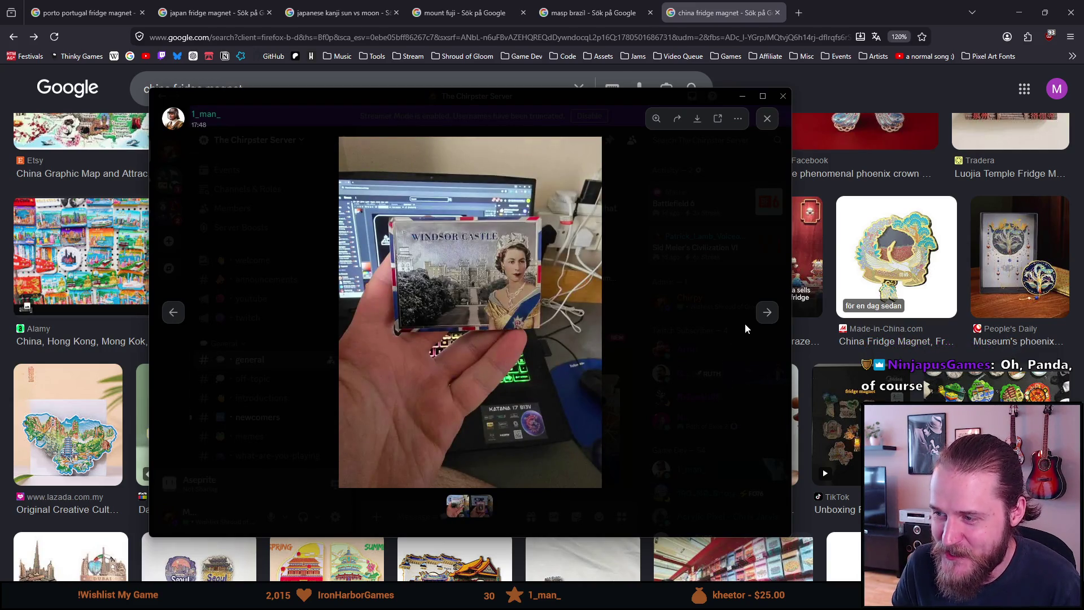
left_click(767, 322)
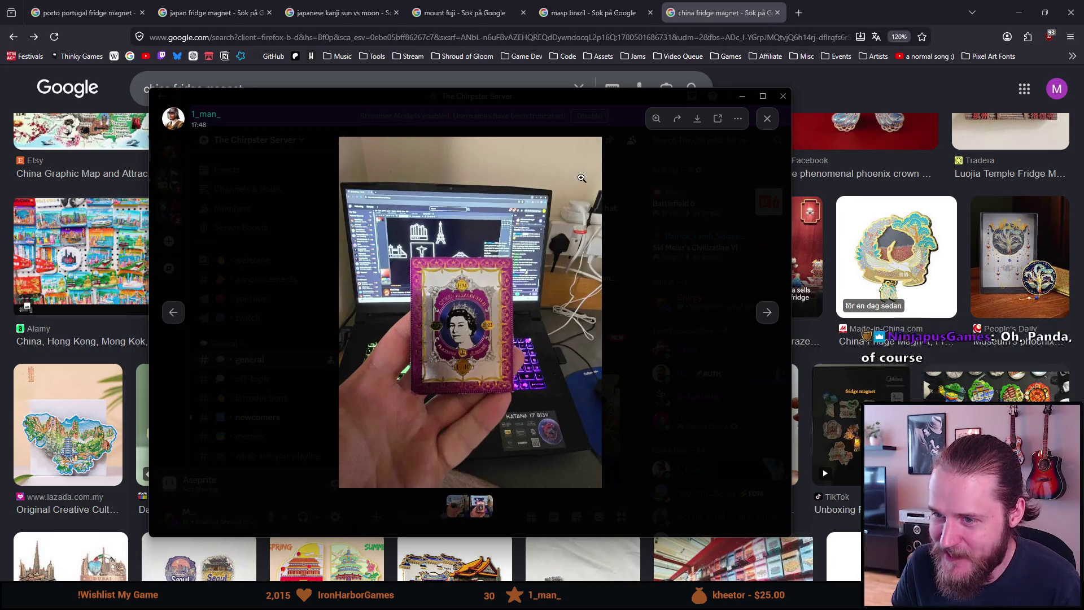
left_click_drag(533, 92, 0, 93)
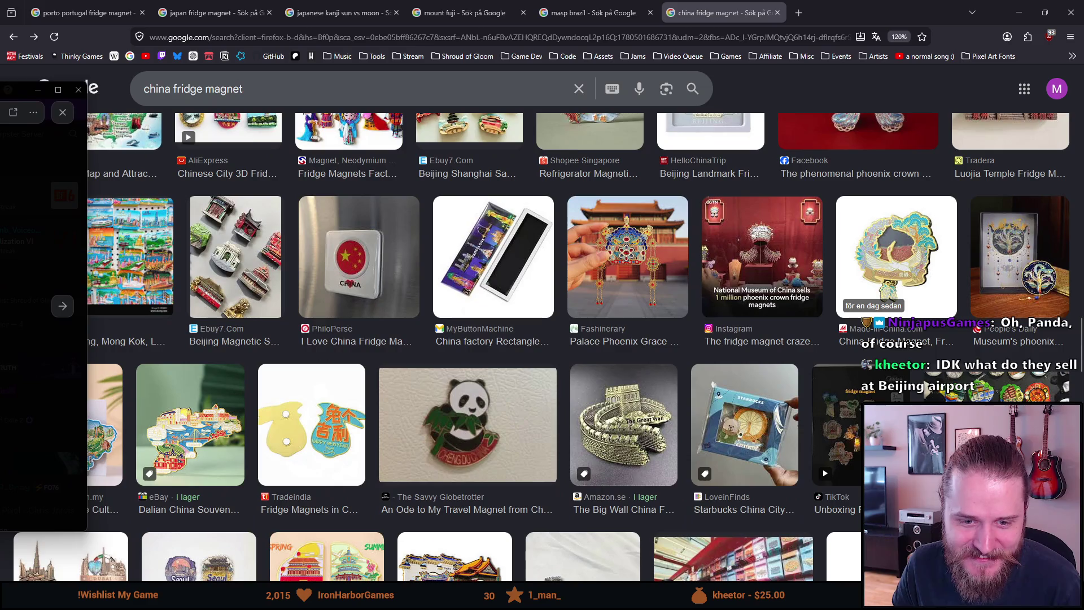
Close the Discord photo viewer and preview the Jioufen resin fridge magnet result.
key("Escape")
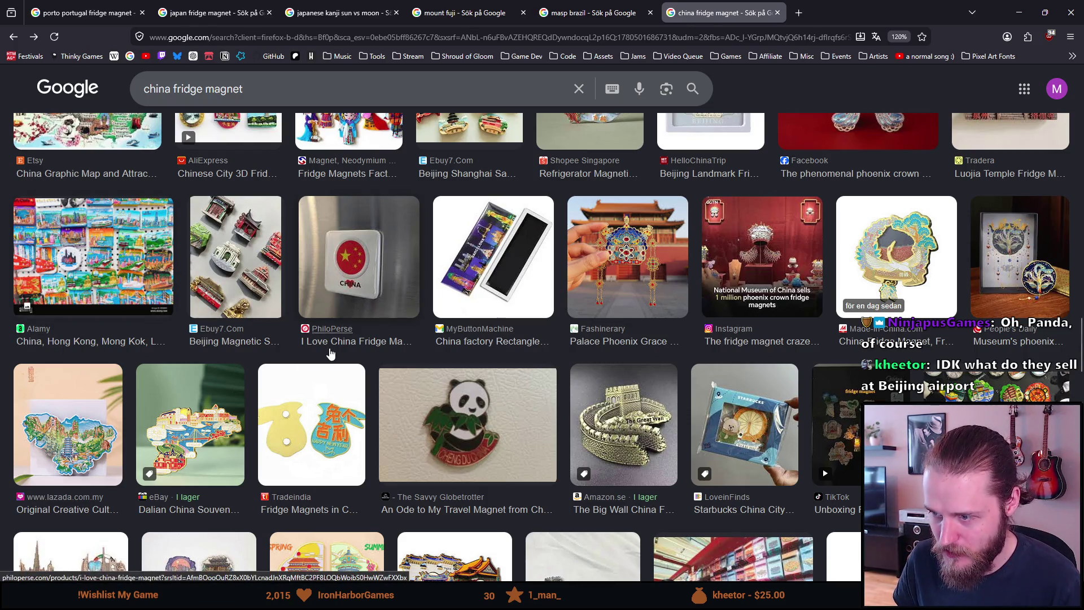
scroll(331, 354, "down", 5)
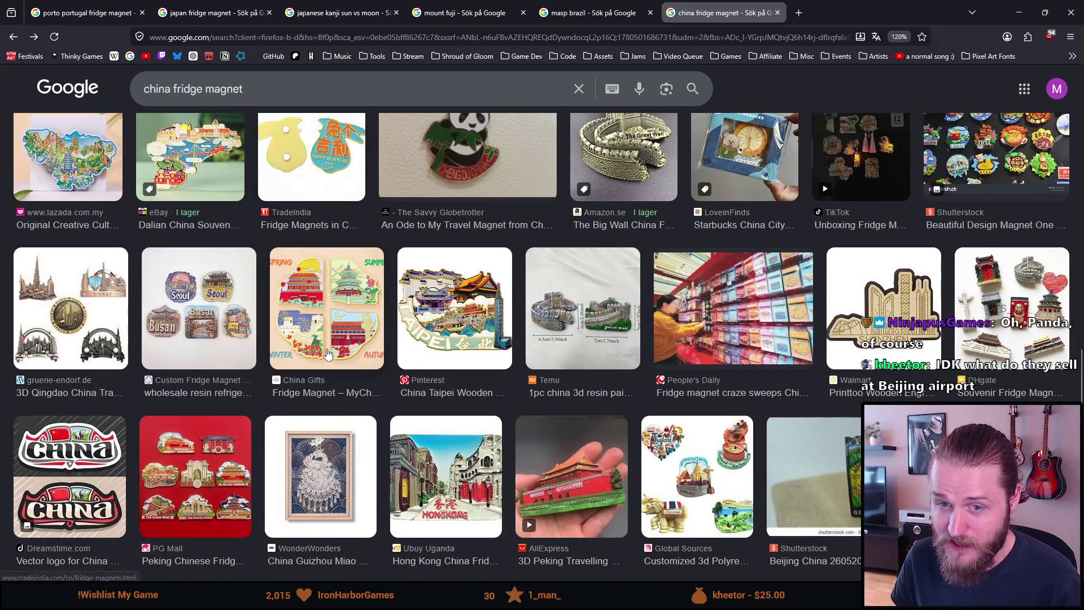
scroll(327, 354, "down", 1)
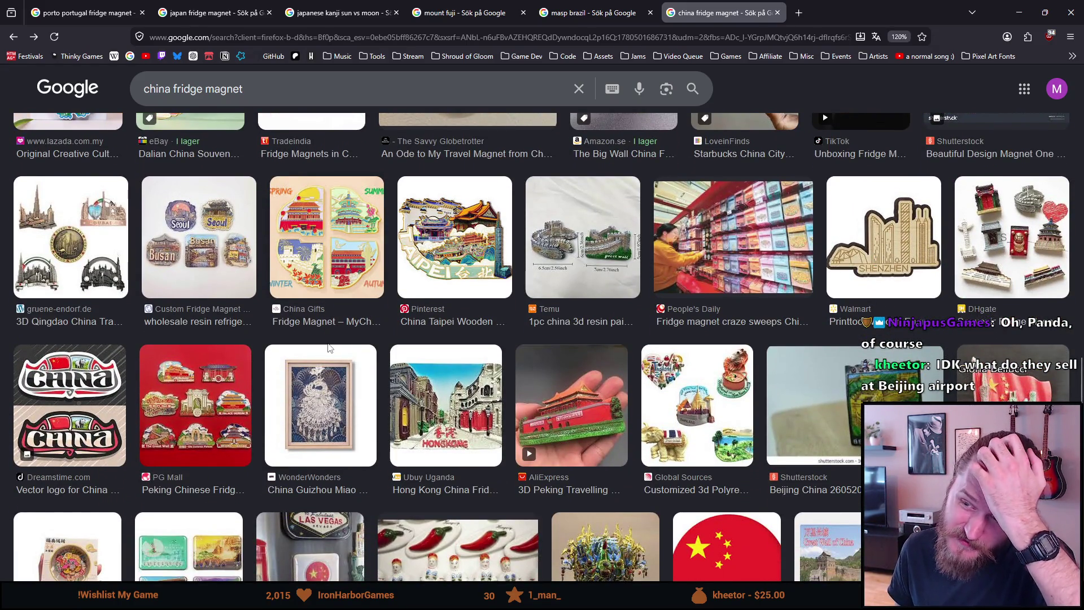
scroll(327, 336, "down", 2)
scroll(325, 322, "down", 3)
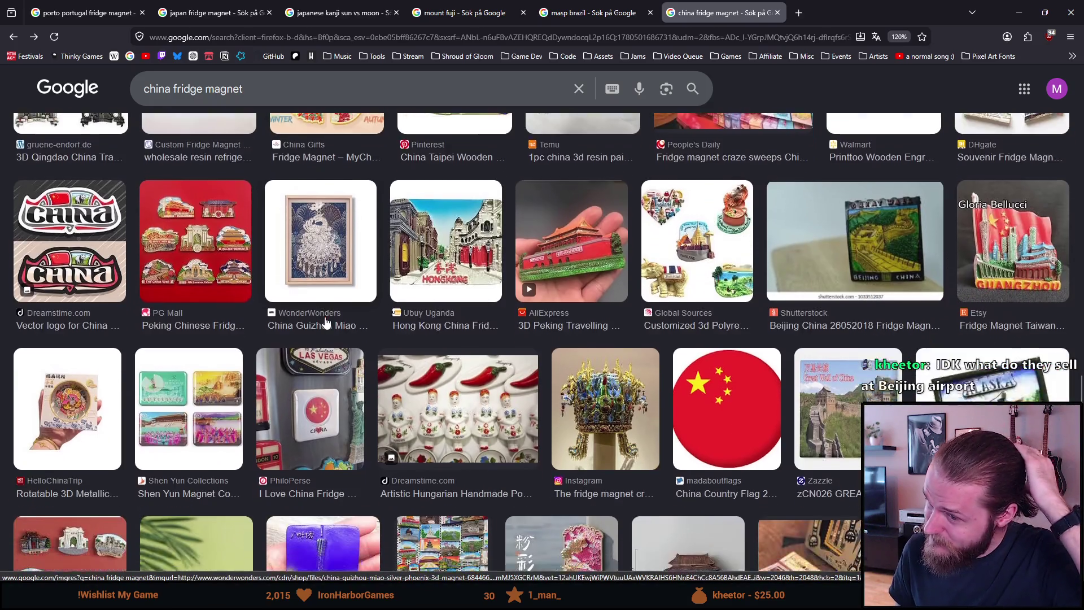
scroll(323, 322, "down", 4)
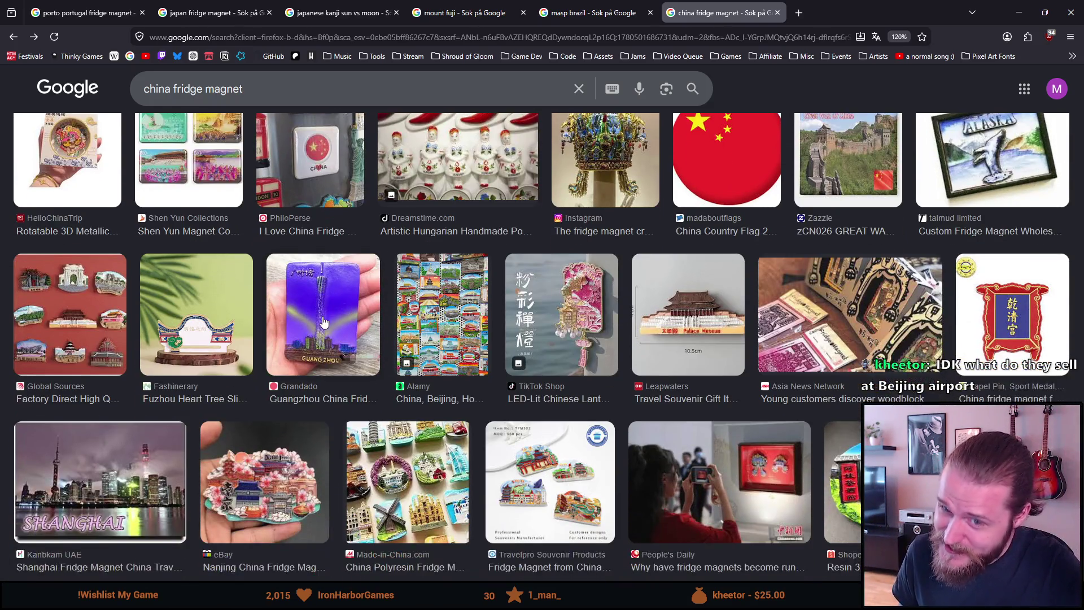
scroll(323, 322, "down", 1)
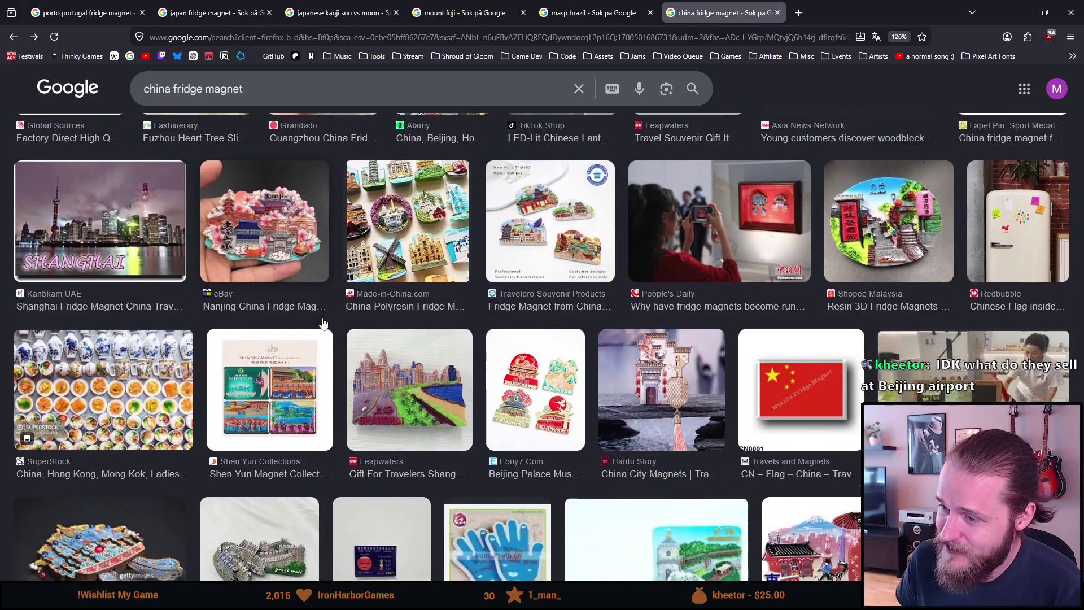
left_click(872, 214)
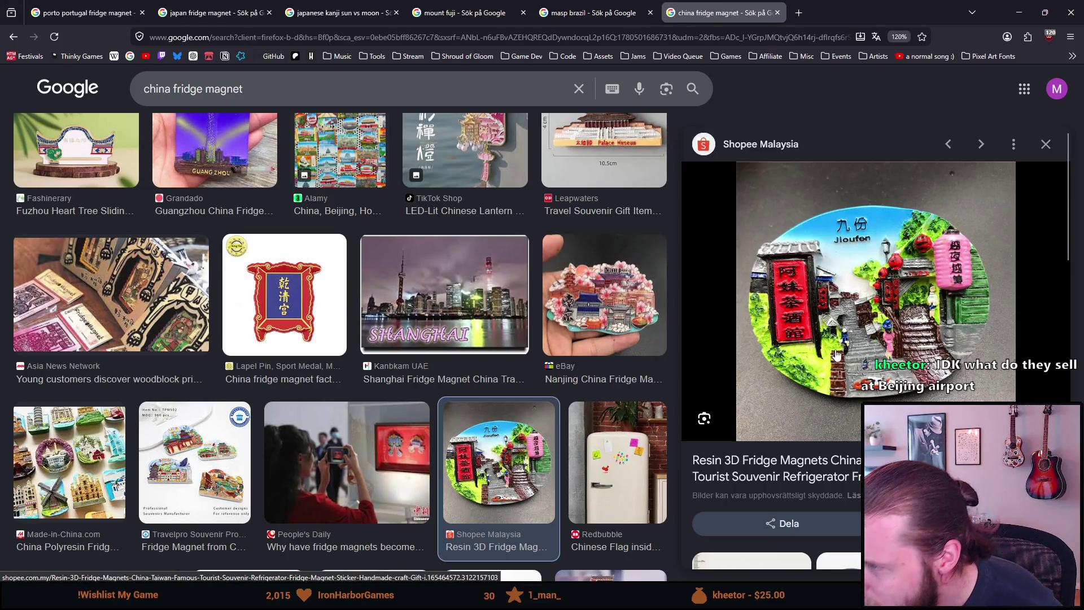
Browse further down the results and preview the colourful China City magnet.
scroll(444, 357, "down", 2)
scroll(445, 357, "down", 5)
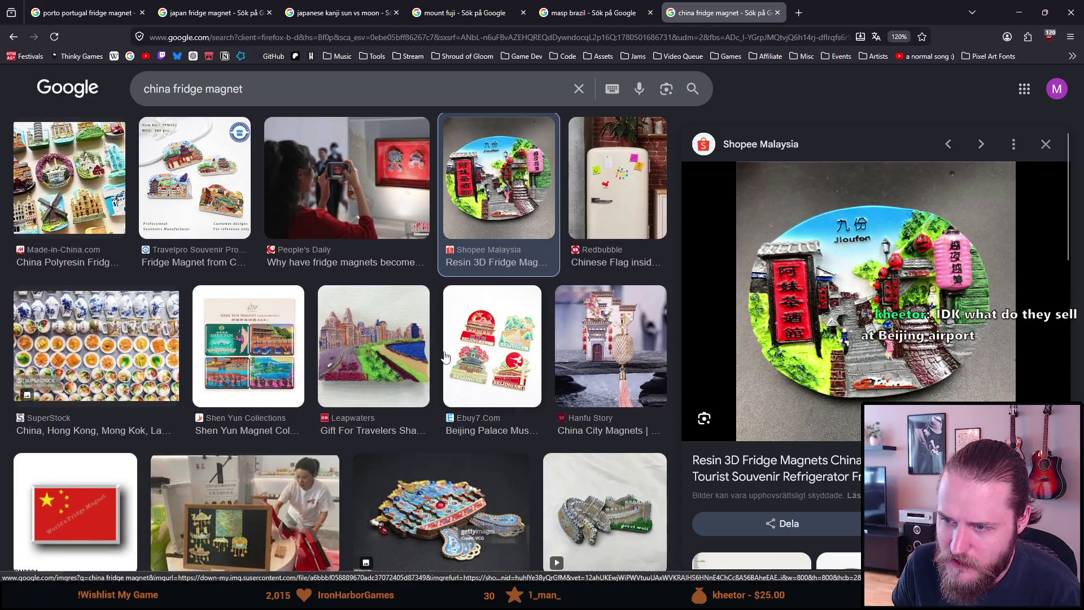
scroll(364, 340, "down", 4)
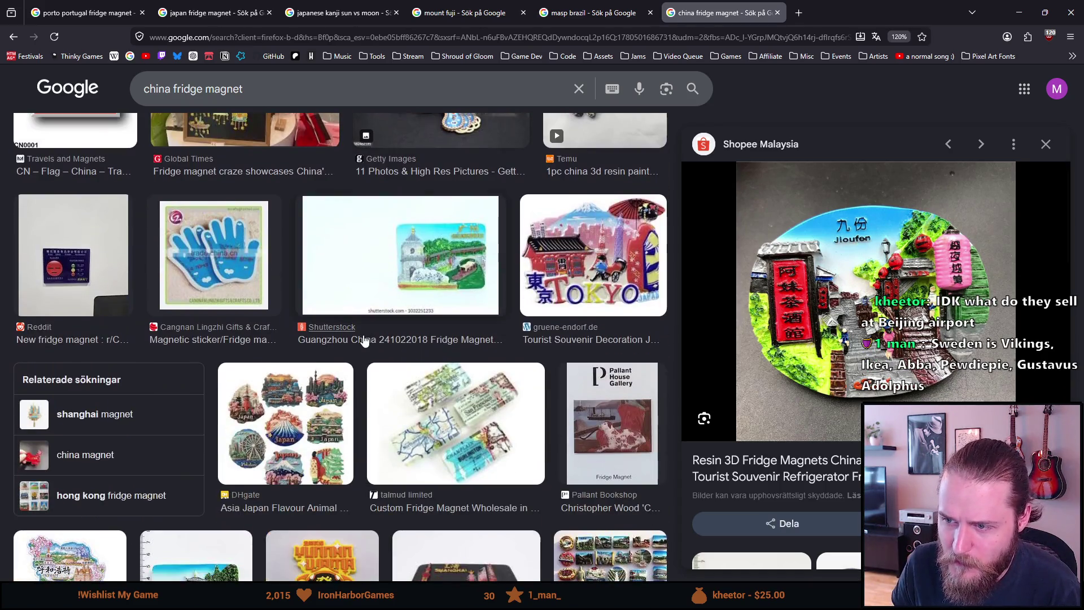
scroll(364, 340, "down", 2)
scroll(364, 341, "down", 4)
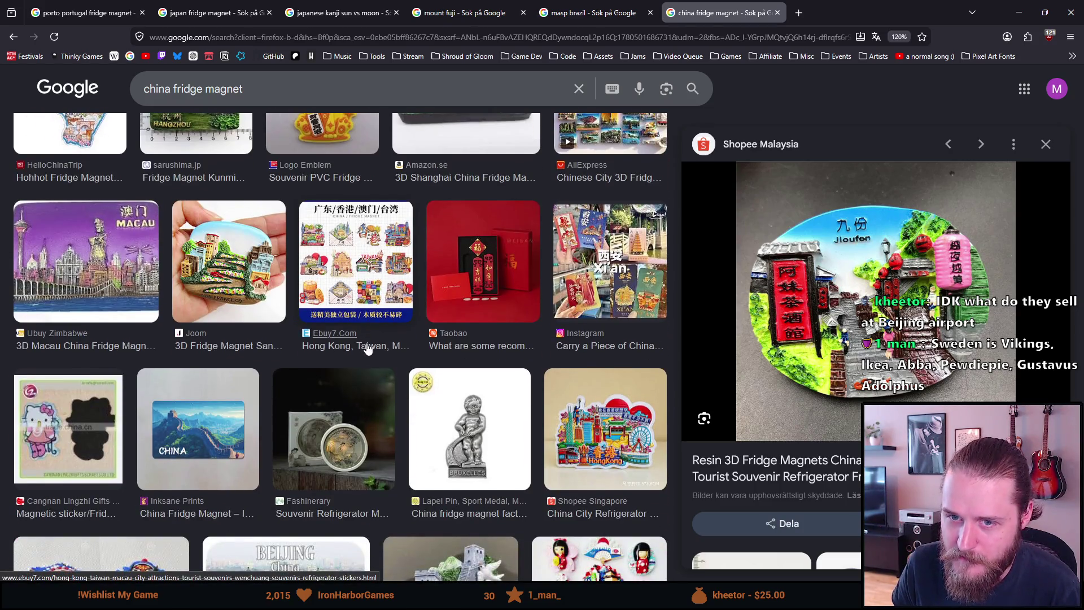
scroll(364, 348, "down", 1)
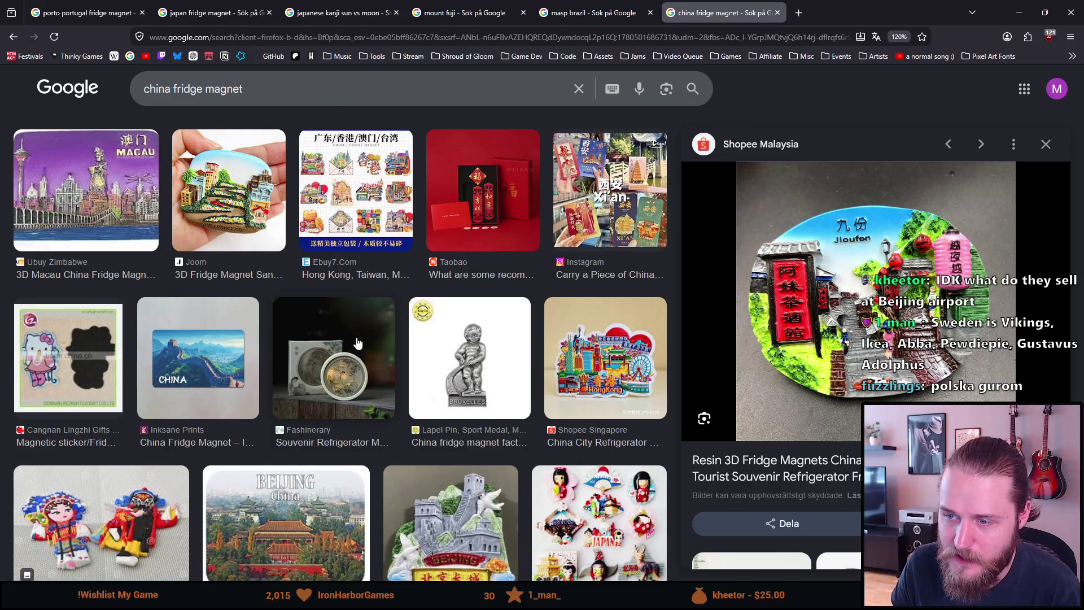
scroll(357, 342, "down", 2)
scroll(357, 342, "down", 1)
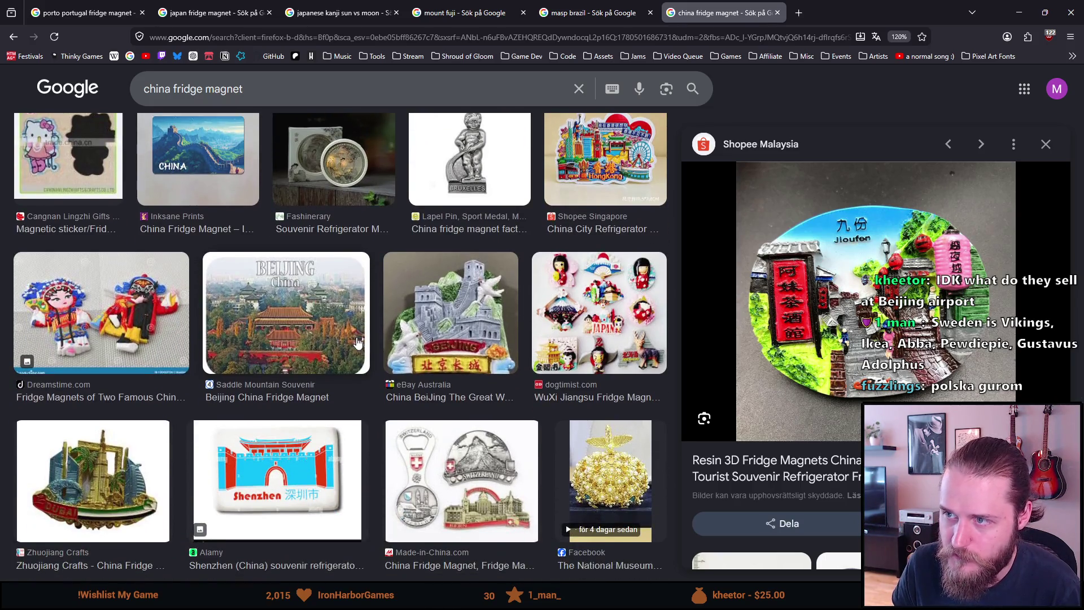
scroll(356, 342, "down", 1)
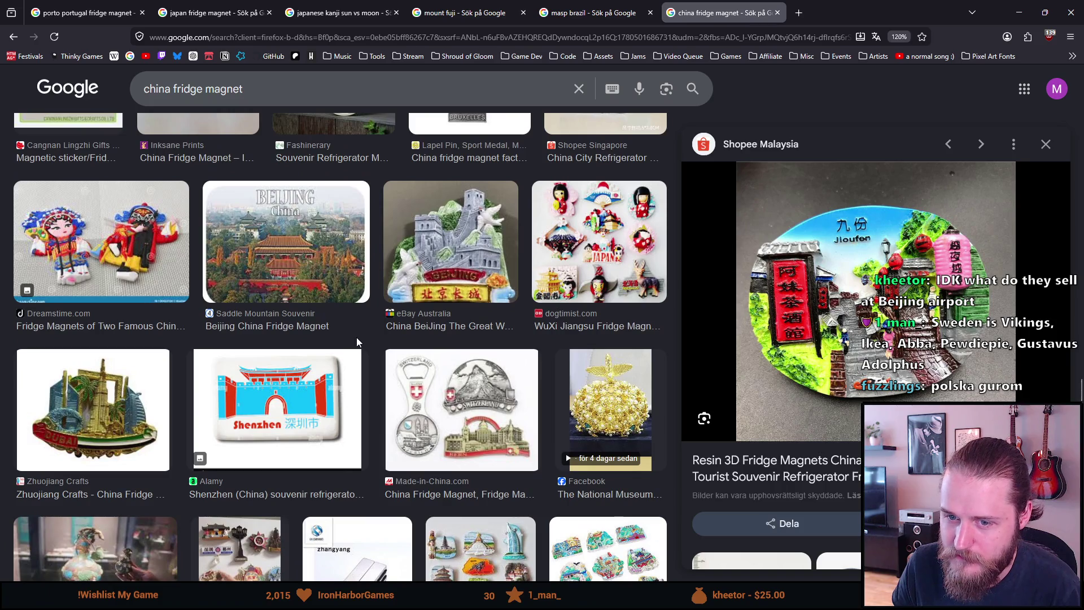
scroll(357, 337, "down", 1)
scroll(357, 337, "up", 3)
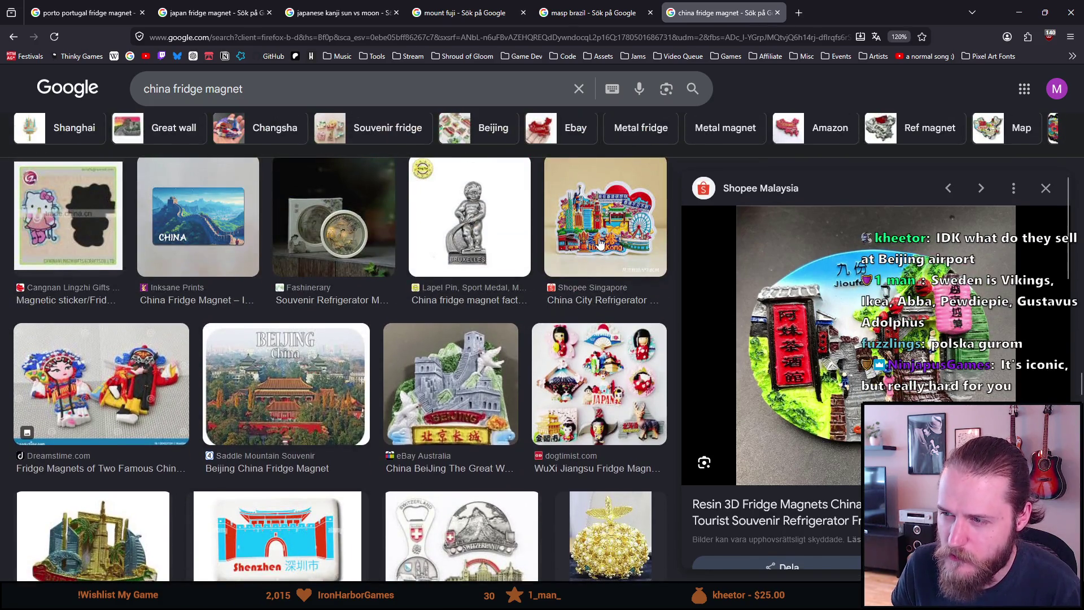
left_click(600, 244)
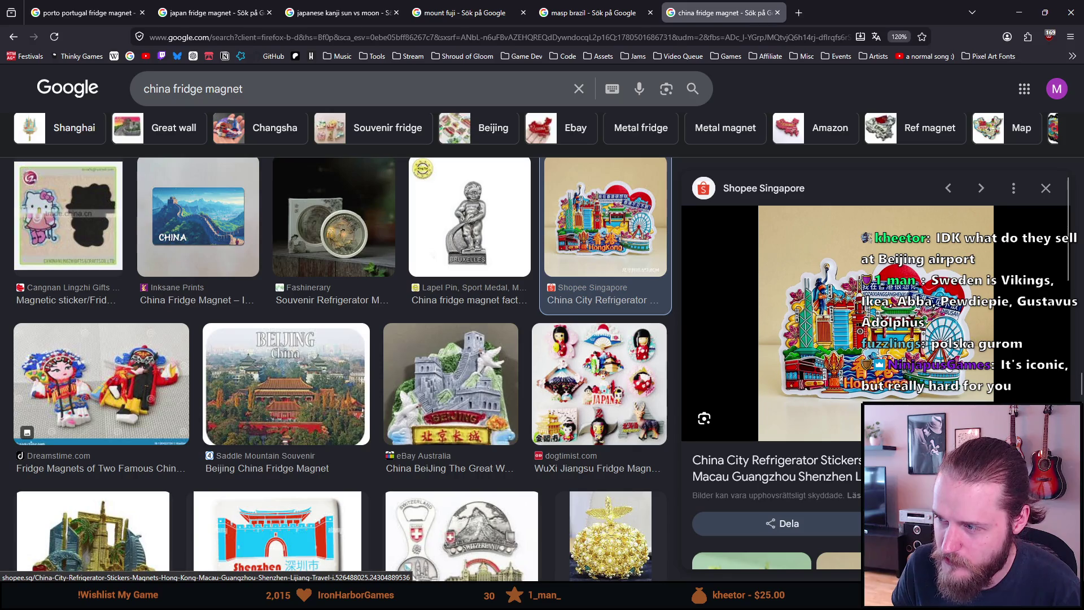
Preview the Amazon UK Great Wall fridge magnet.
scroll(364, 319, "down", 5)
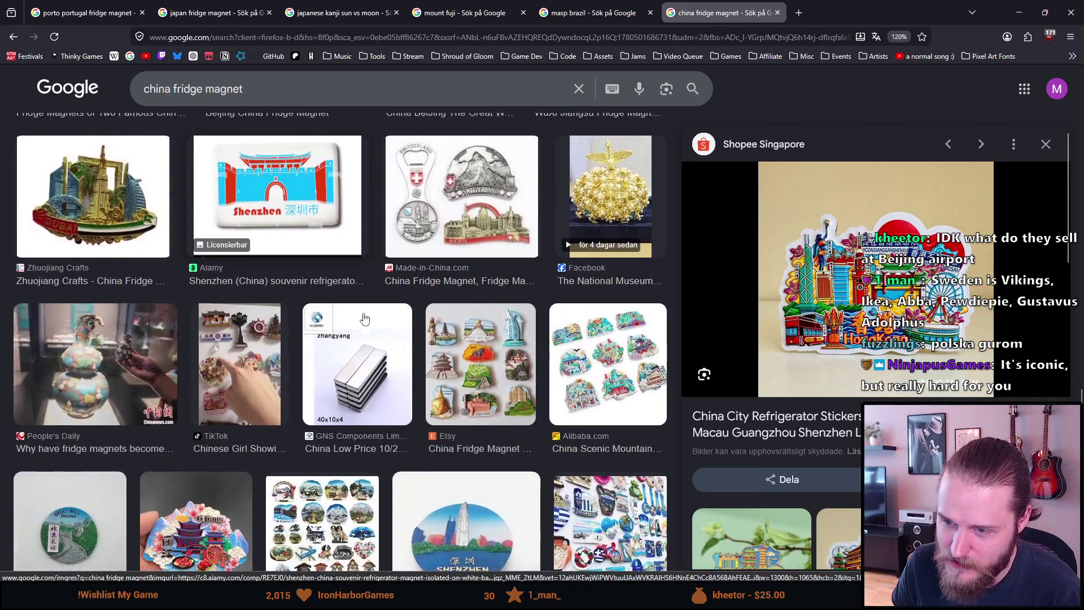
scroll(361, 317, "down", 4)
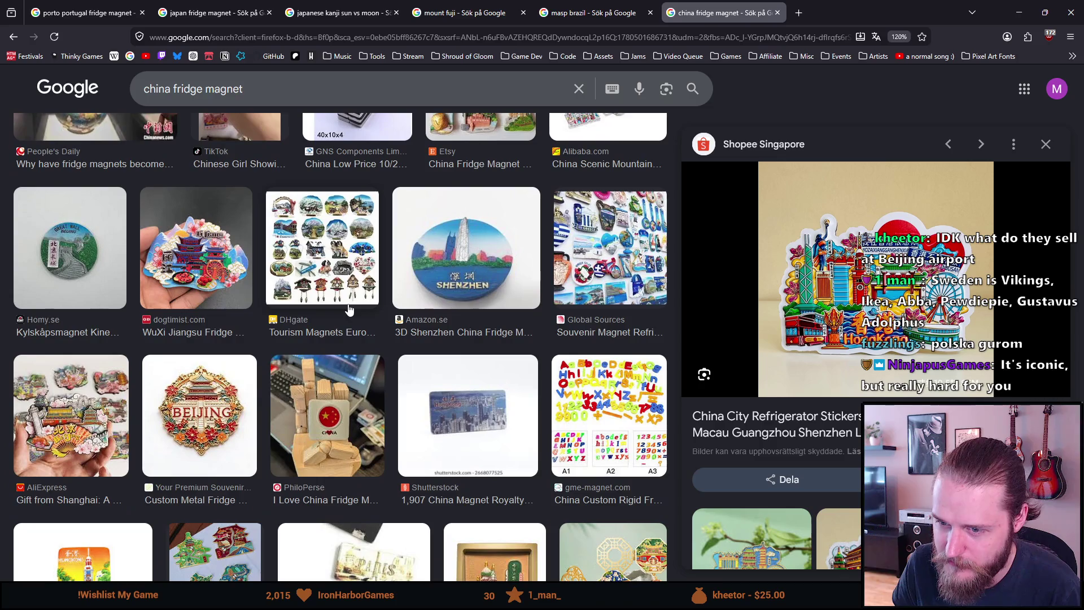
scroll(350, 309, "down", 4)
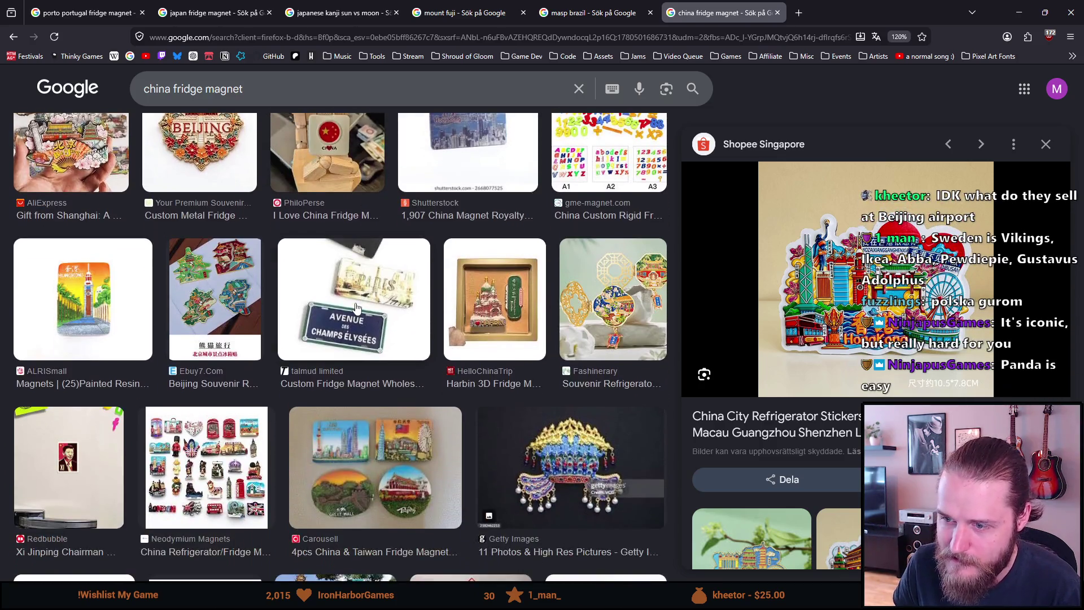
scroll(355, 307, "down", 6)
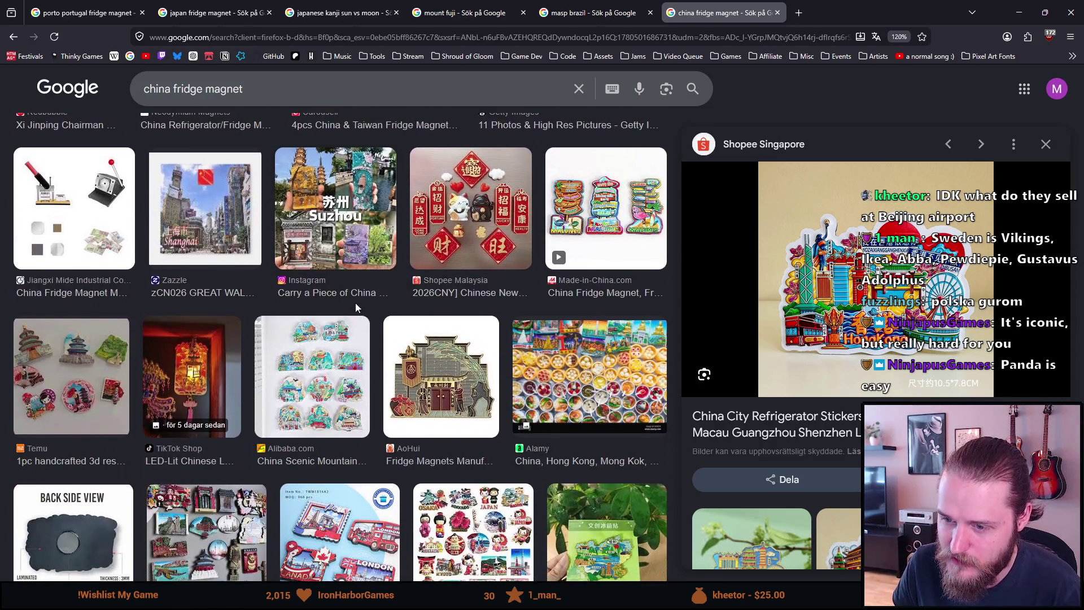
scroll(355, 307, "down", 1)
scroll(355, 307, "down", 3)
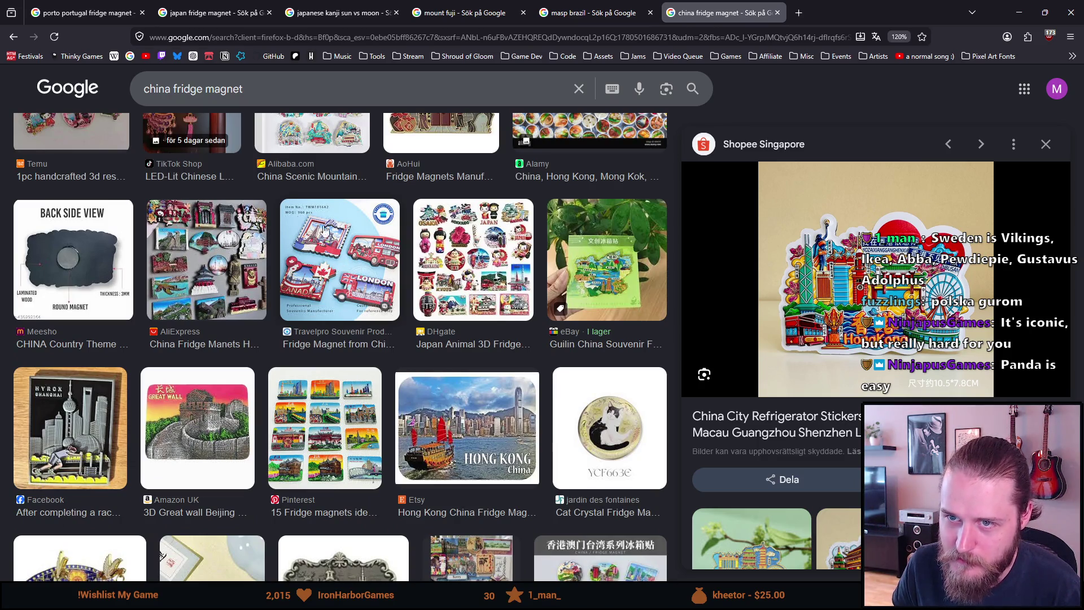
scroll(255, 325, "down", 2)
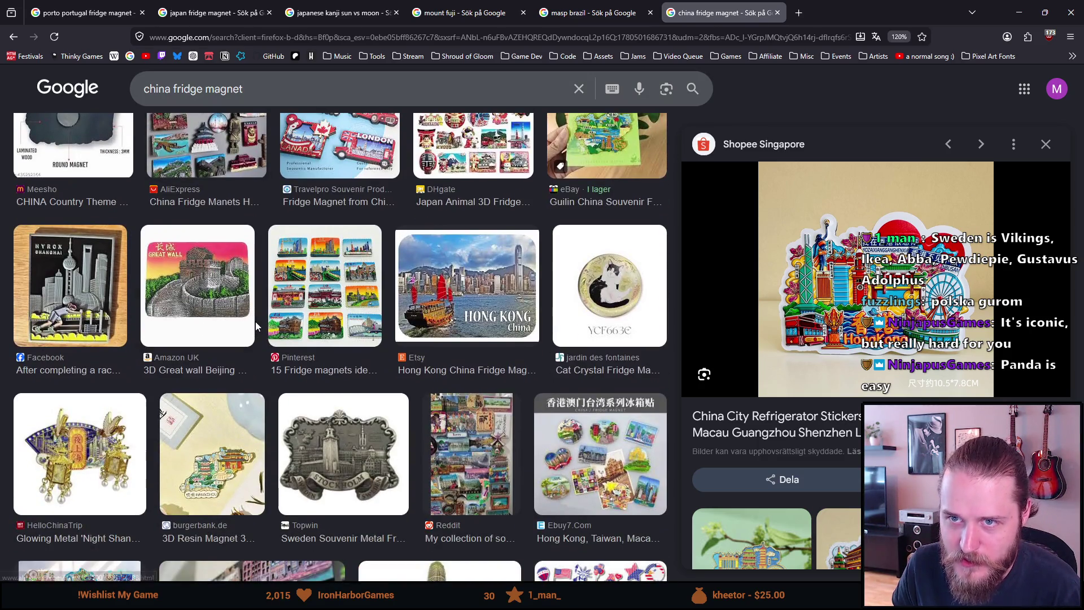
left_click(255, 321)
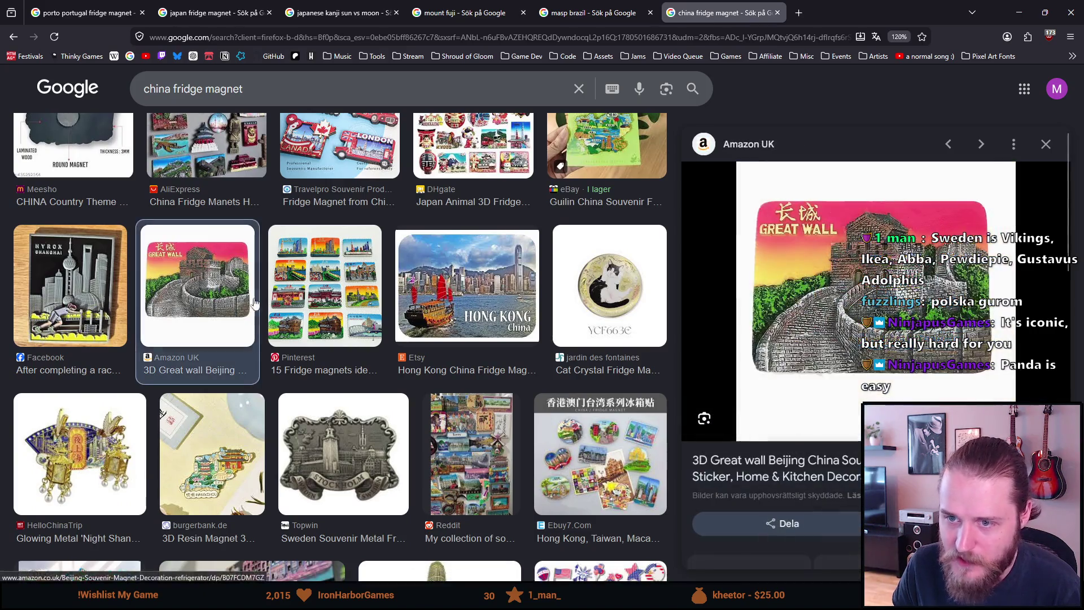
Preview the Inksane Prints Great Wall of China image.
scroll(255, 333, "down", 3)
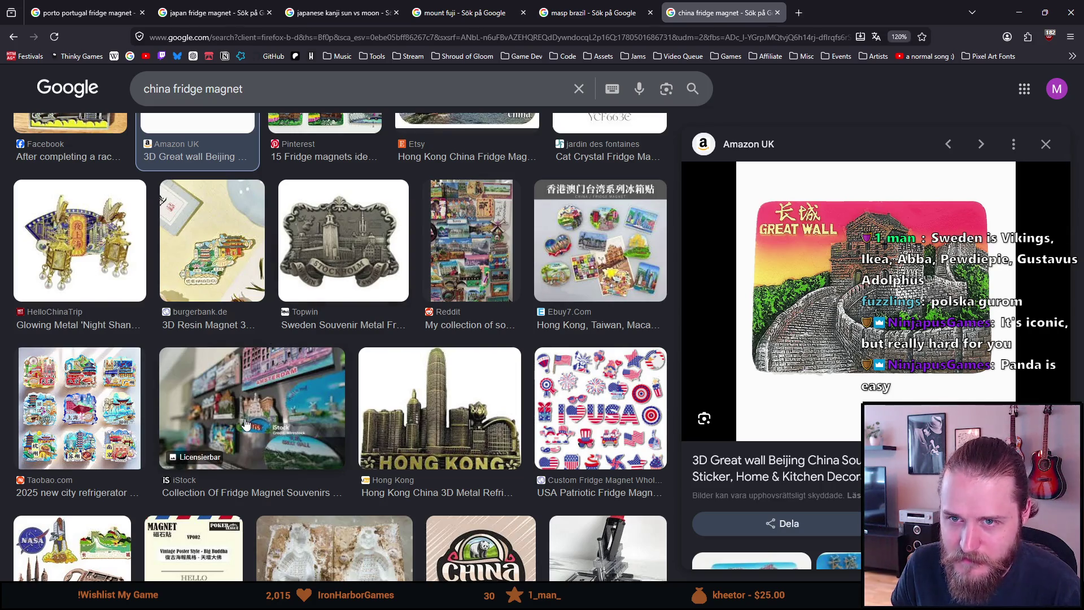
scroll(245, 418, "down", 2)
scroll(245, 419, "down", 5)
scroll(245, 418, "down", 8)
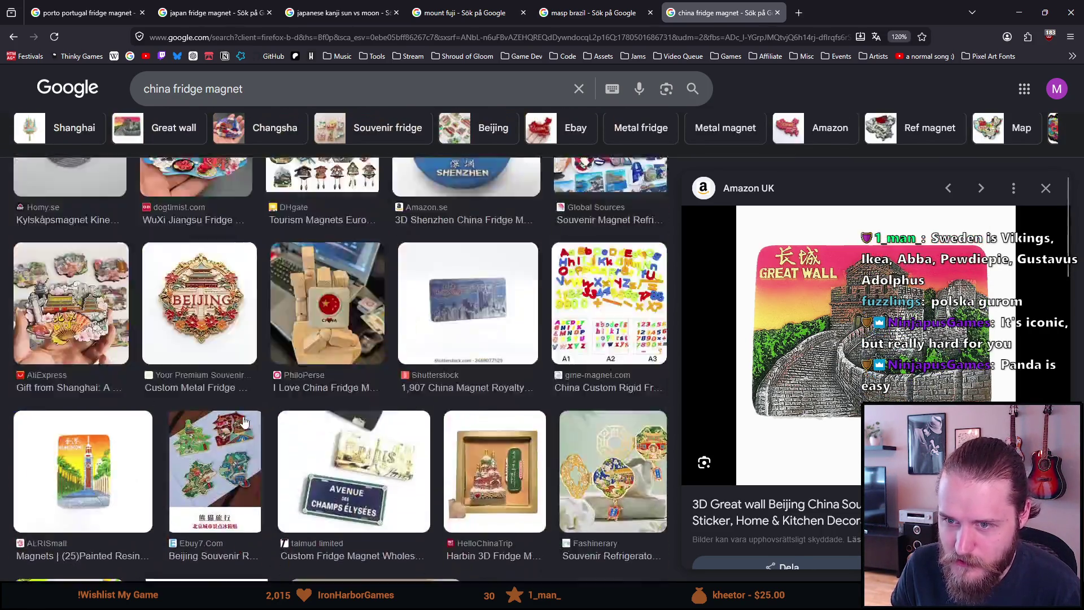
scroll(240, 415, "up", 10)
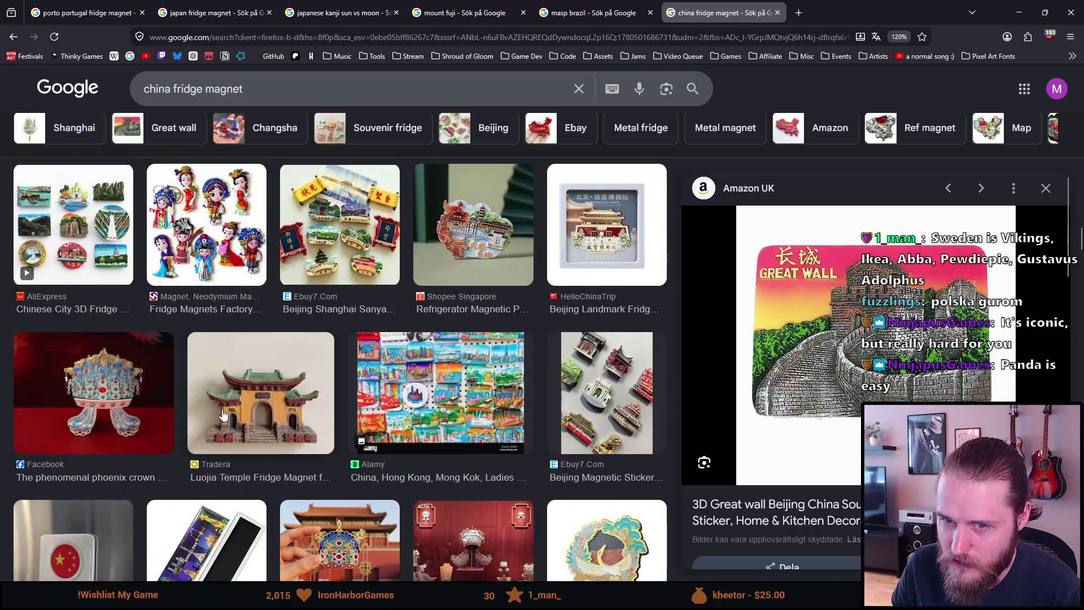
scroll(222, 409, "up", 5)
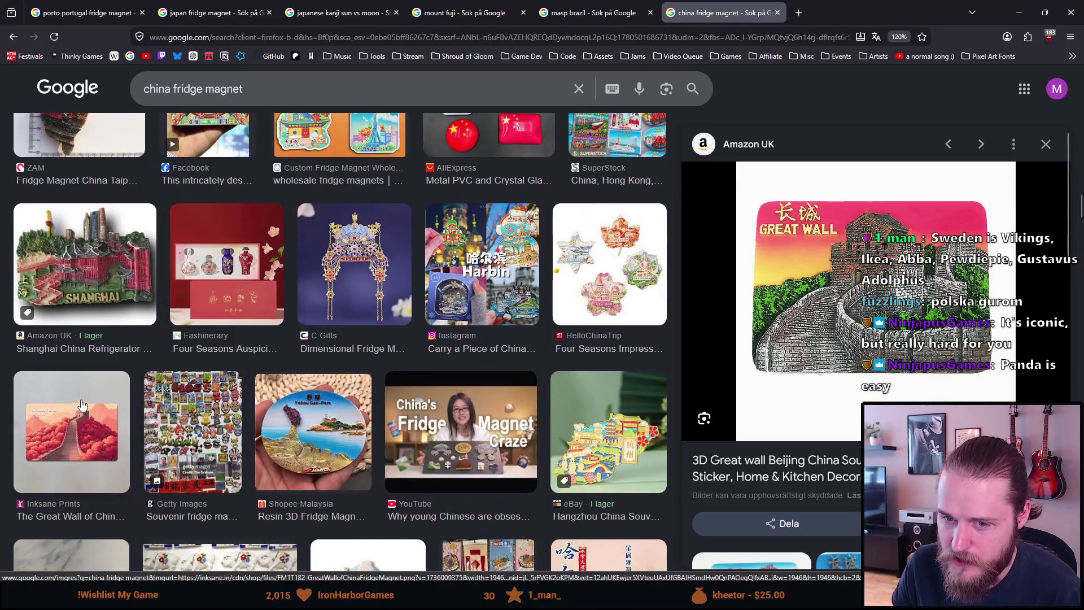
left_click(82, 404)
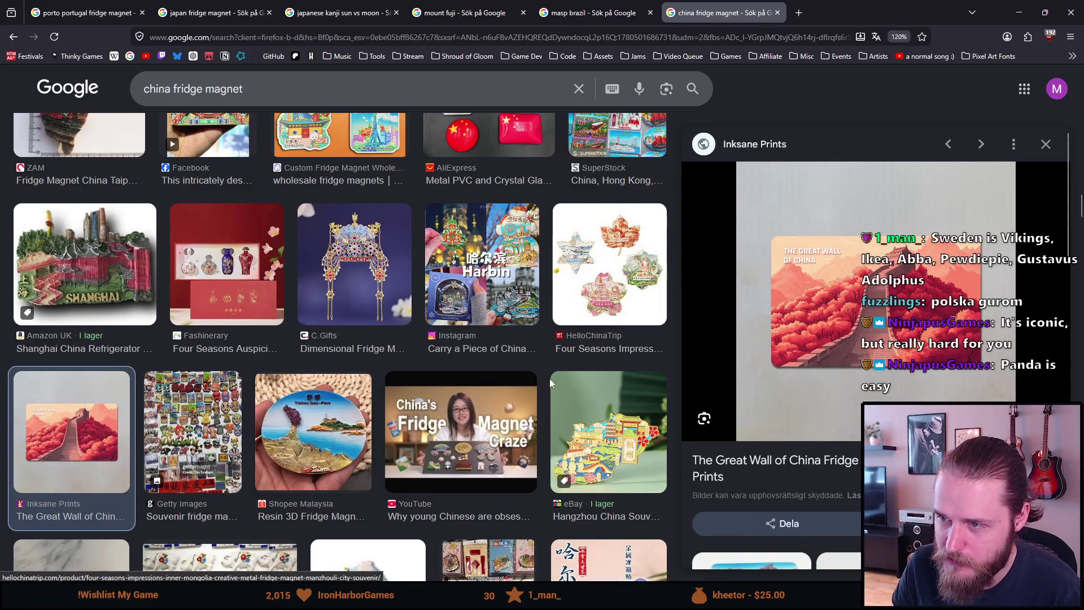
Scroll back up and preview the Temu hand-held 3D resin Great Wall magnet.
scroll(515, 399, "up", 1)
scroll(515, 398, "down", 10)
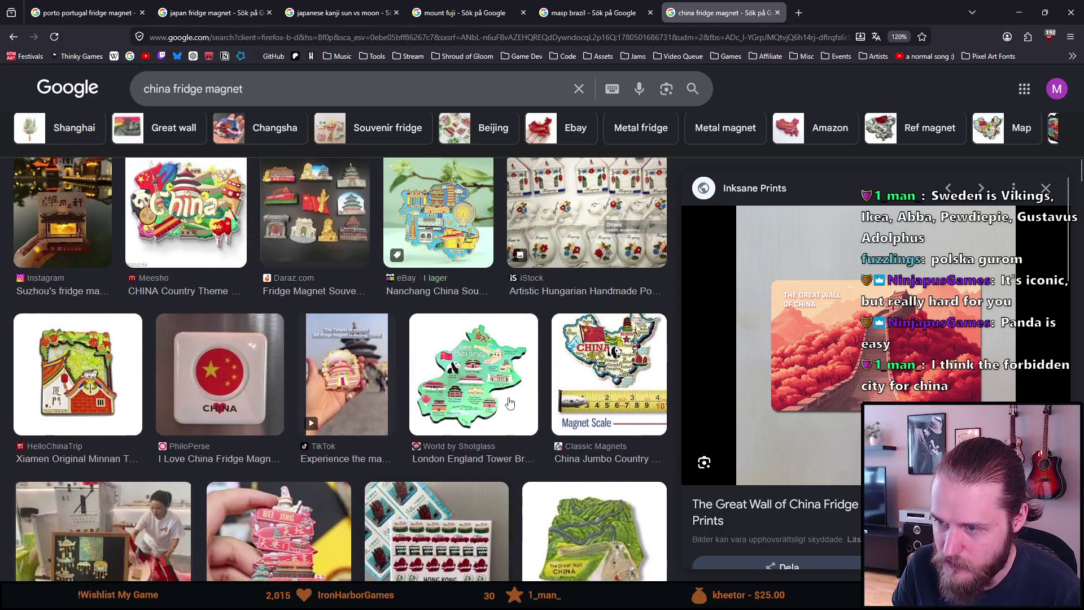
scroll(509, 402, "up", 2)
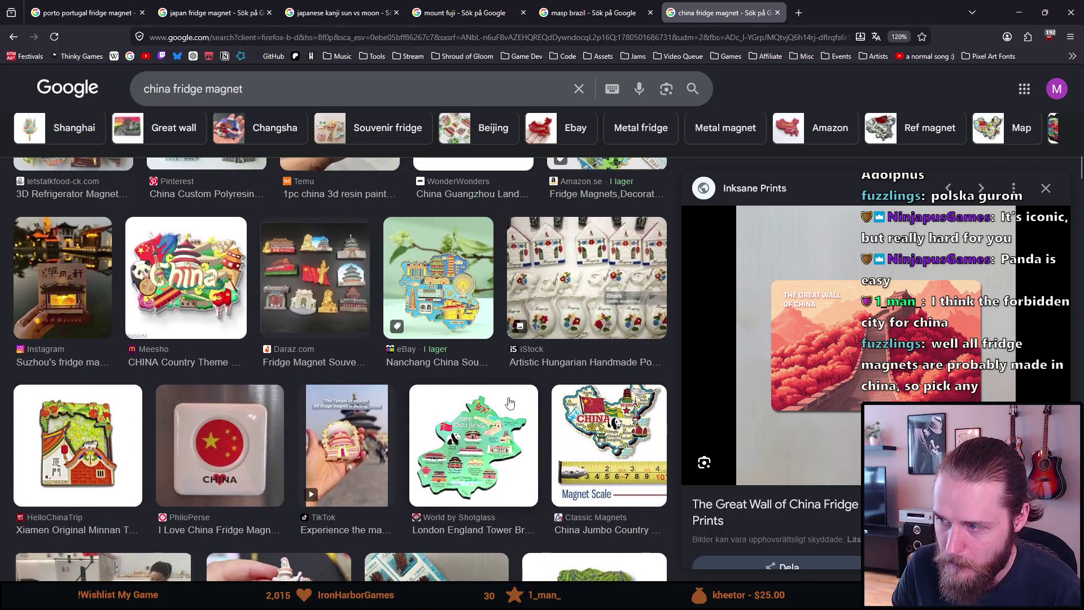
scroll(509, 402, "up", 2)
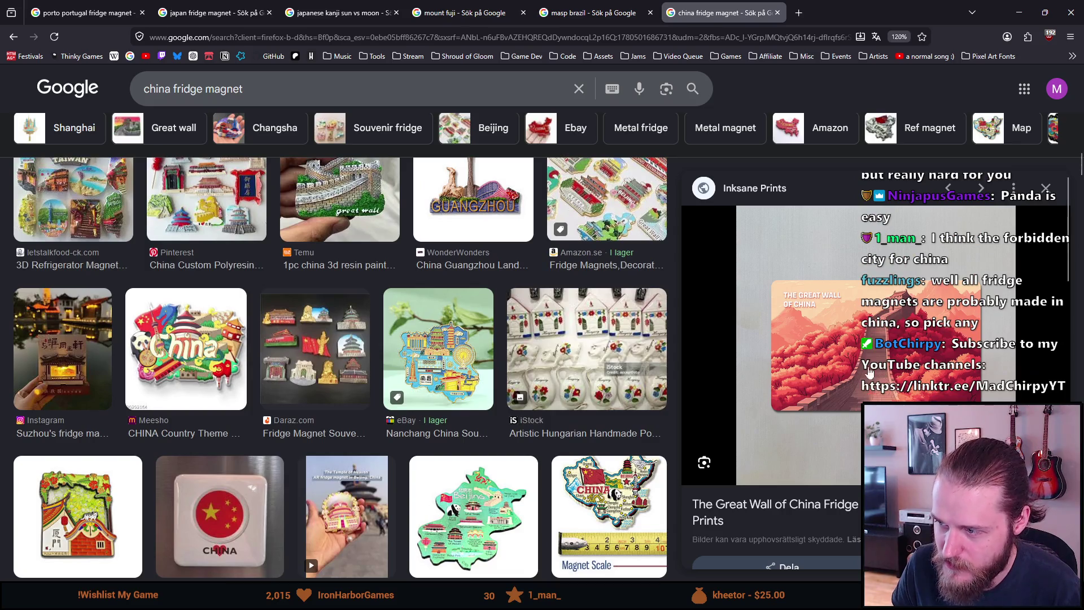
scroll(456, 390, "up", 2)
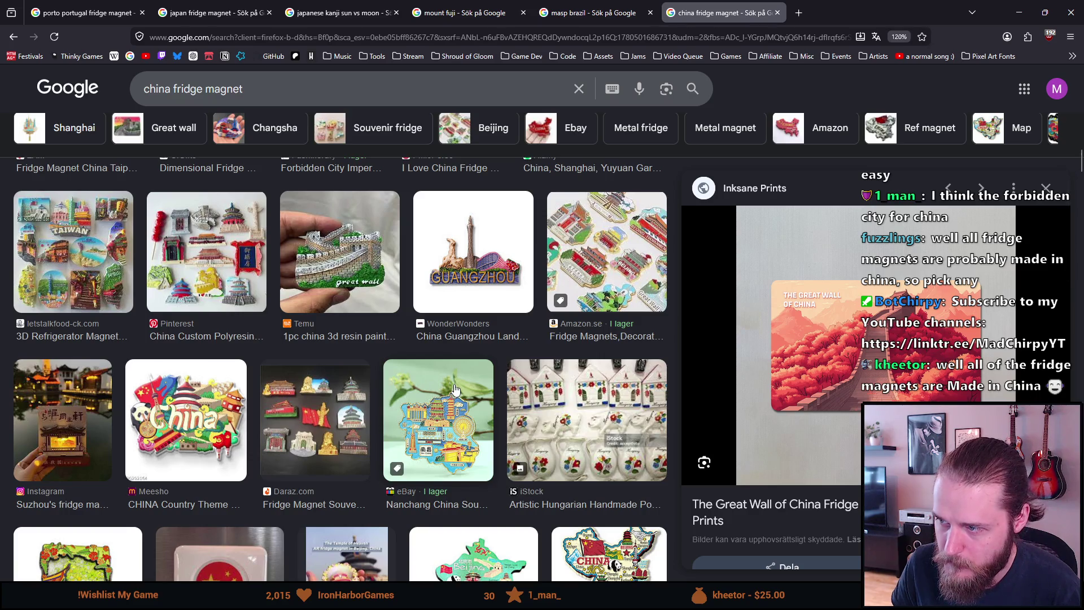
scroll(456, 389, "up", 2)
scroll(456, 389, "up", 2)
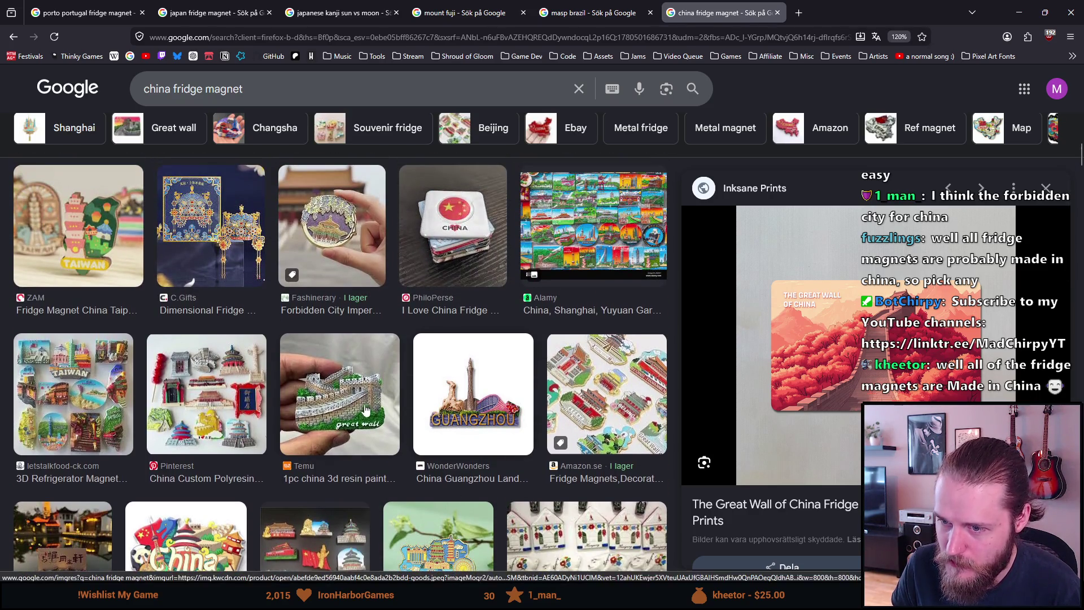
left_click(368, 410)
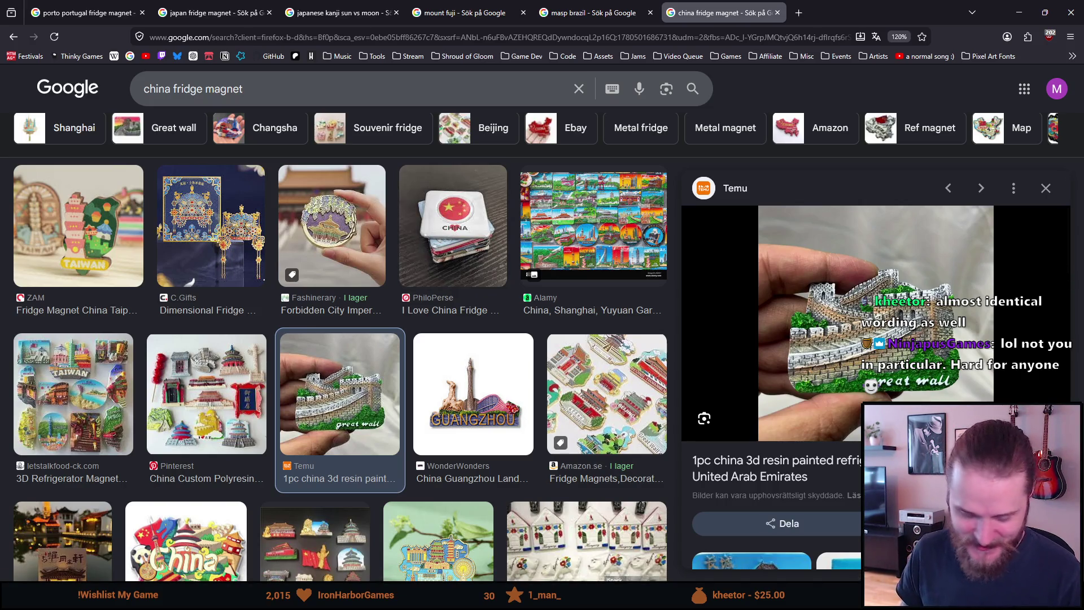
Switch from Firefox back to the Aseprite magnet board with Alt+Tab.
key("alt+Tab")
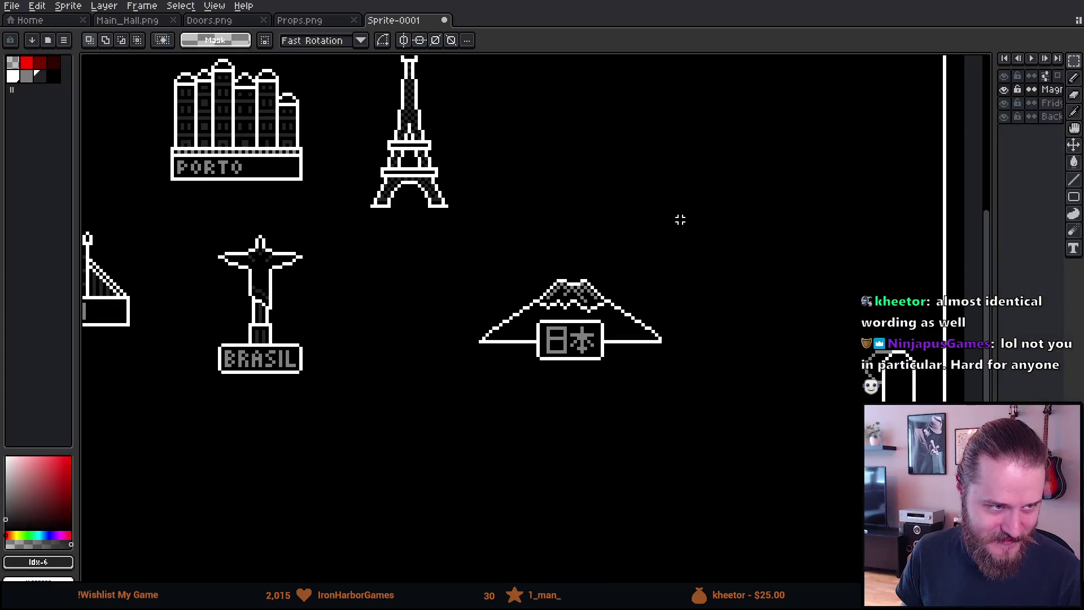
With the pencil, sample pure white from the Eiffel Tower outline, then return to Firefox.
scroll(725, 141, "up", 3)
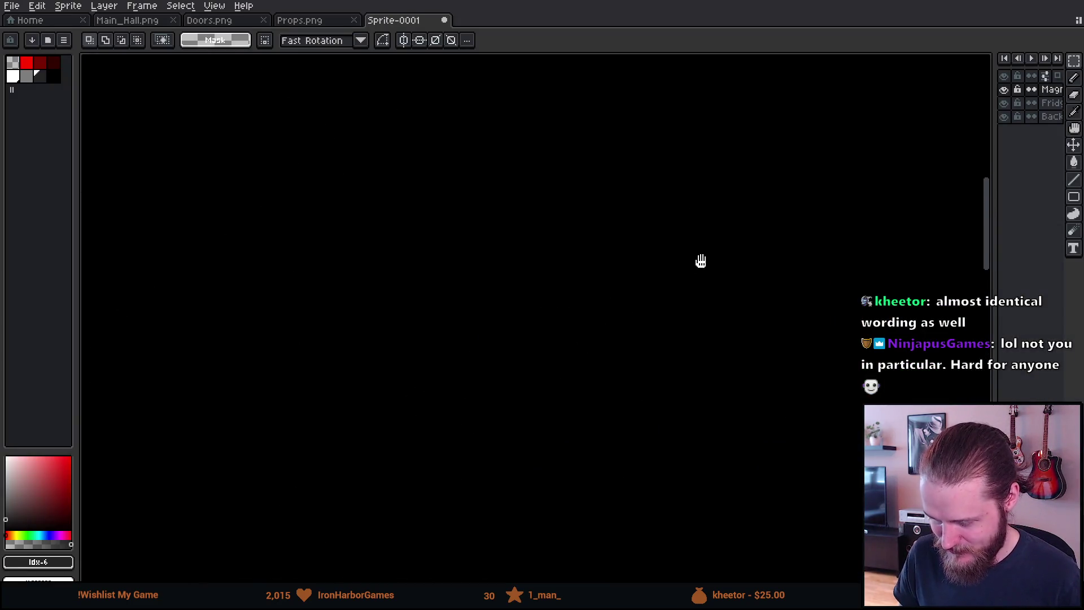
scroll(622, 189, "down", 1)
key("b")
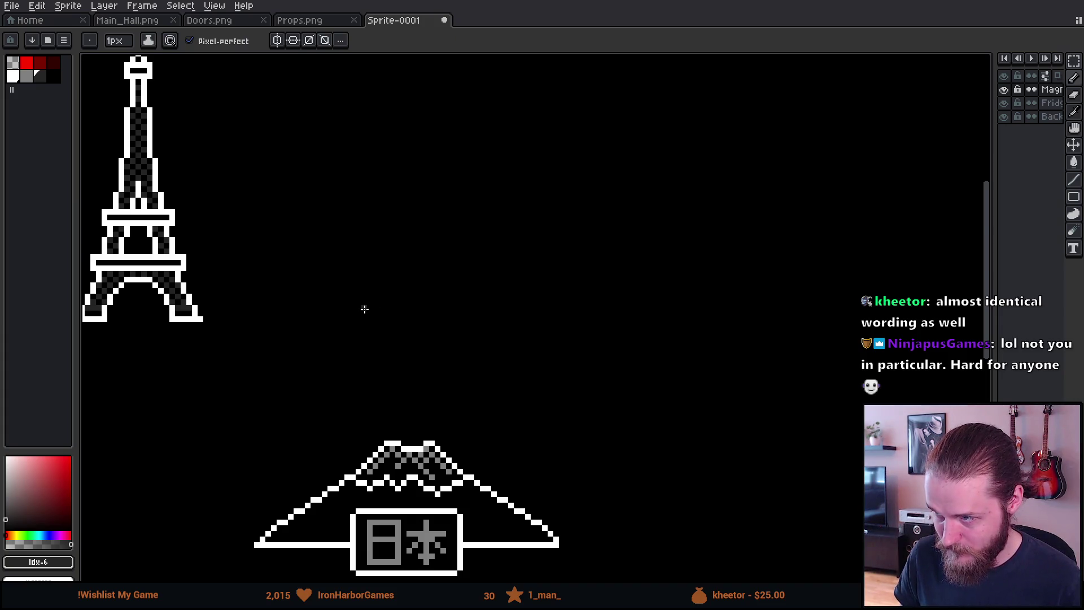
scroll(364, 308, "up", 1)
left_click_drag(361, 305, 397, 320)
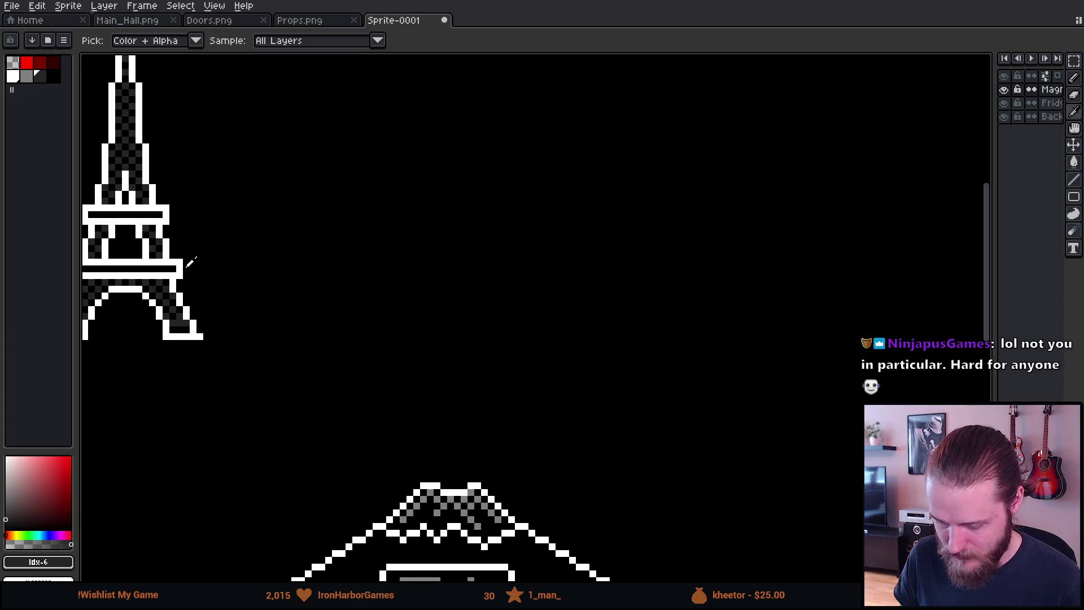
left_click(188, 272, "alt")
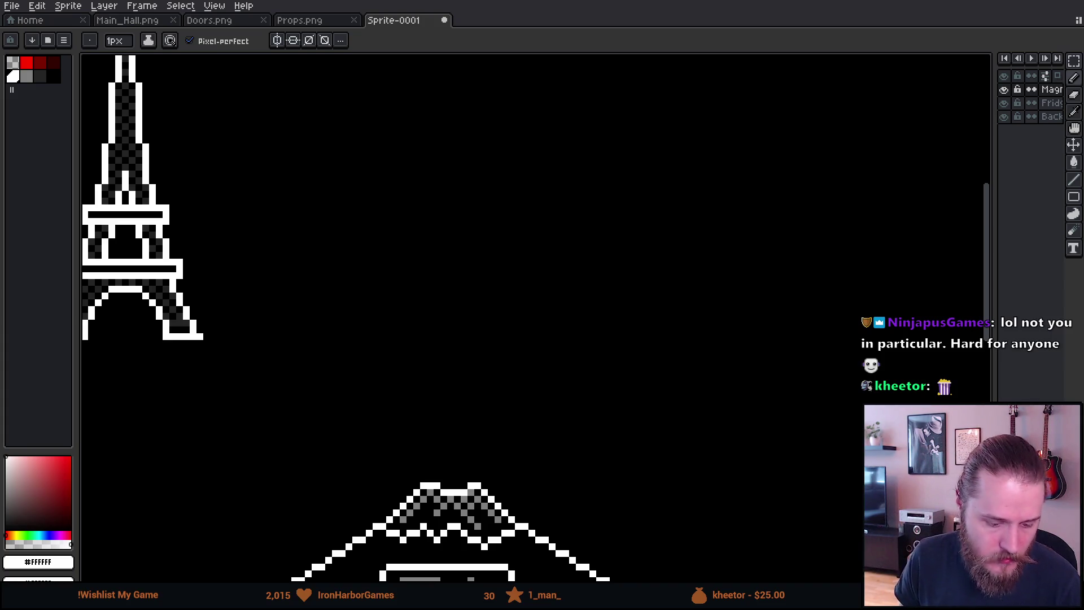
key("alt+Tab")
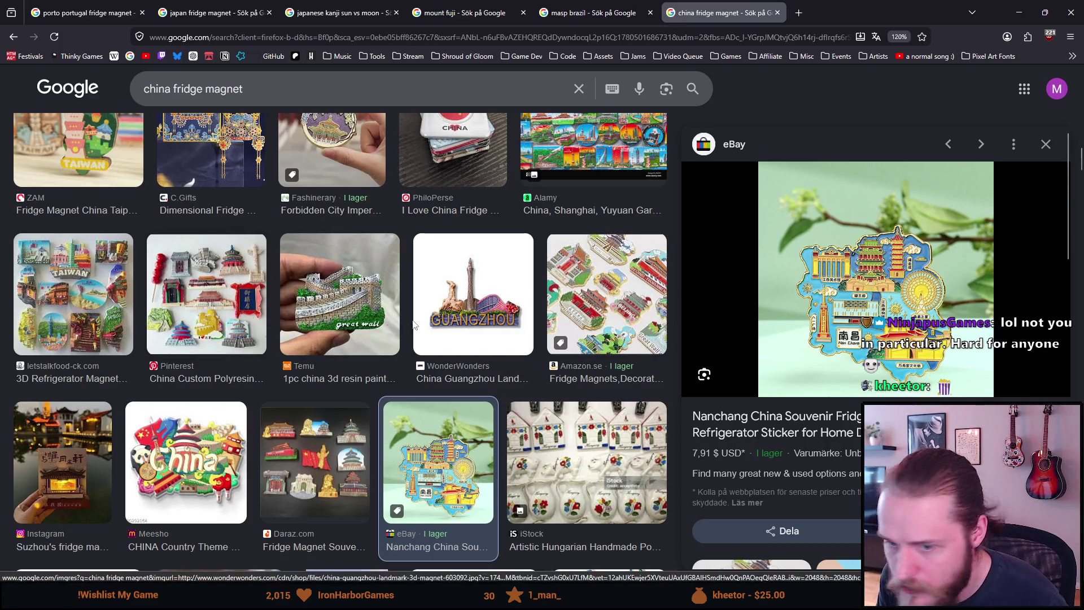
Preview the Pinterest China Custom Polyresin magnet set, then switch back to Aseprite.
left_click(223, 308)
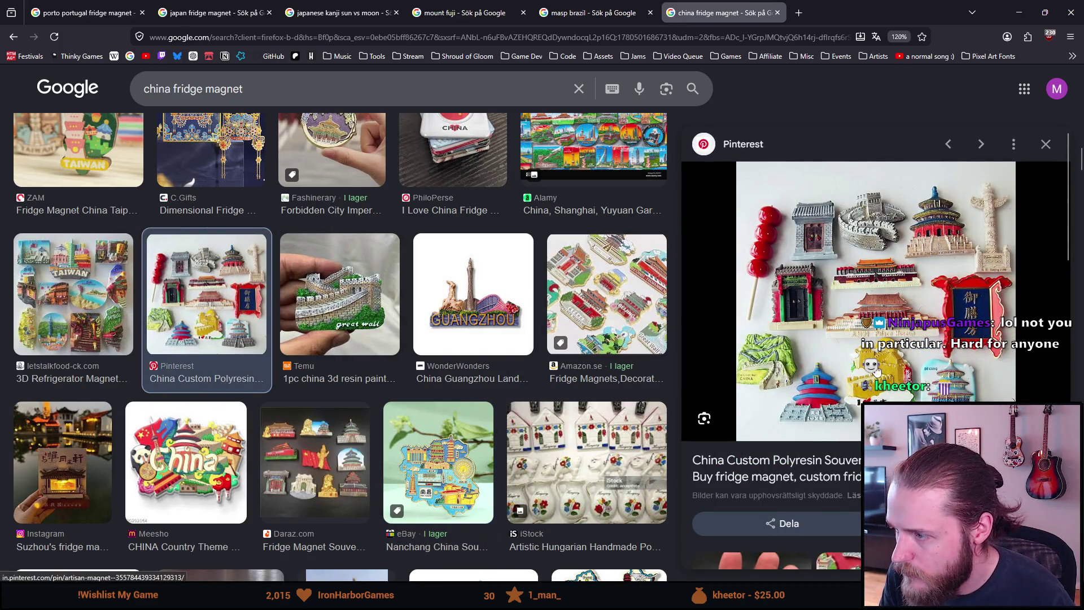
scroll(852, 369, "down", 3)
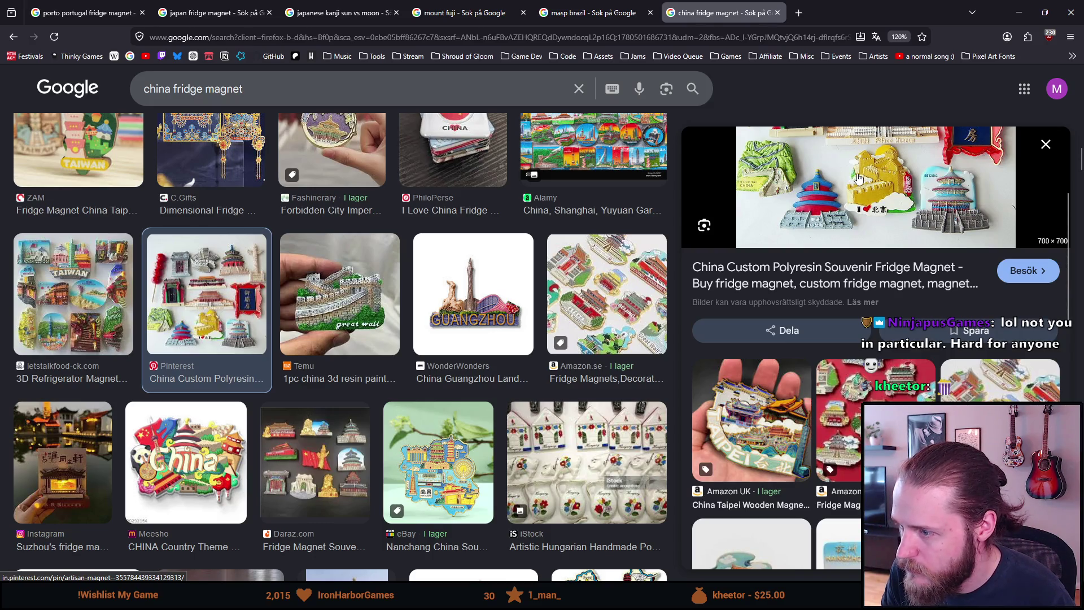
scroll(860, 207, "up", 2)
scroll(860, 206, "up", 2)
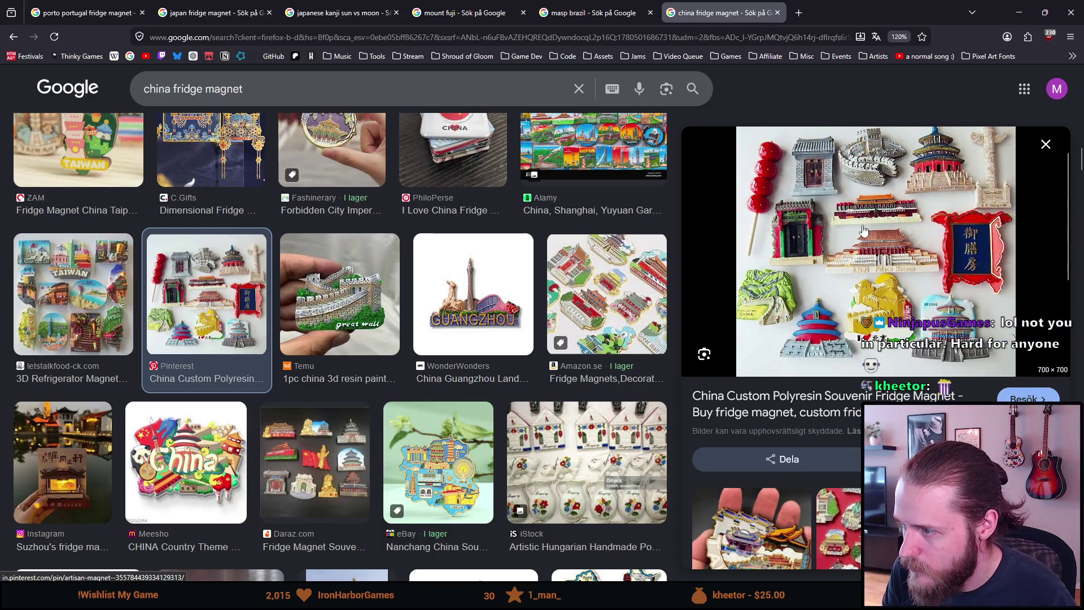
key("alt+Tab")
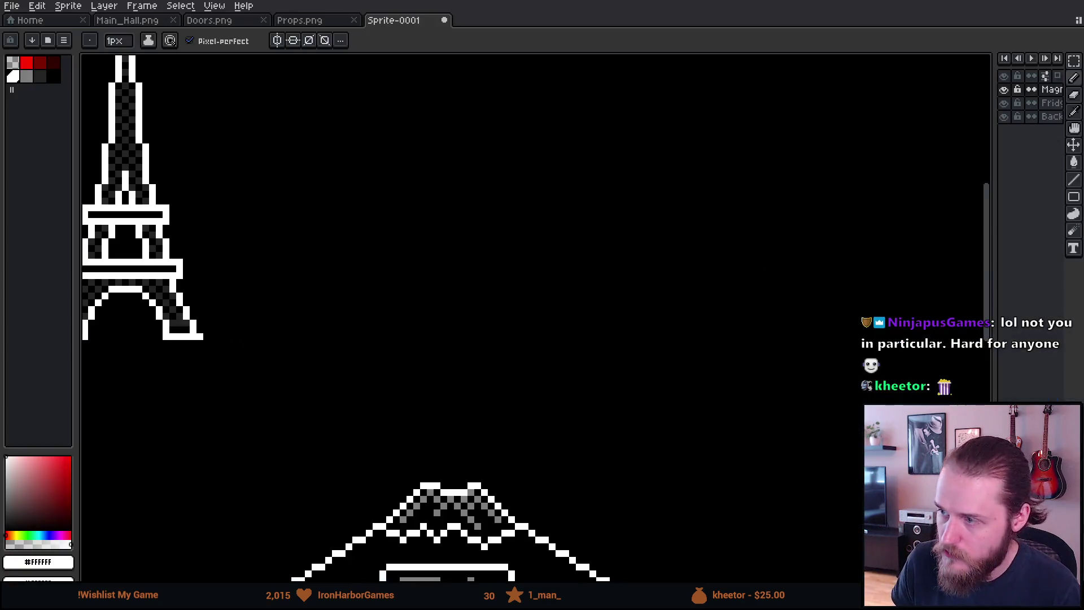
scroll(504, 269, "up", 1)
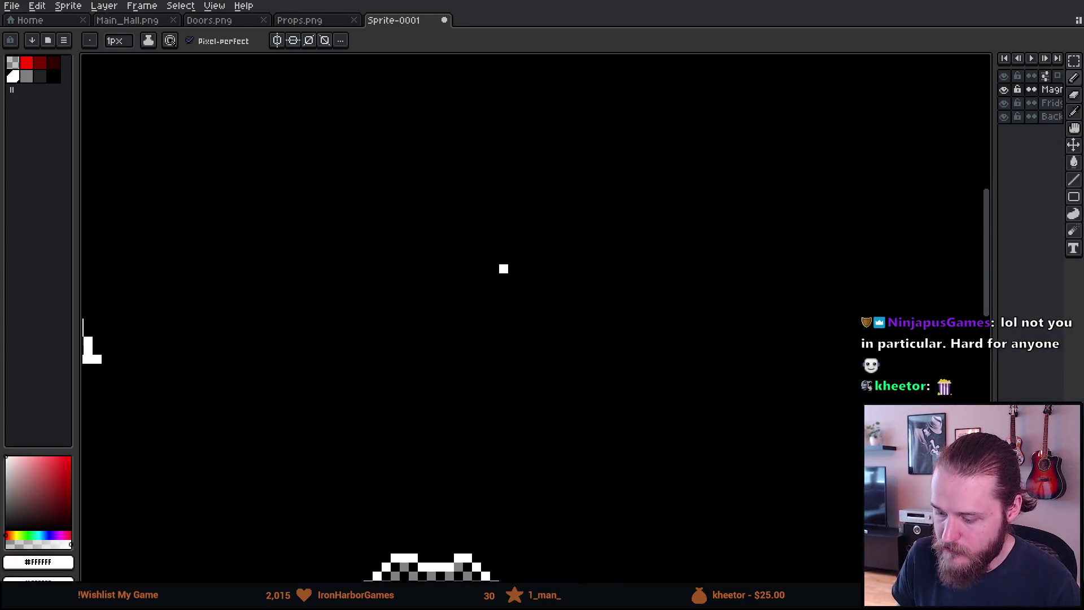